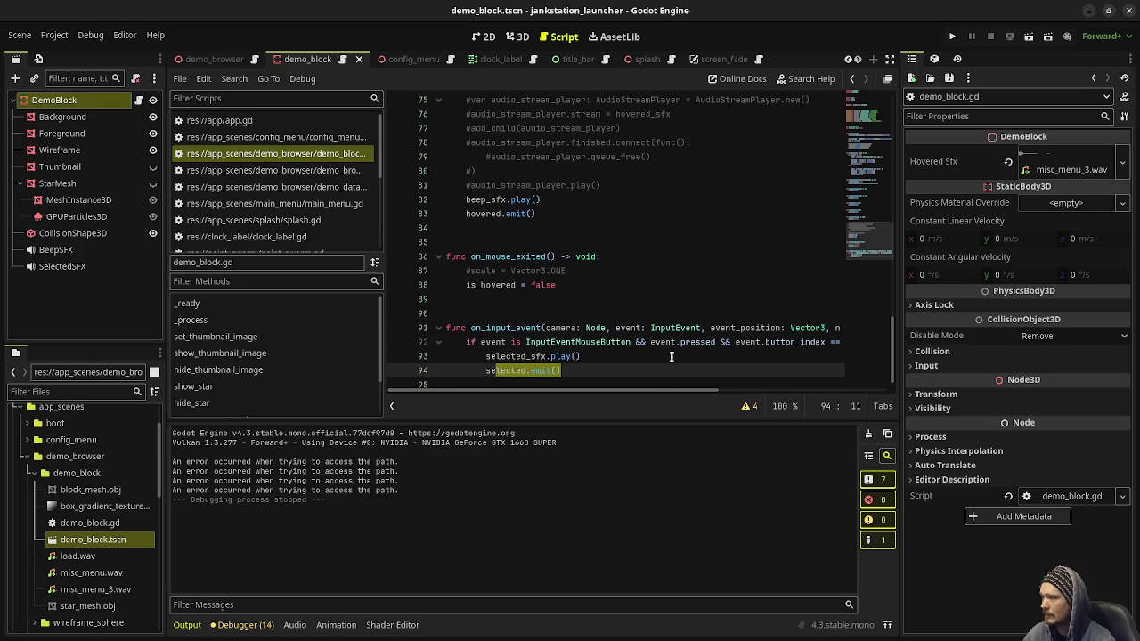
Step: Open demo_browser.gd from the Filter Scripts list in place of demo_block.gd
scroll(279, 222, "down", 2)
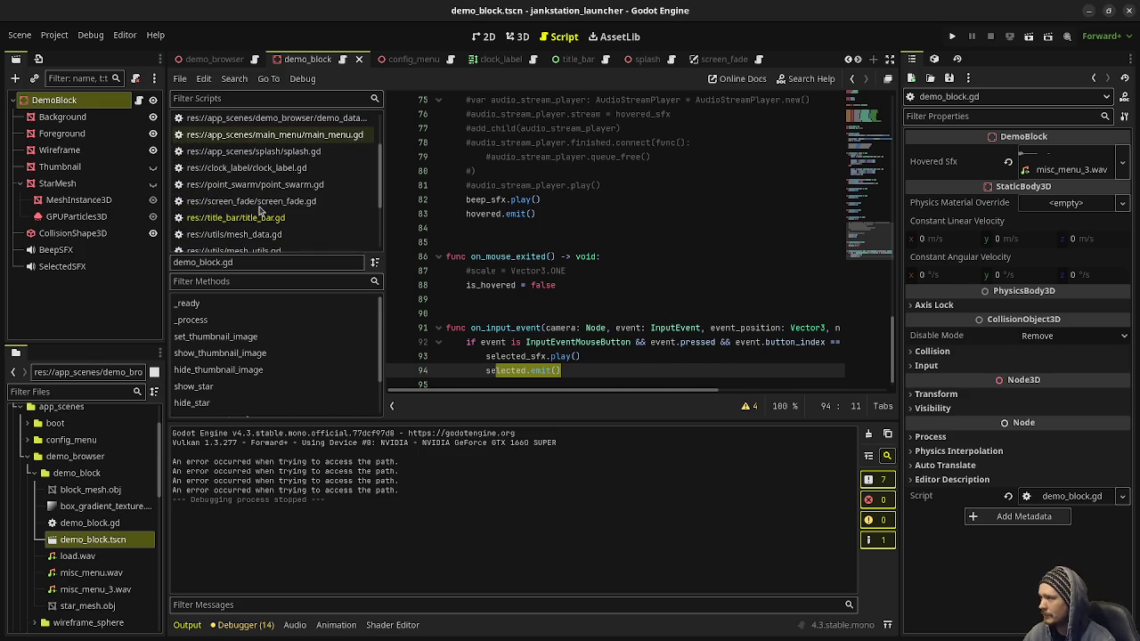
scroll(280, 222, "down", 3)
scroll(285, 227, "up", 3)
scroll(283, 226, "up", 3)
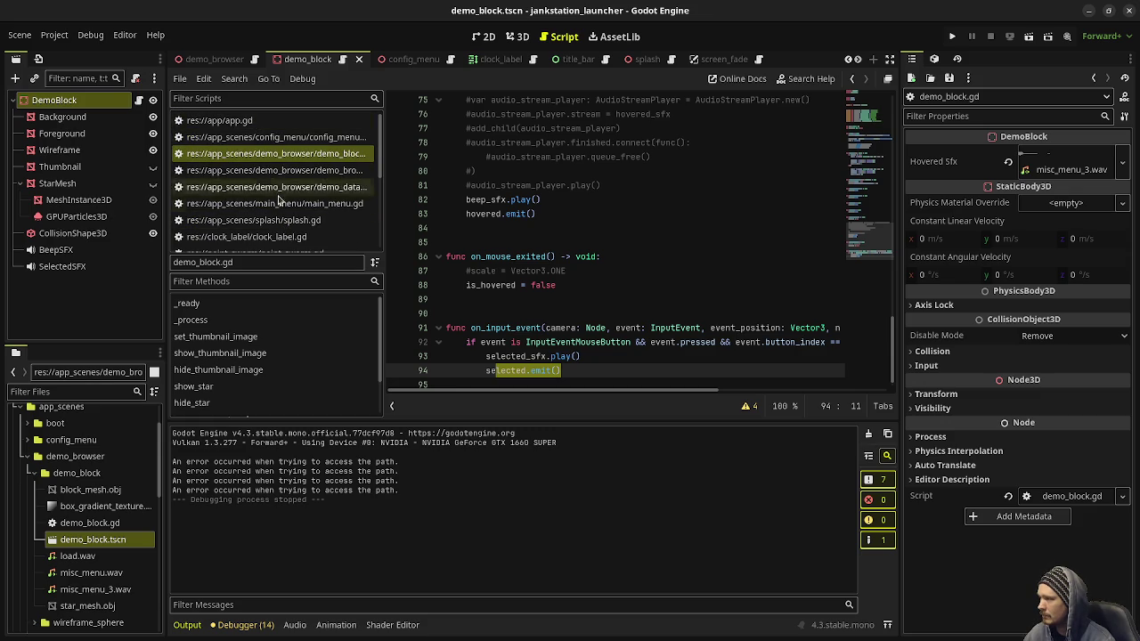
left_click(290, 158)
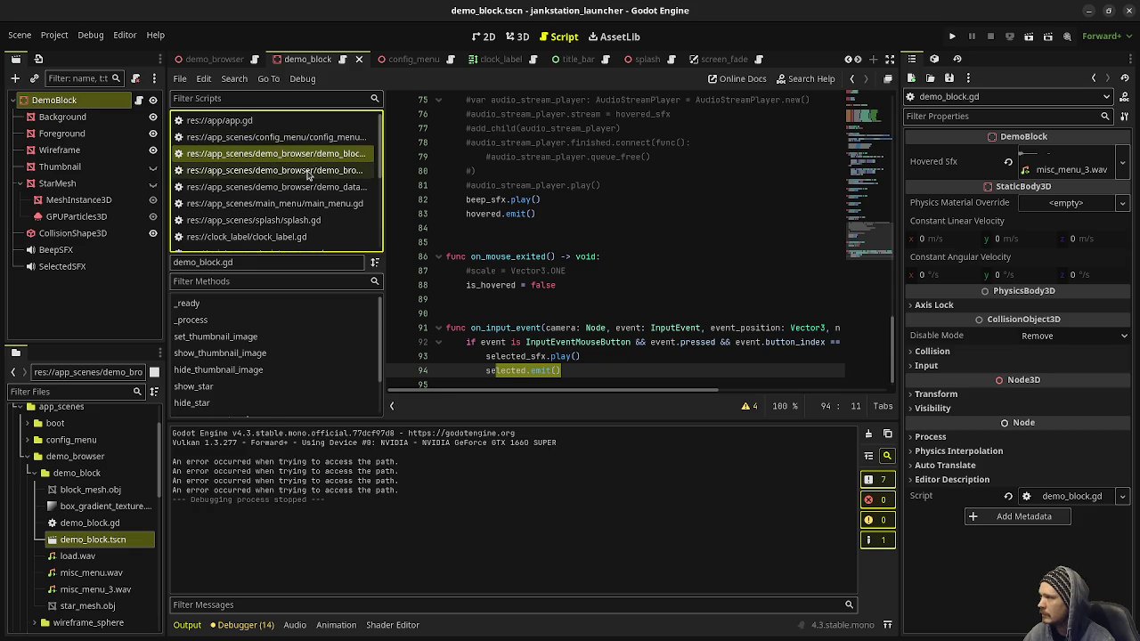
left_click(307, 172)
Step: Scroll demo_browser.gd to line 184 and select the on_demo_block_selected function name
scroll(691, 314, "down", 2)
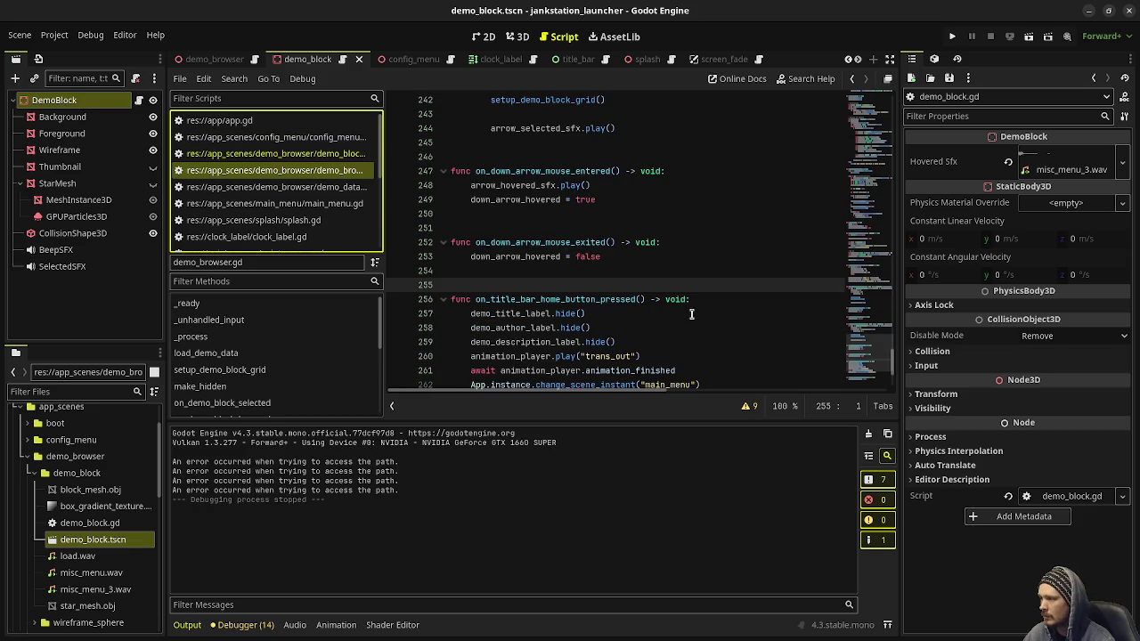
scroll(691, 314, "down", 3)
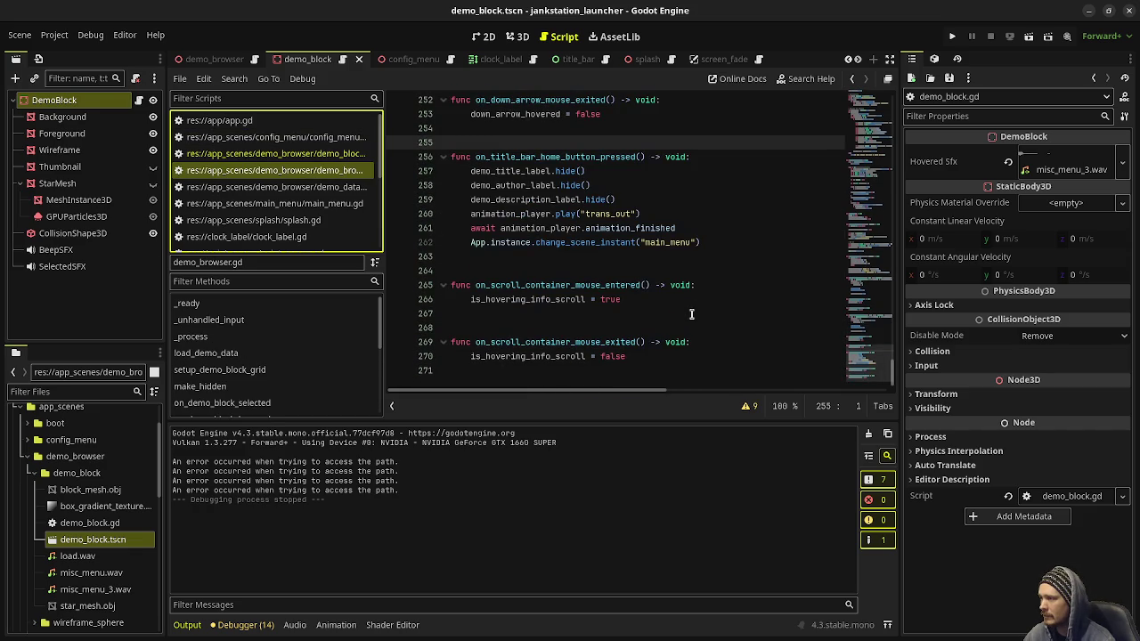
scroll(659, 335, "up", 3)
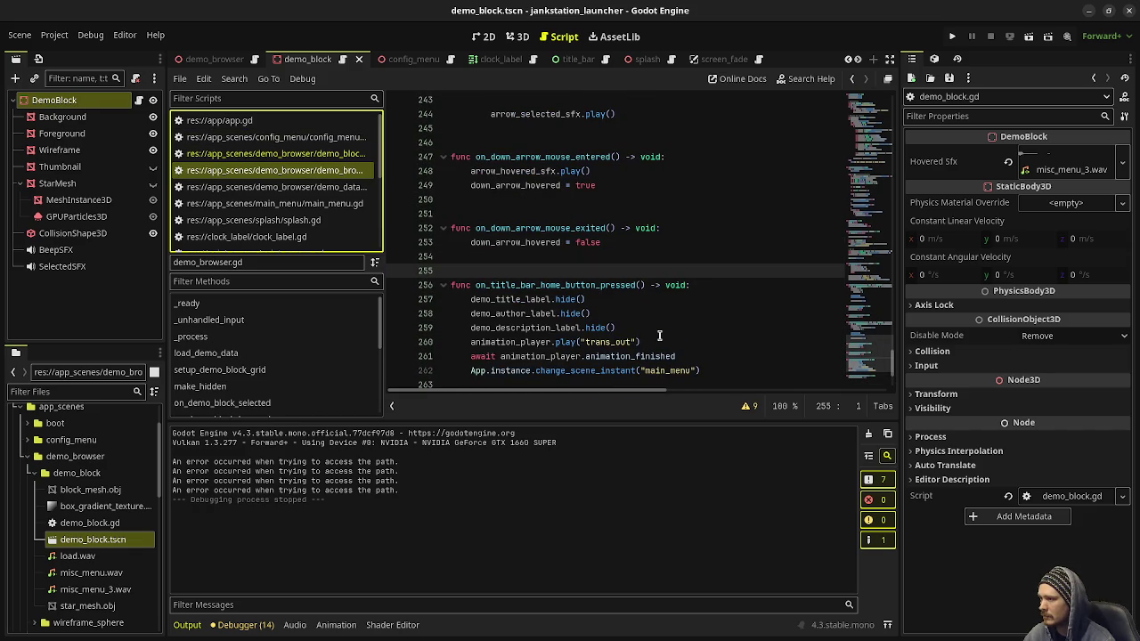
scroll(659, 335, "up", 6)
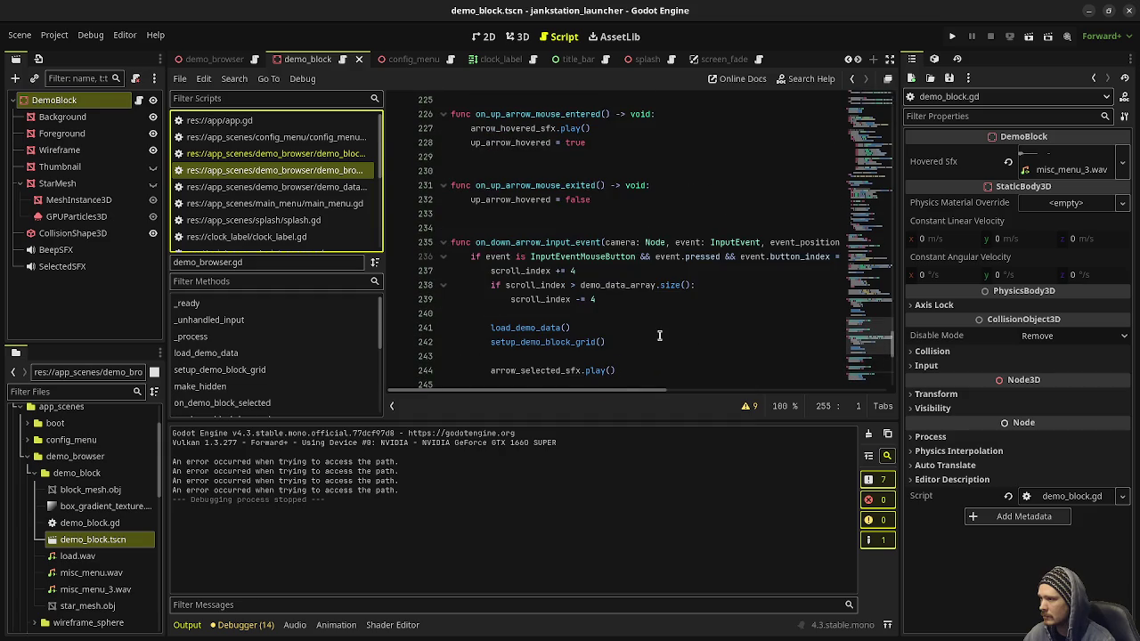
scroll(659, 334, "up", 2)
scroll(659, 335, "up", 7)
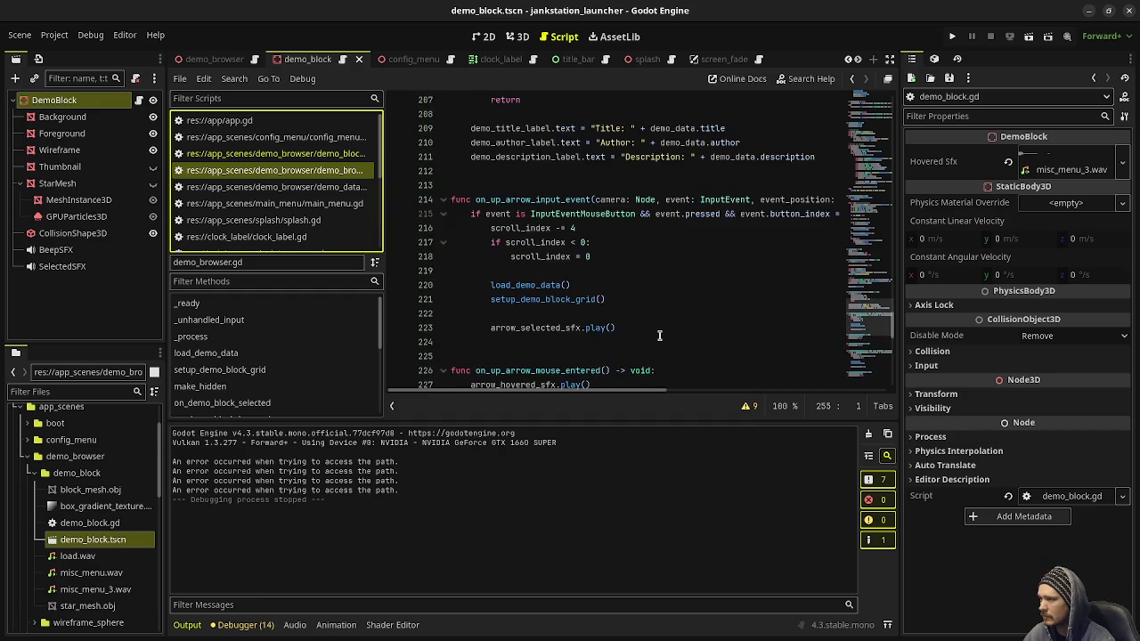
scroll(659, 335, "up", 8)
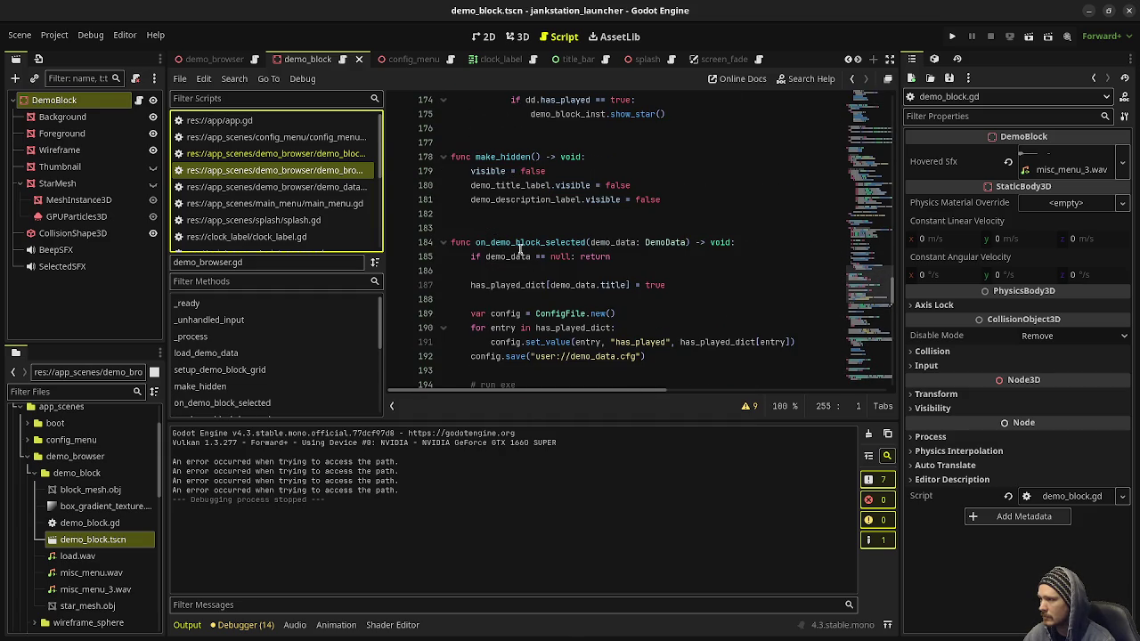
double_click(520, 246)
scroll(561, 301, "down", 1)
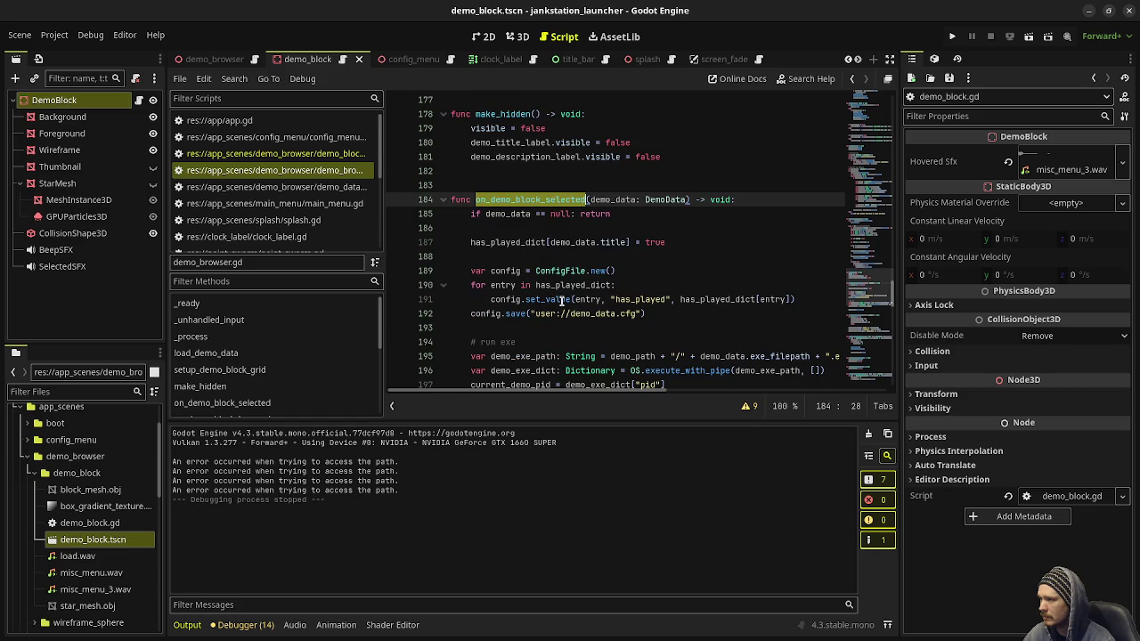
scroll(561, 301, "down", 1)
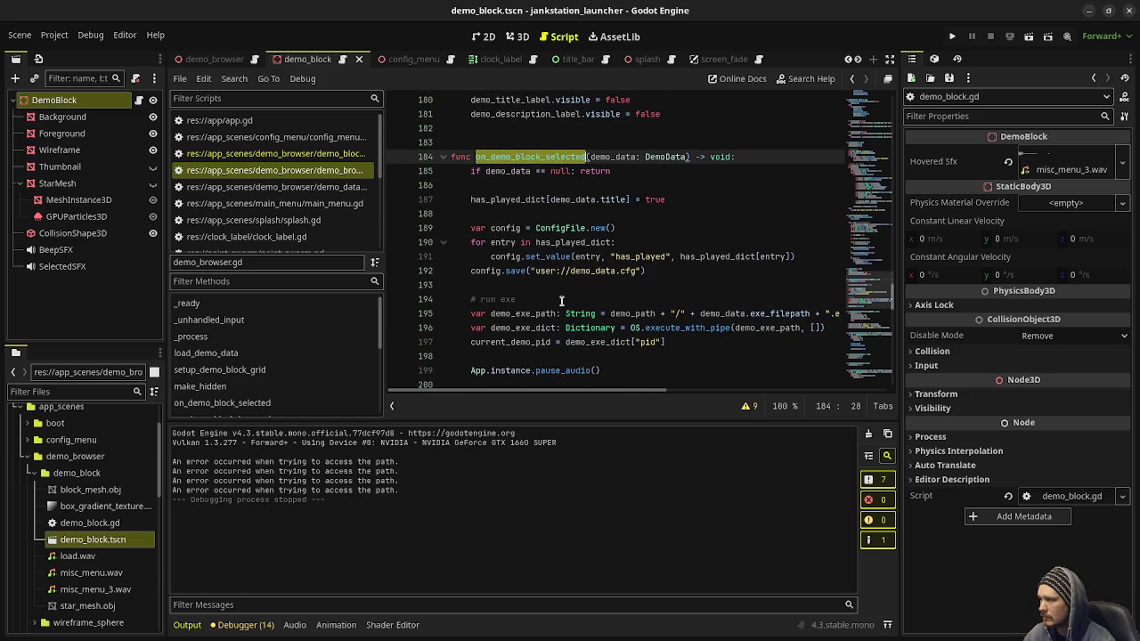
scroll(99, 557, "down", 5)
scroll(99, 557, "down", 5)
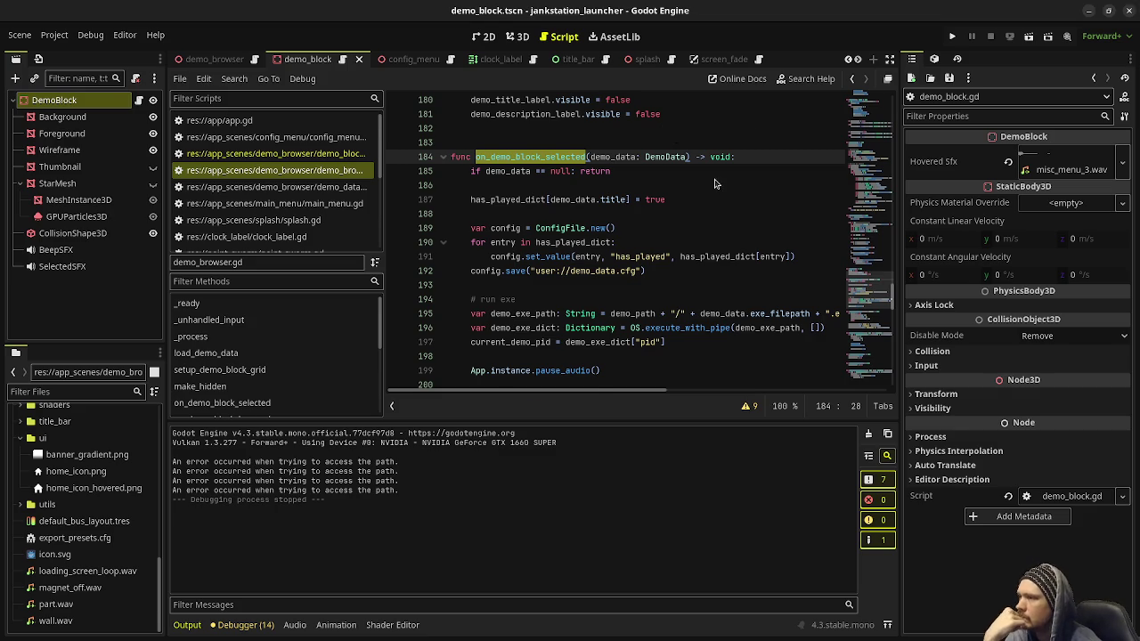
scroll(546, 288, "up", 8)
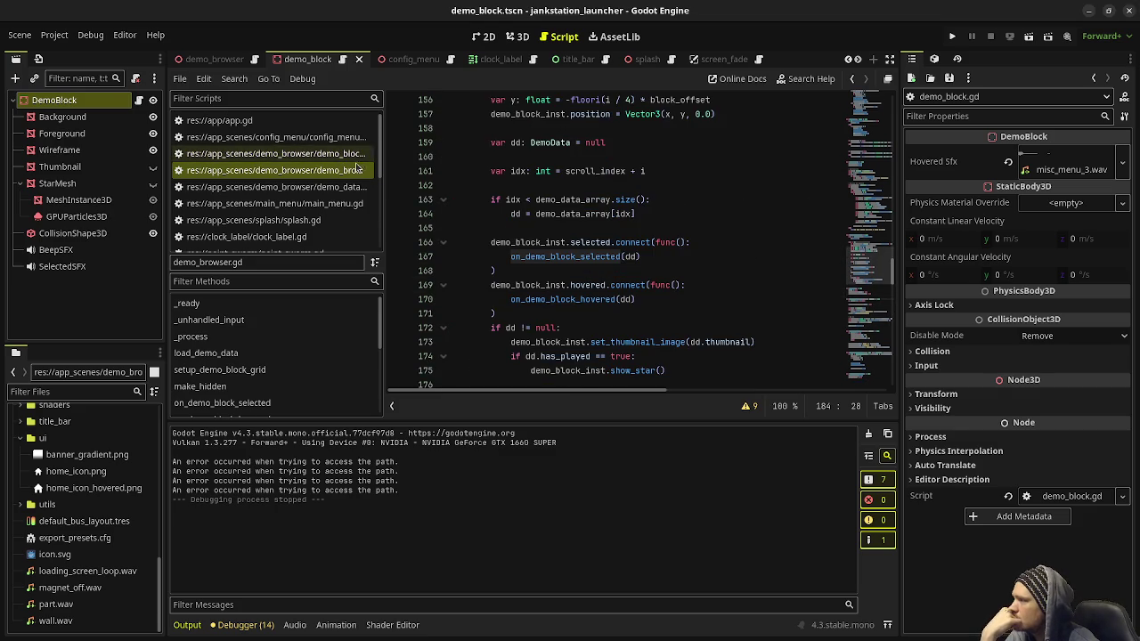
Step: Jump from the load_demo_data call on line 55 to its definition
mouse_move(852, 238)
left_mouse_down()
mouse_move(852, 106)
mouse_move(852, 124)
left_mouse_up()
scroll(575, 256, "down", 3)
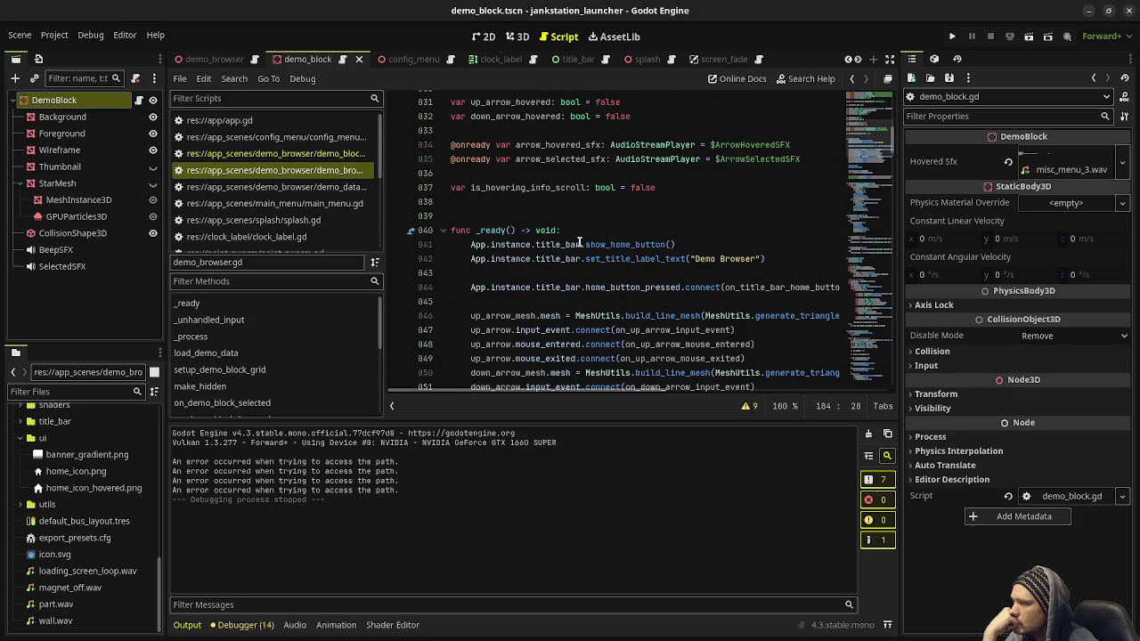
scroll(580, 242, "down", 2)
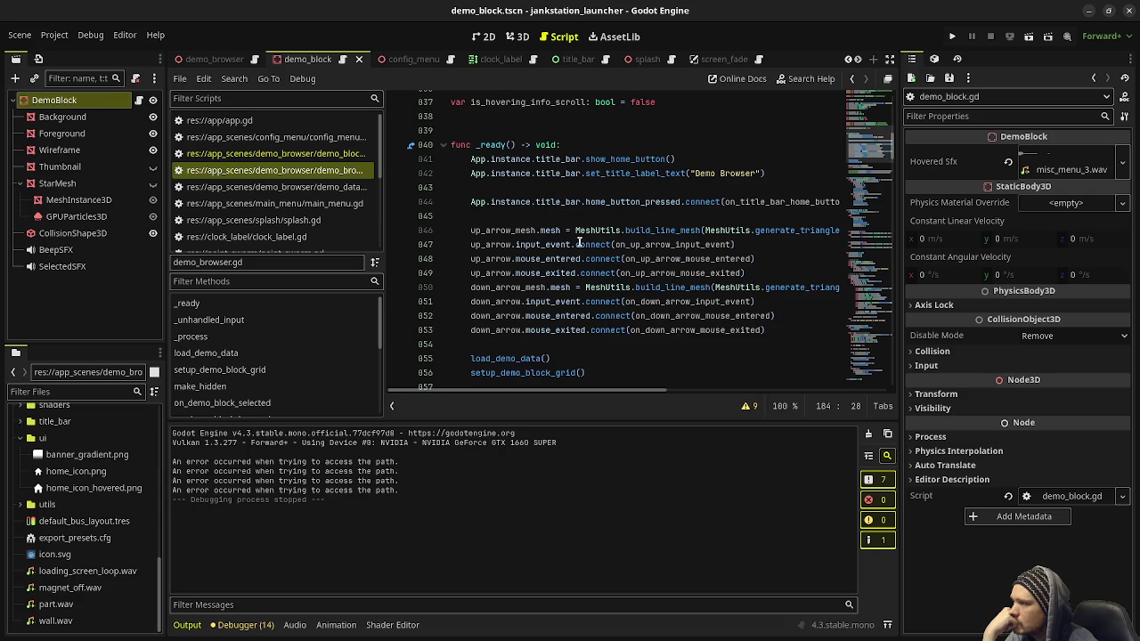
scroll(580, 243, "down", 2)
double_click(510, 273)
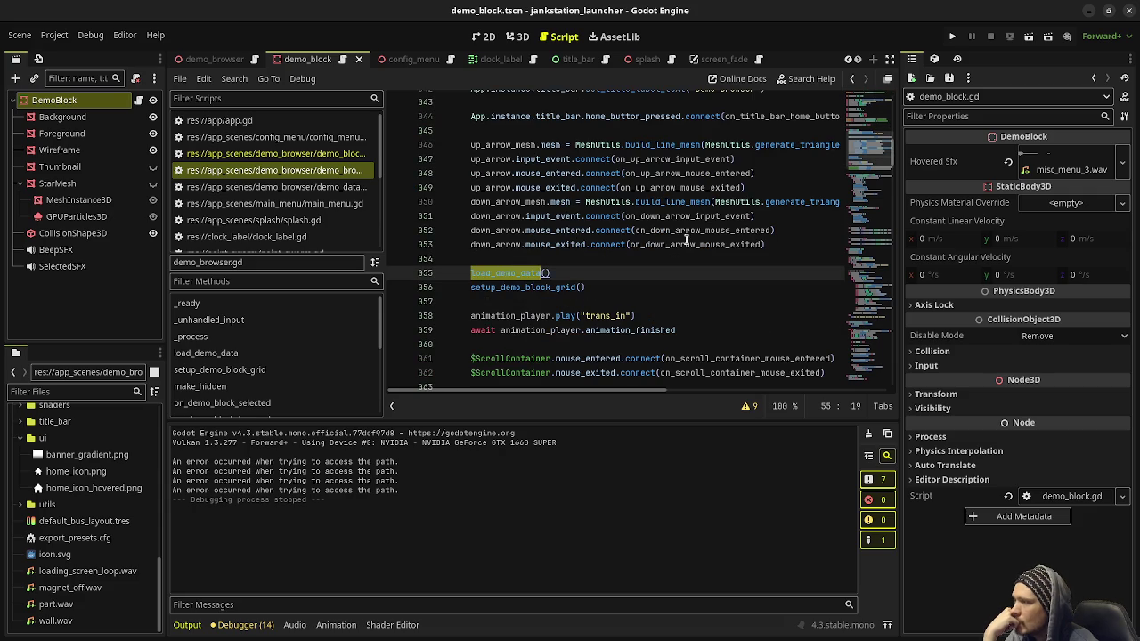
left_click(506, 274, "ctrl")
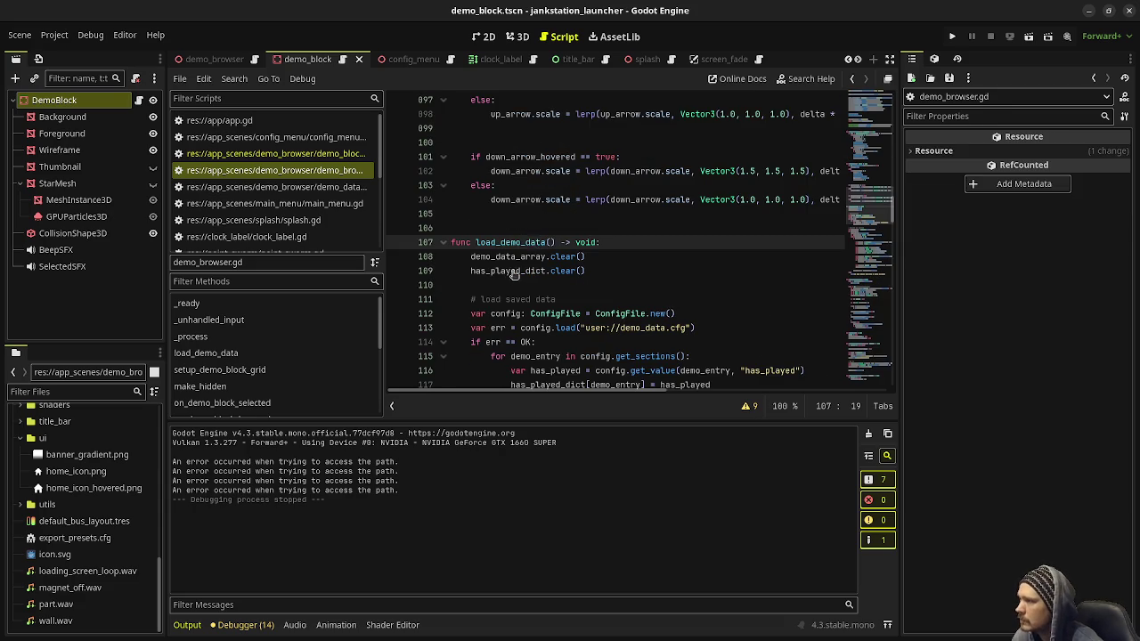
Step: Select demo_path on line 120 and use the minimap to find its declaration
scroll(656, 211, "down", 2)
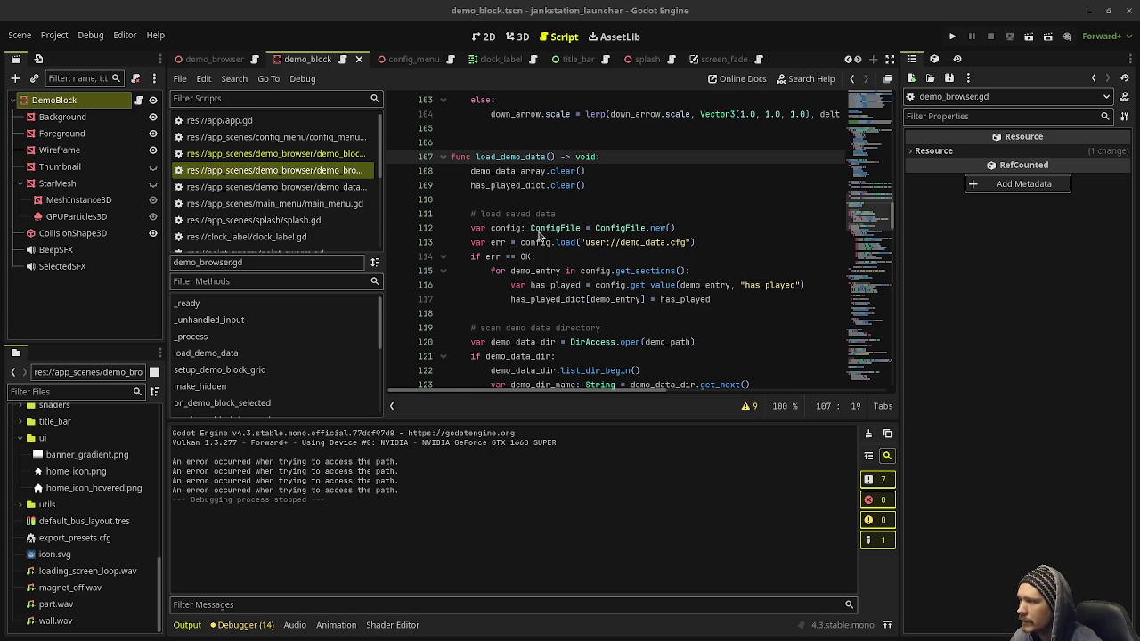
scroll(571, 321, "down", 2)
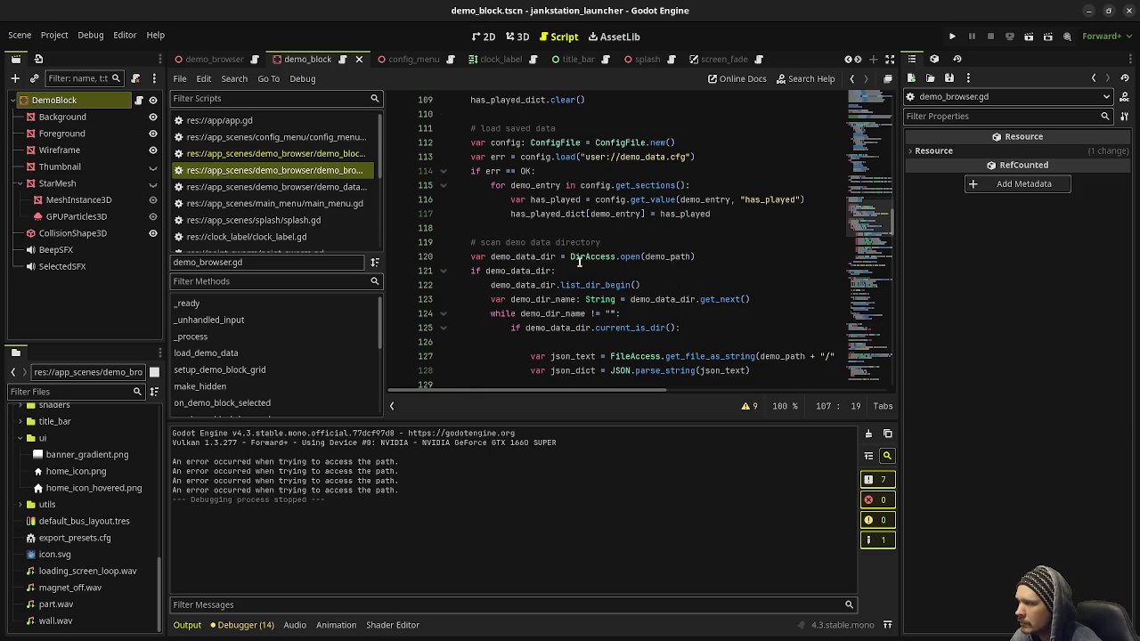
double_click(662, 257)
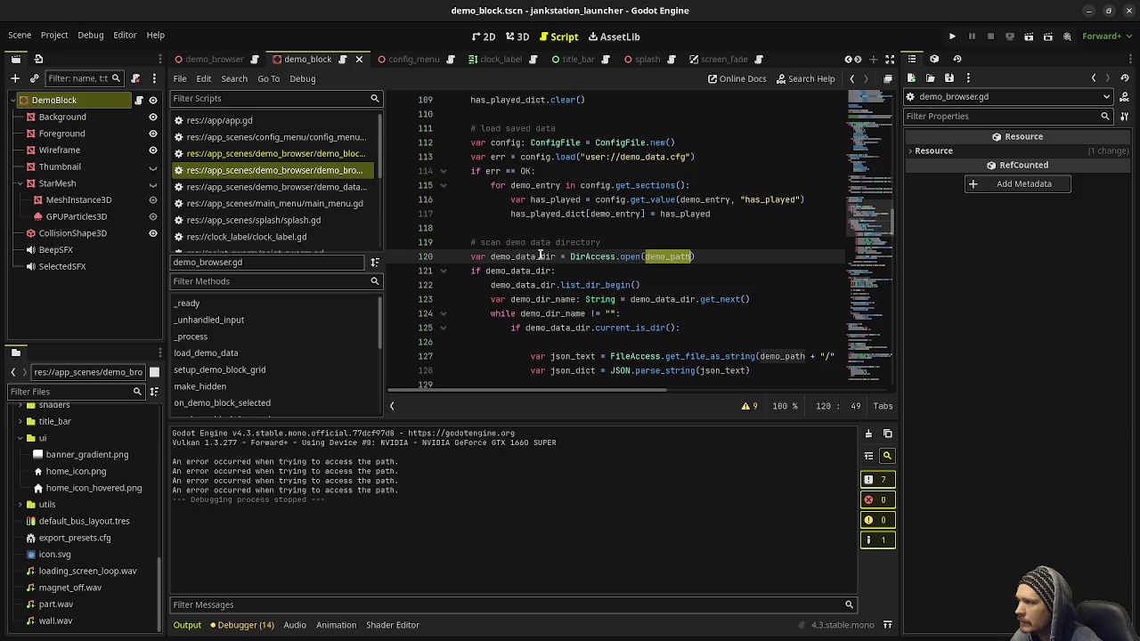
scroll(575, 249, "up", 3)
scroll(575, 250, "up", 2)
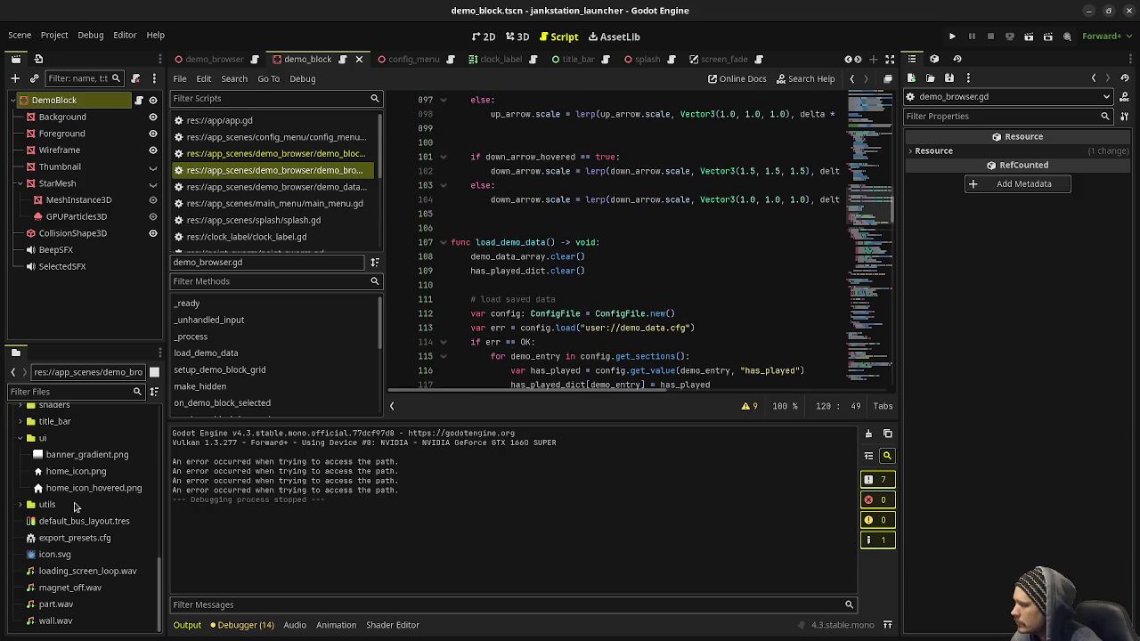
scroll(576, 249, "down", 2)
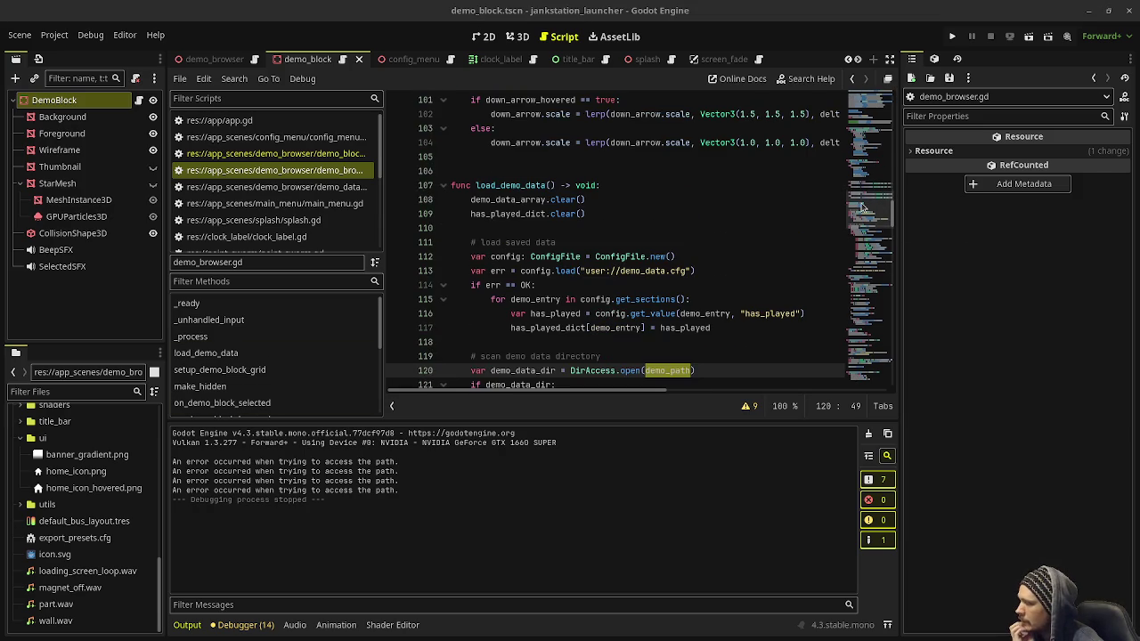
left_click_drag(861, 207, 882, 114)
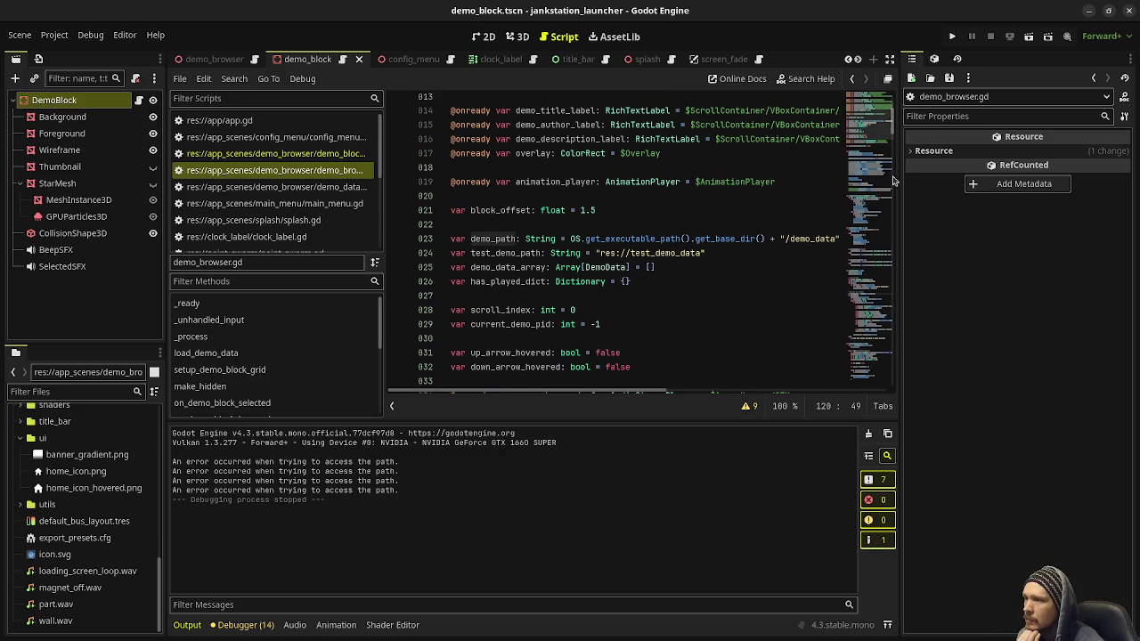
left_click_drag(872, 142, 879, 253)
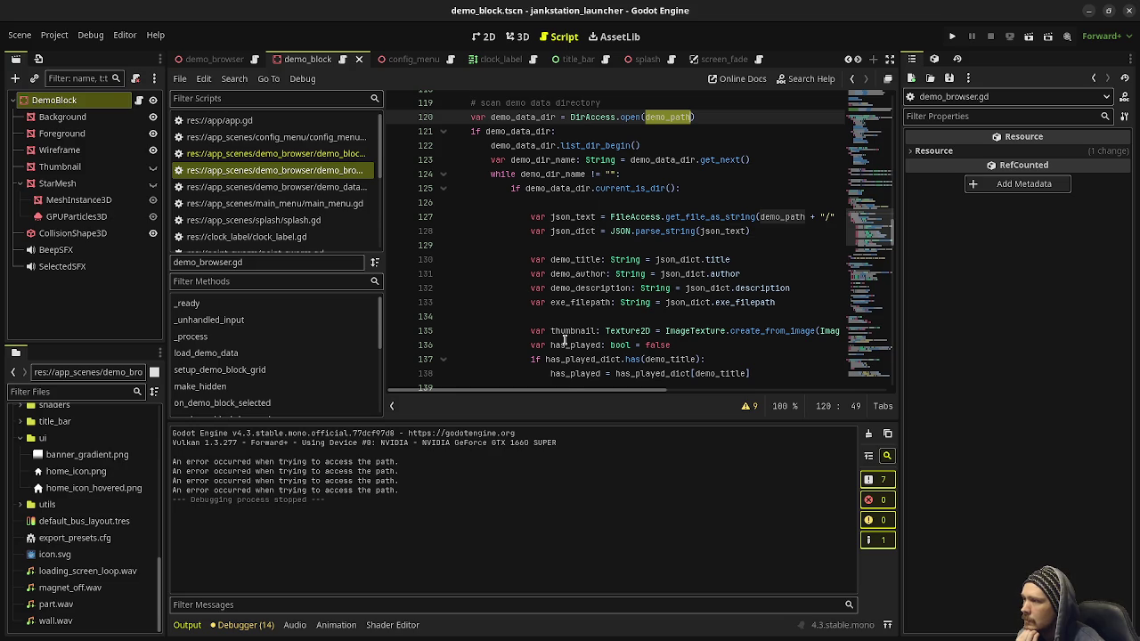
left_click_drag(564, 392, 683, 401)
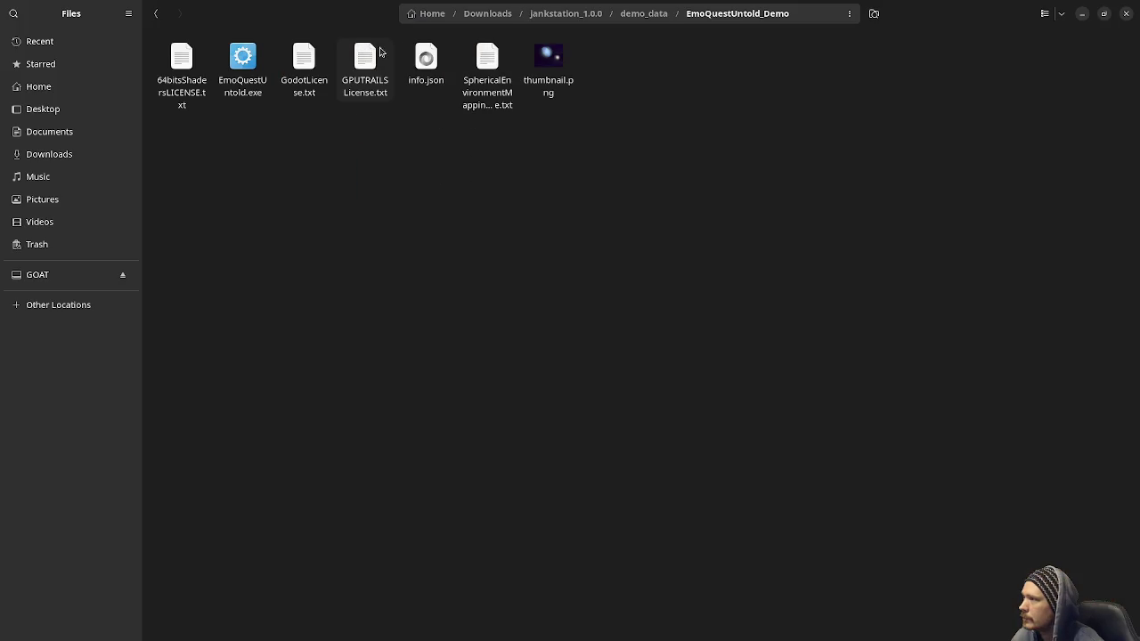
Step: Go up to the demo_data folder and open the photogame demo folder
left_click(155, 16)
left_click(156, 18)
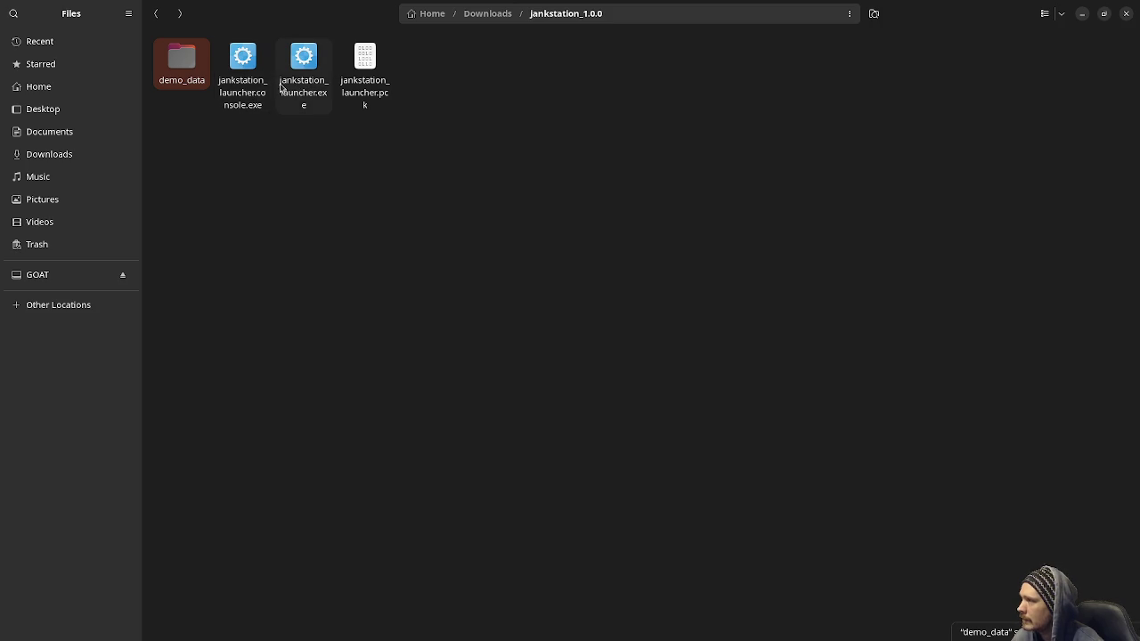
double_click(187, 84)
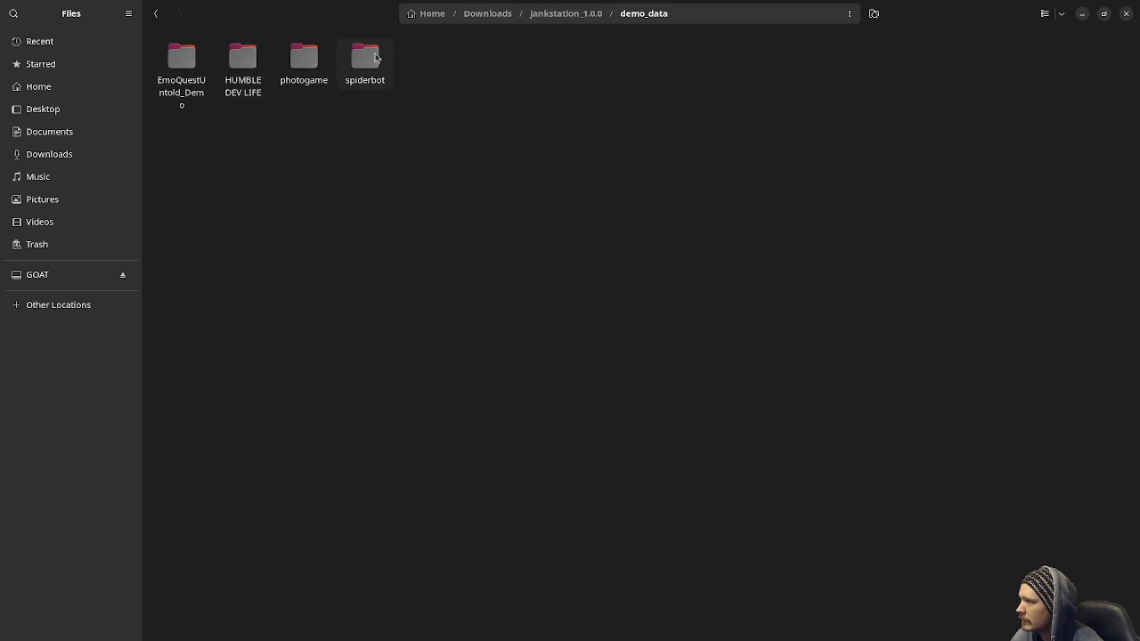
double_click(301, 72)
Step: Open photogame's info.json in a text editor using Open With
left_click(421, 76)
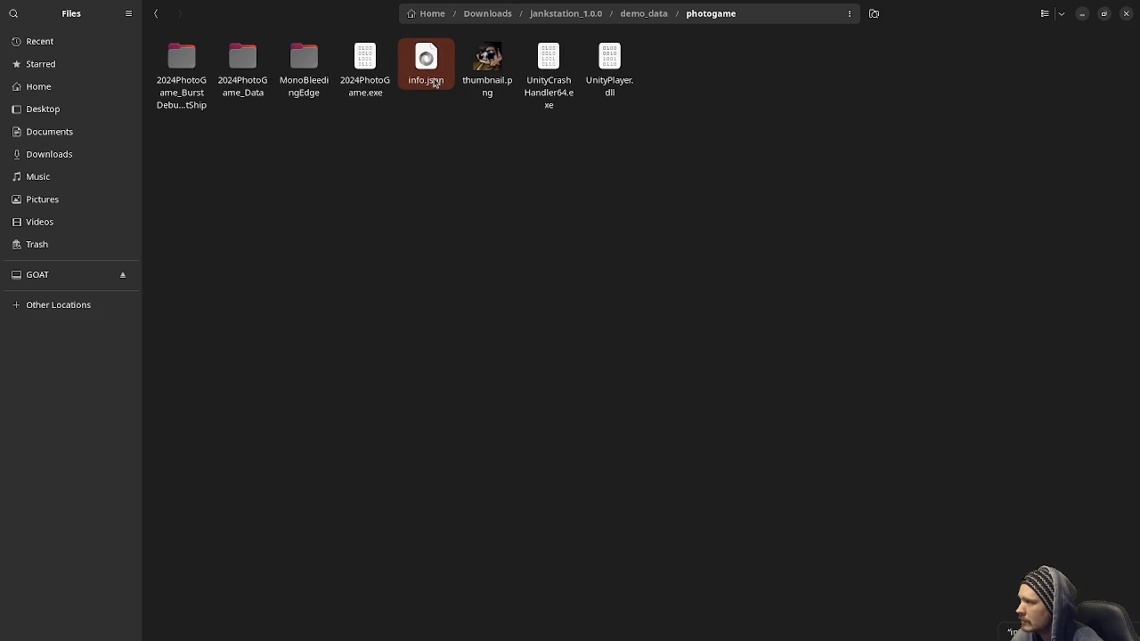
right_click(436, 84)
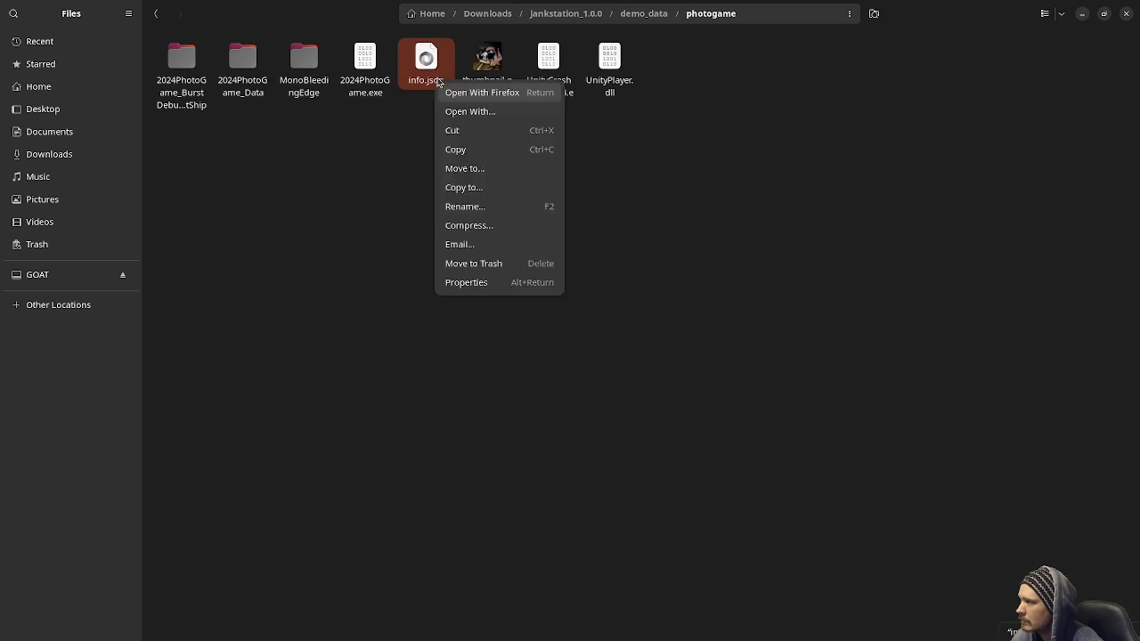
left_click(486, 113)
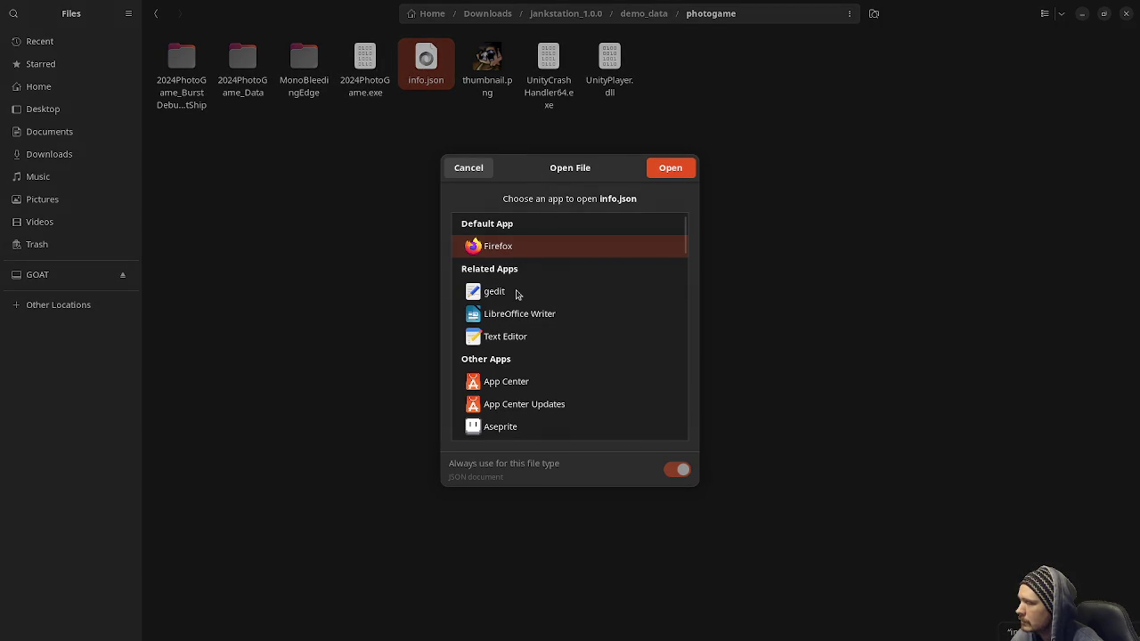
left_click(526, 336)
left_click(686, 173)
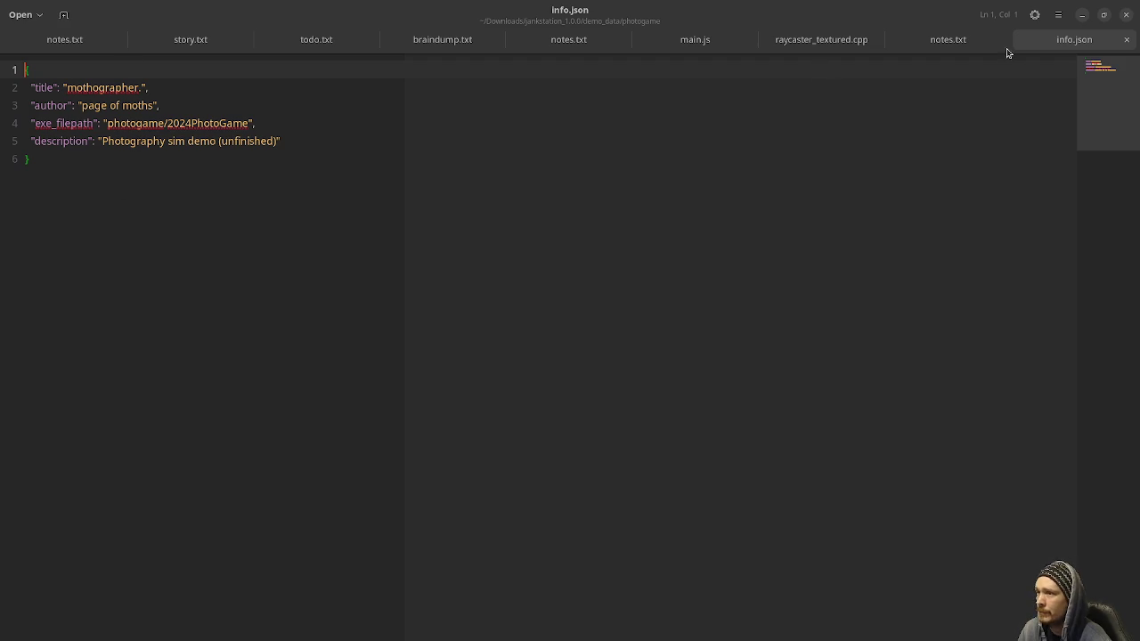
Step: After reading info.json's title, author, exe_filepath and description, minimize gedit
left_click(1080, 16)
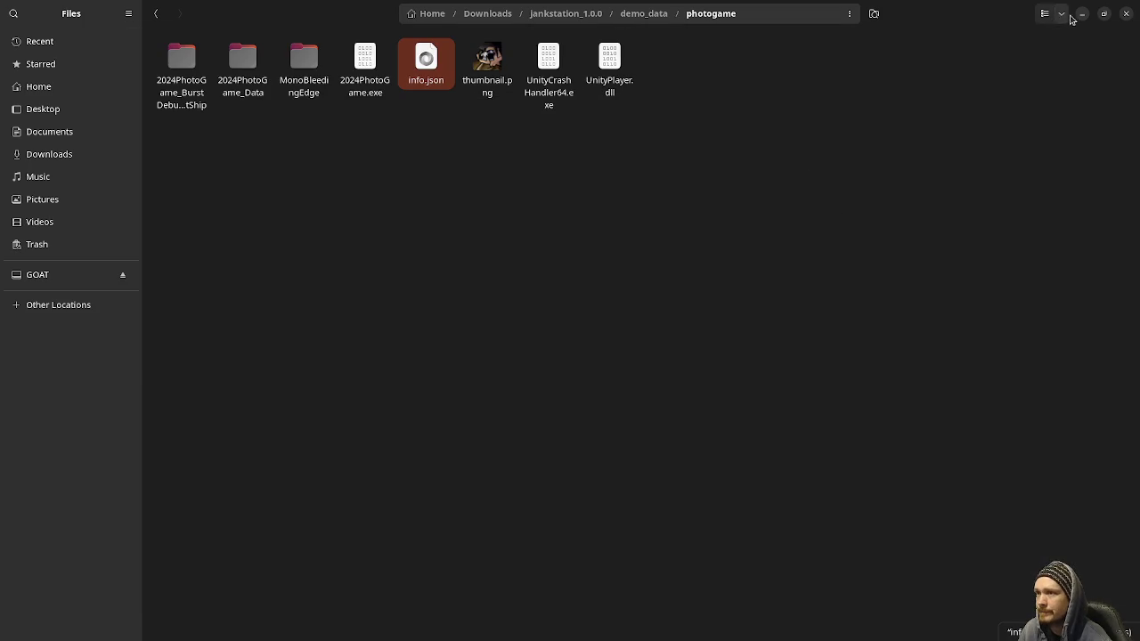
Step: Return to Godot with side docks hidden and highlight the info.json-reading code on lines 125-127
left_click(1082, 13)
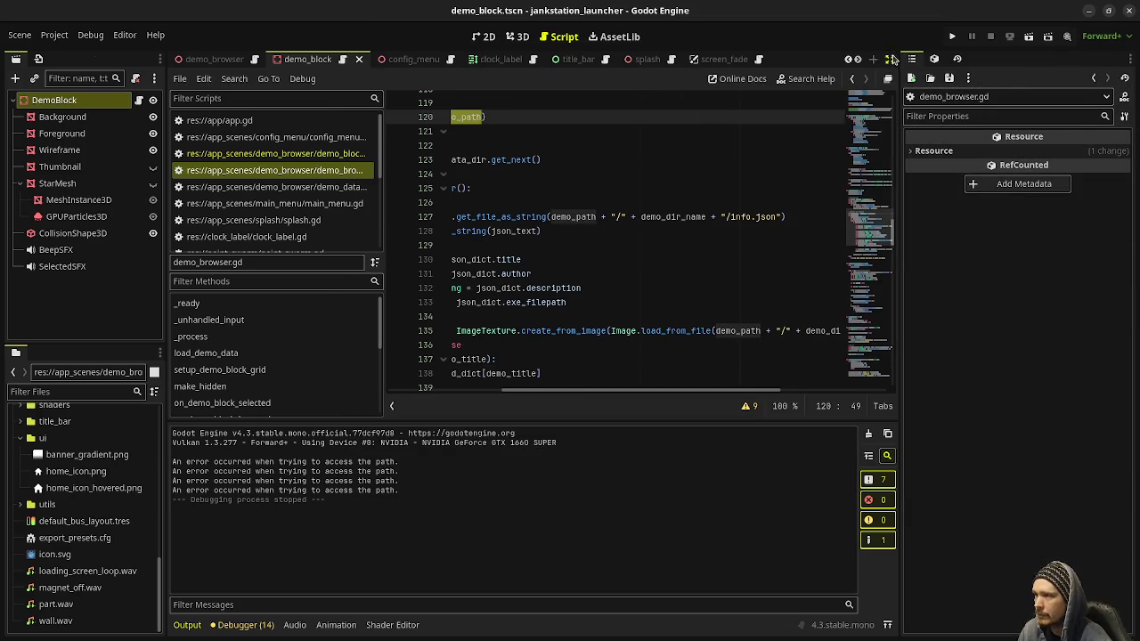
left_click(889, 59)
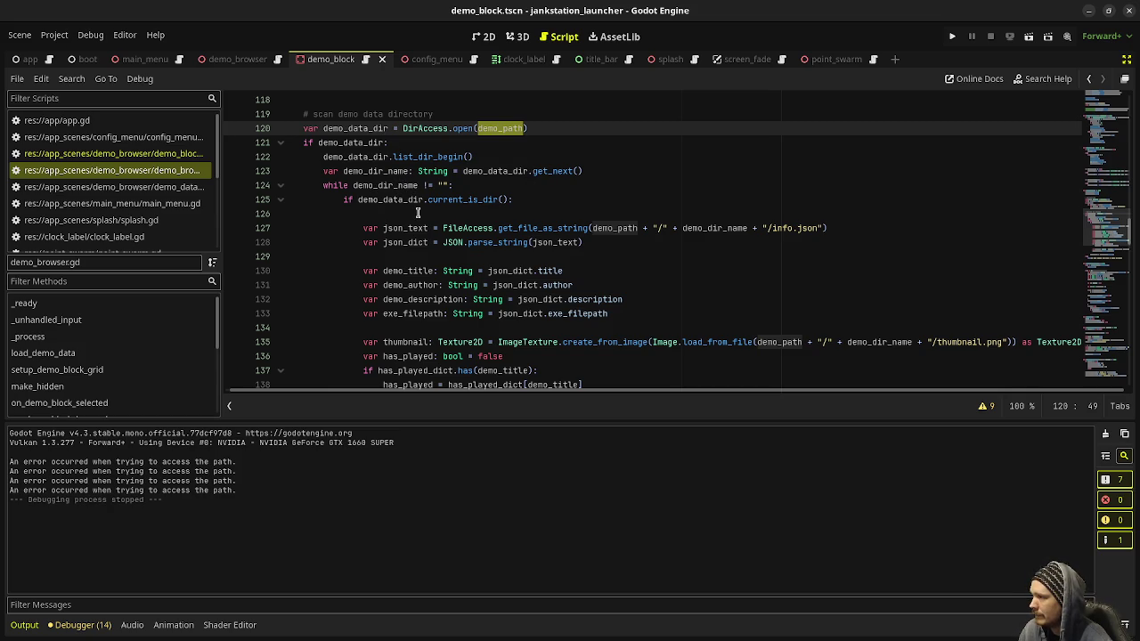
double_click(476, 199)
left_click_drag(830, 228, 385, 229)
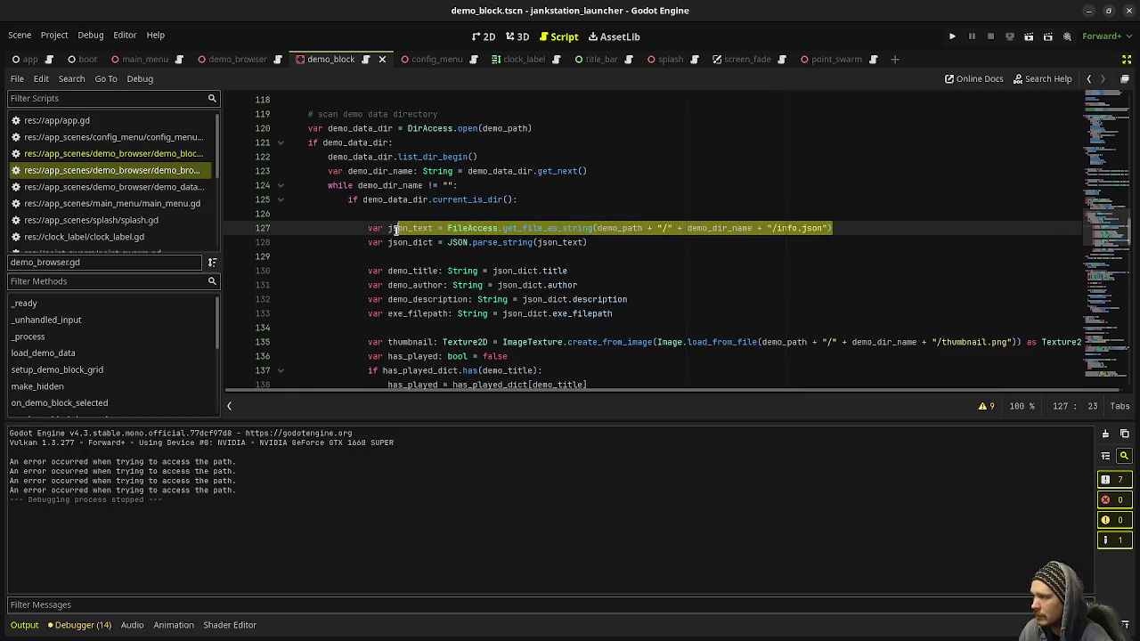
left_click(595, 242)
left_click_drag(595, 242, 533, 242)
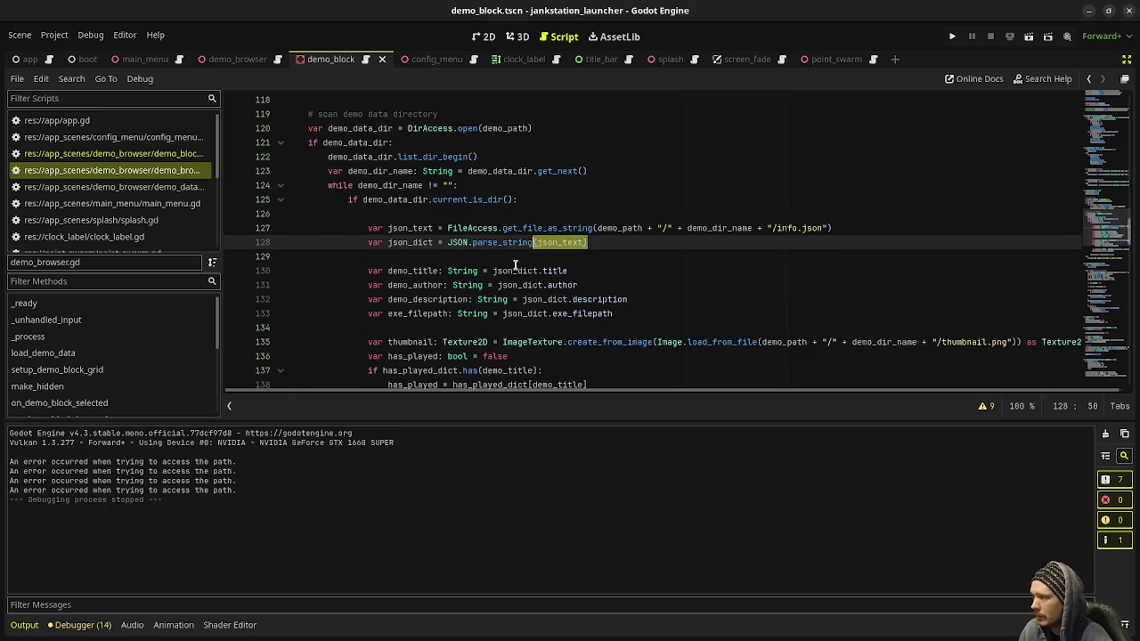
scroll(457, 261, "down", 1)
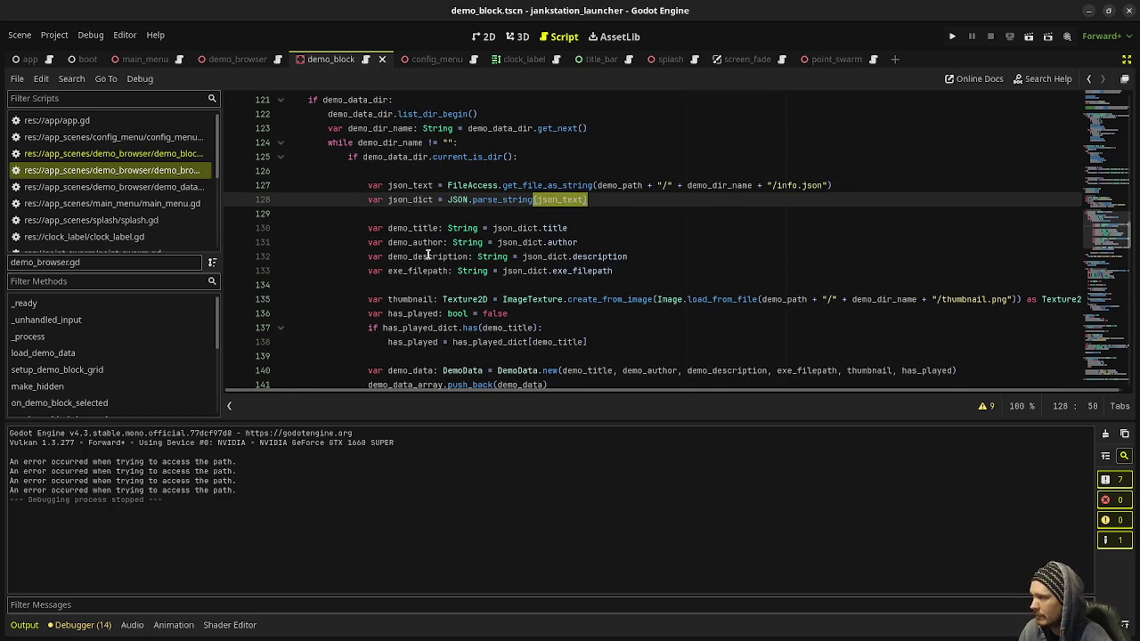
left_click_drag(613, 271, 458, 270)
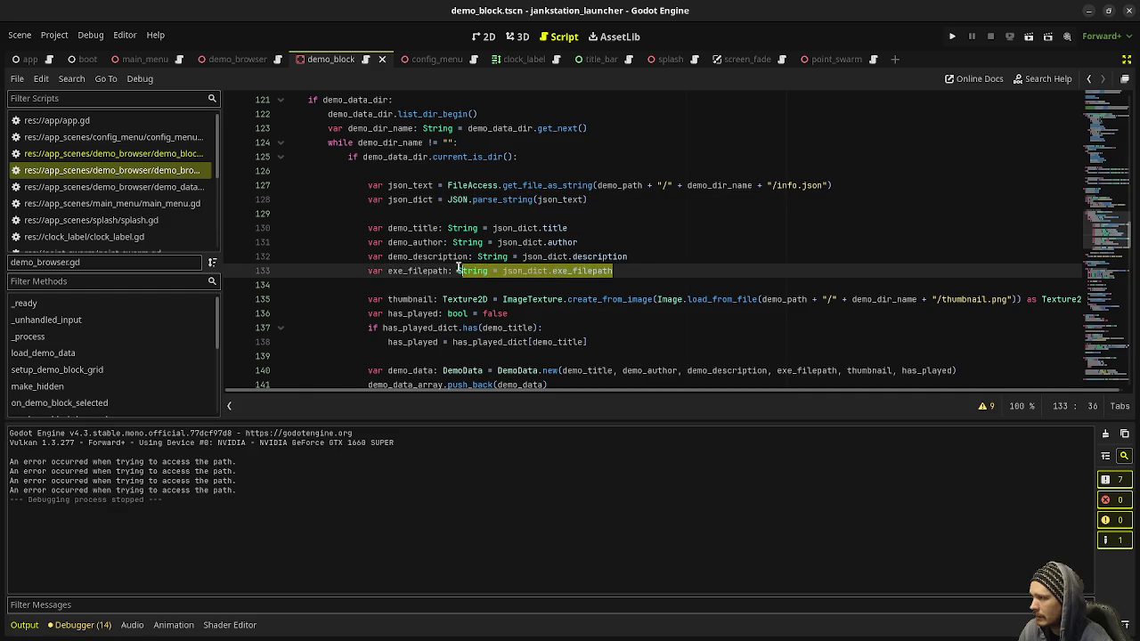
Step: Read setup_demo_block_grid, which builds 16 demo blocks and connects selected and hovered signals
scroll(458, 271, "down", 2)
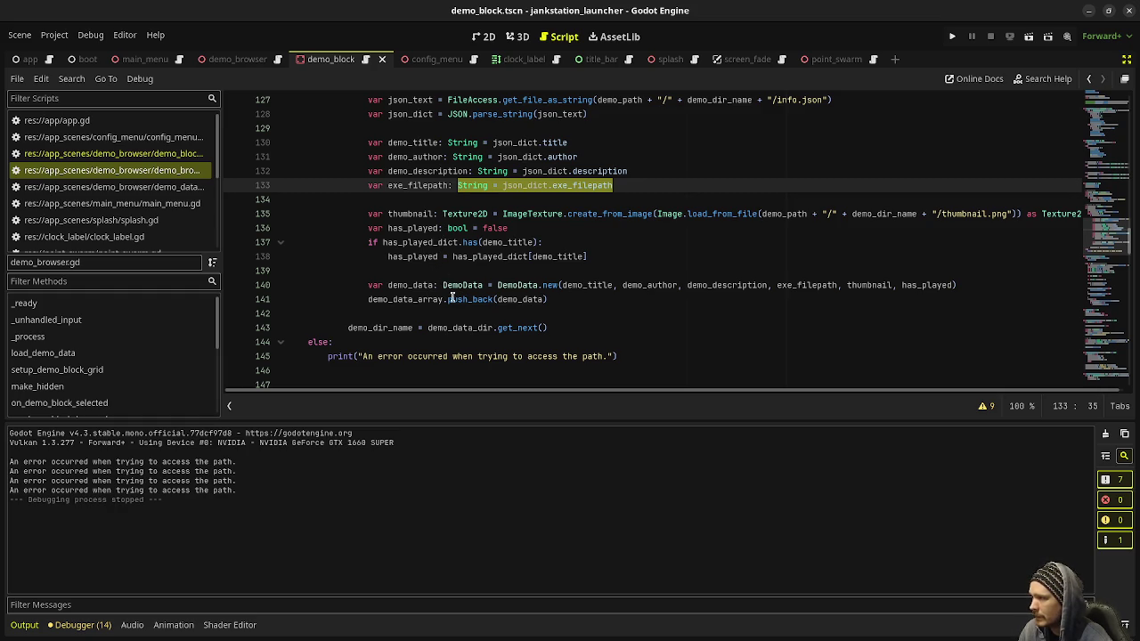
scroll(511, 282, "down", 2)
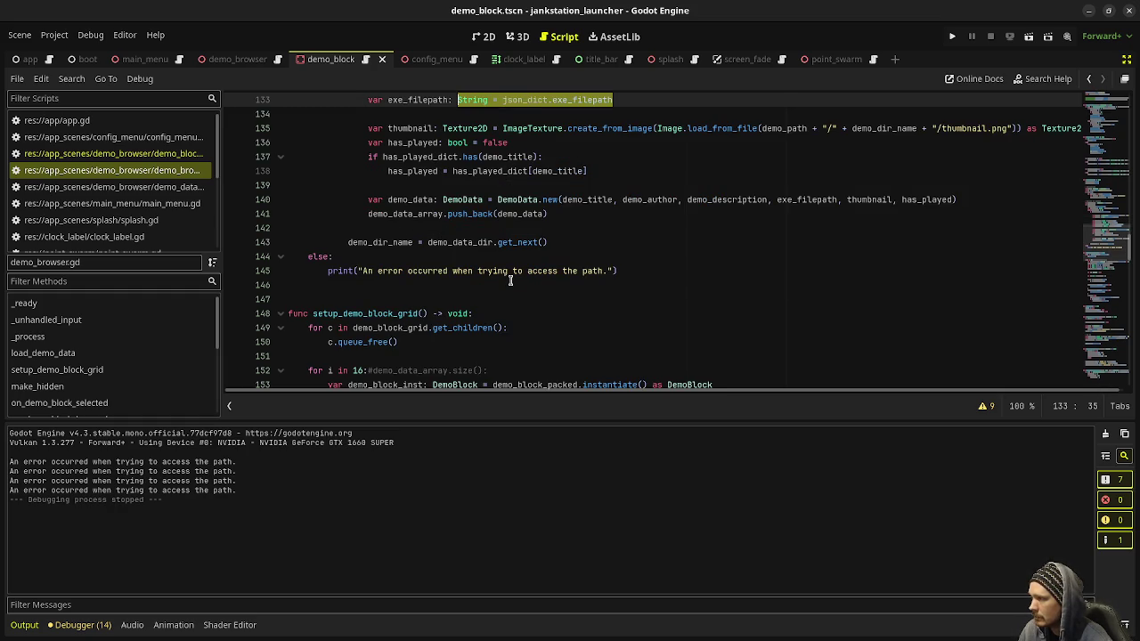
scroll(511, 280, "down", 2)
scroll(511, 281, "down", 4)
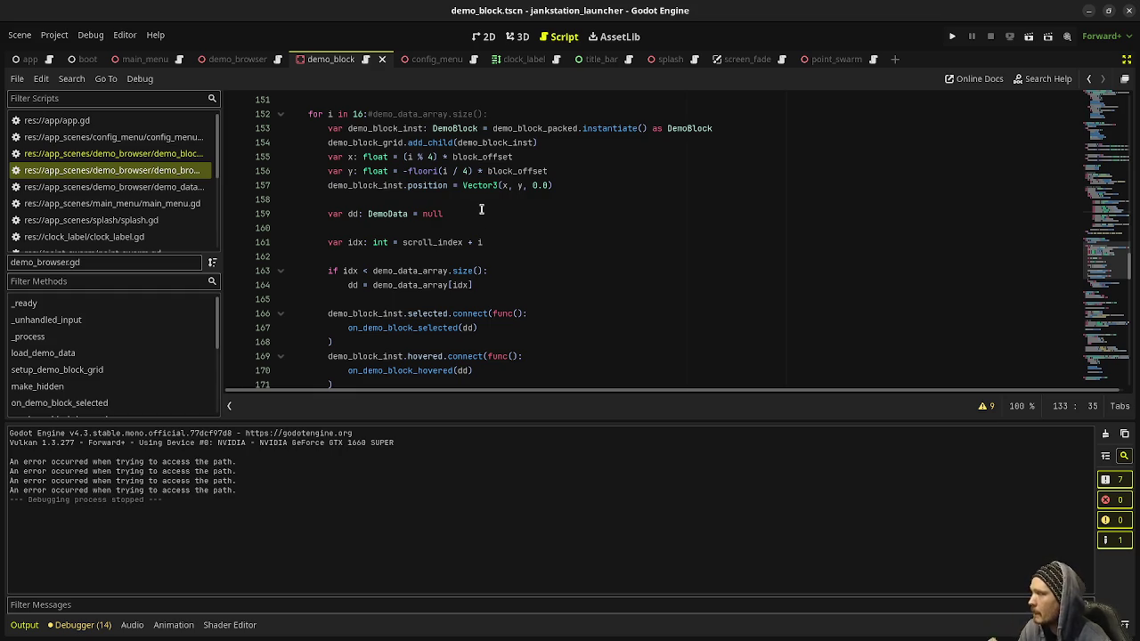
scroll(494, 192, "down", 4)
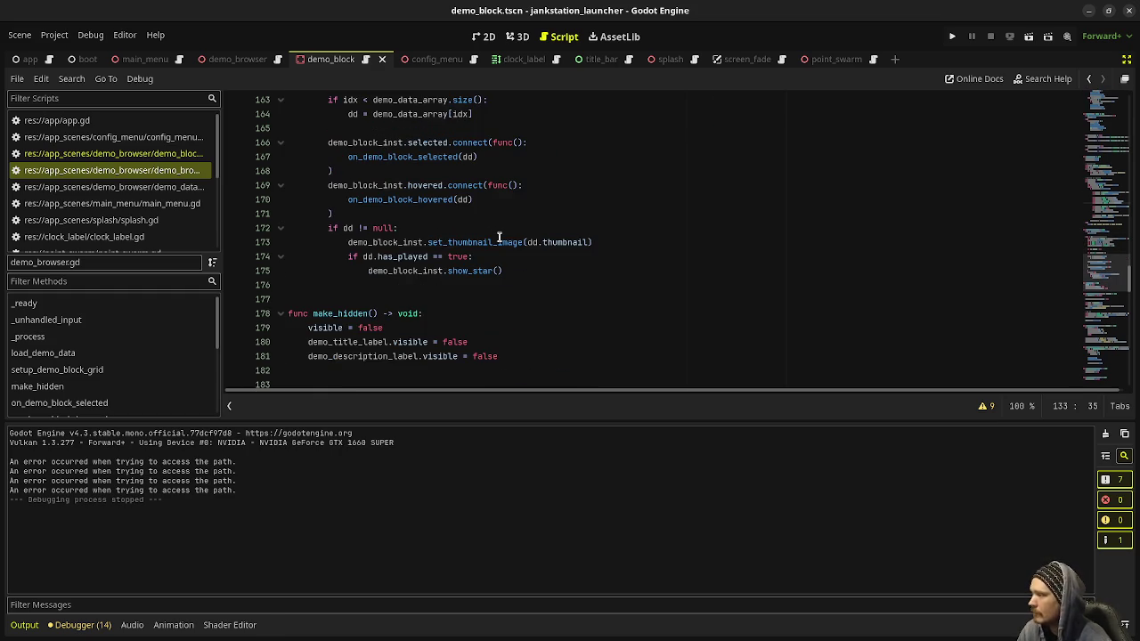
scroll(534, 249, "up", 7)
scroll(487, 243, "down", 6)
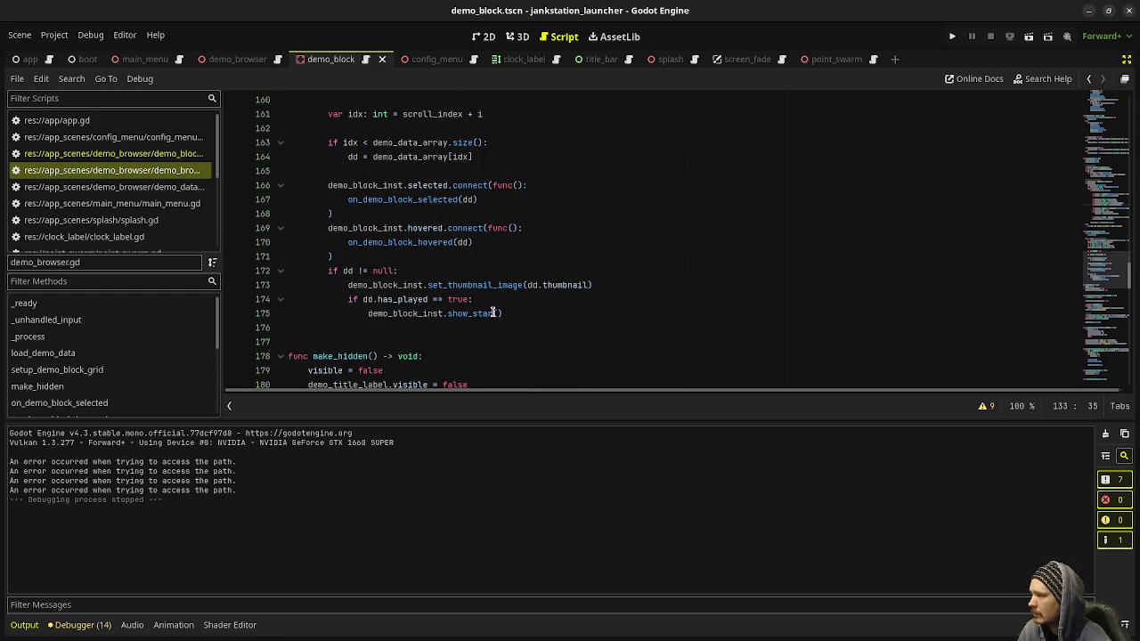
scroll(496, 285, "up", 1)
scroll(492, 269, "up", 1)
scroll(499, 259, "up", 1)
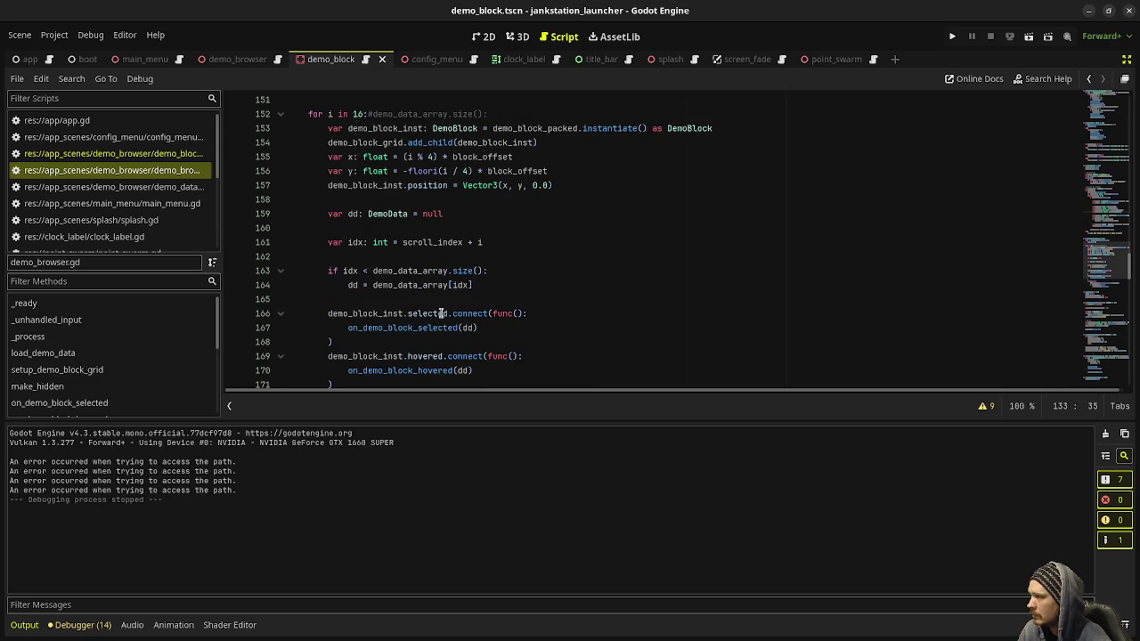
scroll(444, 303, "down", 2)
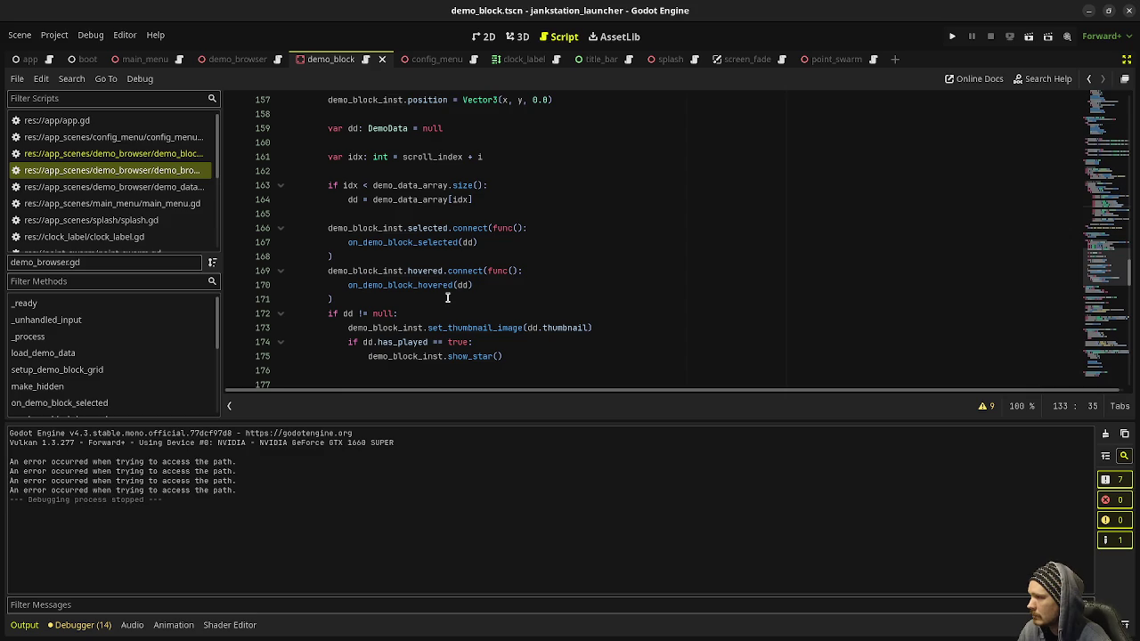
scroll(448, 298, "down", 1)
scroll(448, 299, "up", 1)
scroll(410, 309, "up", 2)
scroll(411, 309, "up", 1)
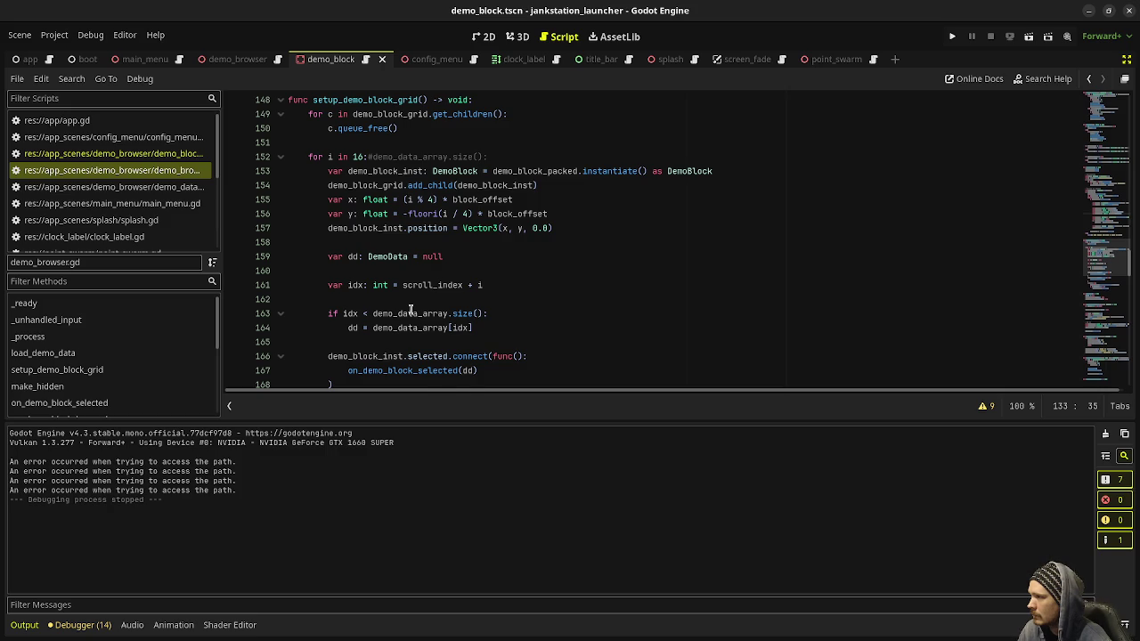
scroll(411, 309, "down", 2)
Step: Go to on_demo_block_selected's definition at line 184 and scroll through to _process
left_click(426, 283, "ctrl")
scroll(471, 292, "down", 1)
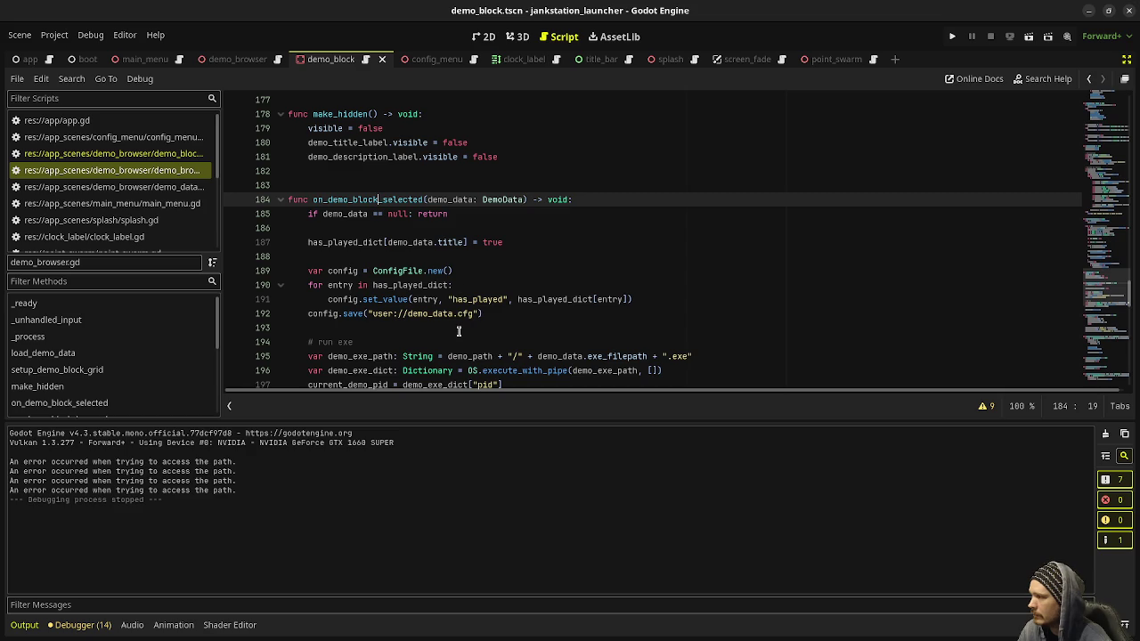
scroll(401, 276, "down", 2)
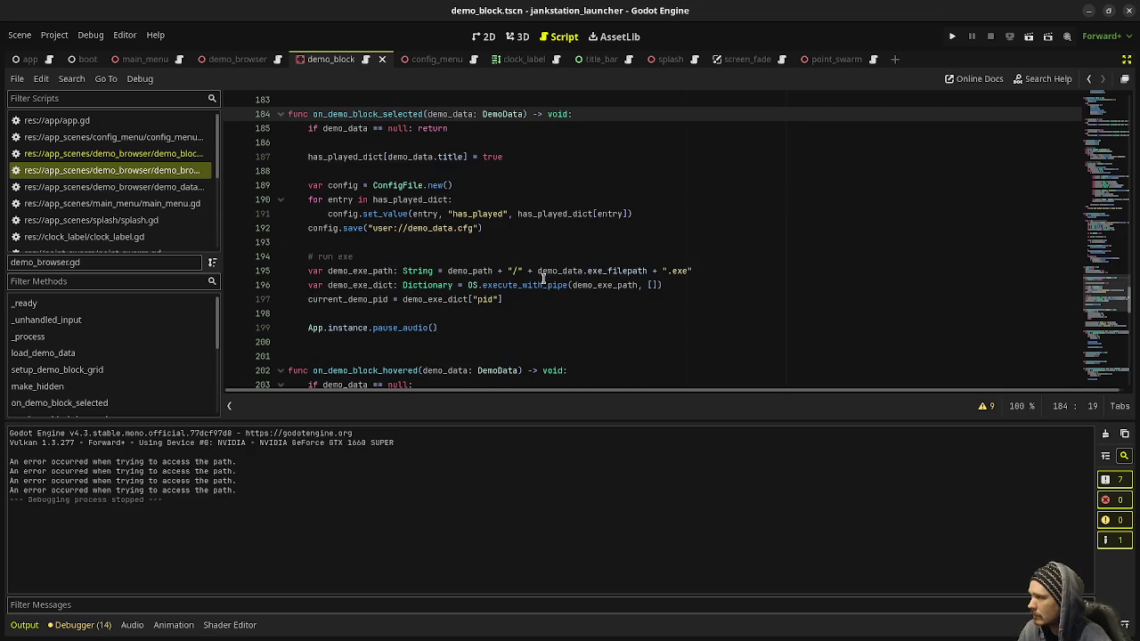
scroll(545, 275, "up", 1)
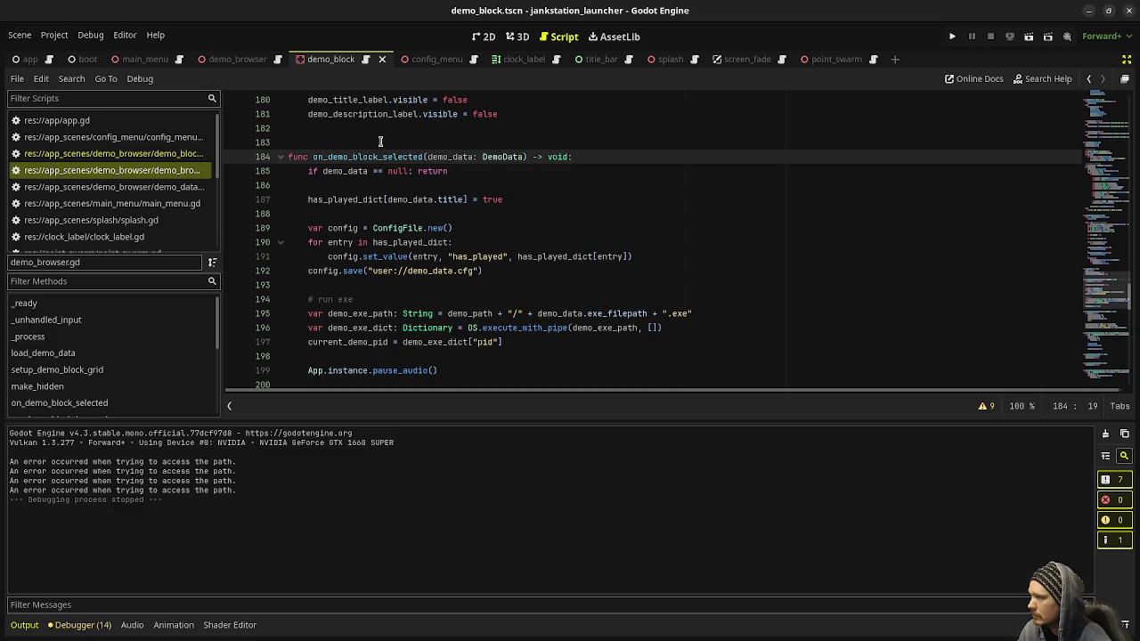
scroll(1116, 227, "up", 10)
left_click_drag(1116, 227, 1109, 173)
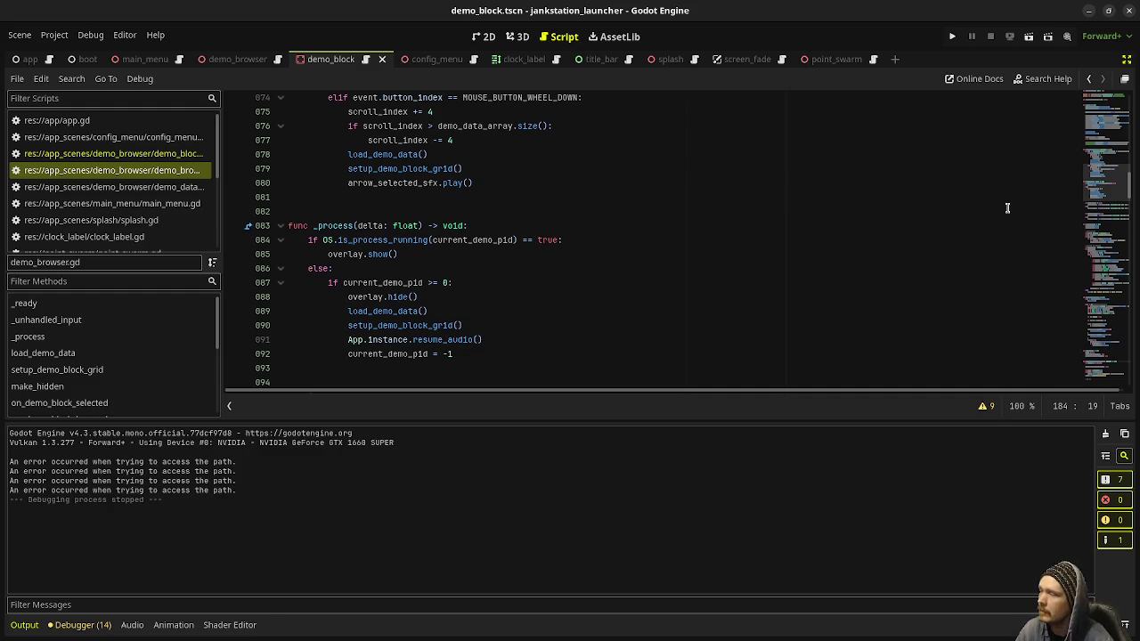
scroll(1105, 169, "up", 8)
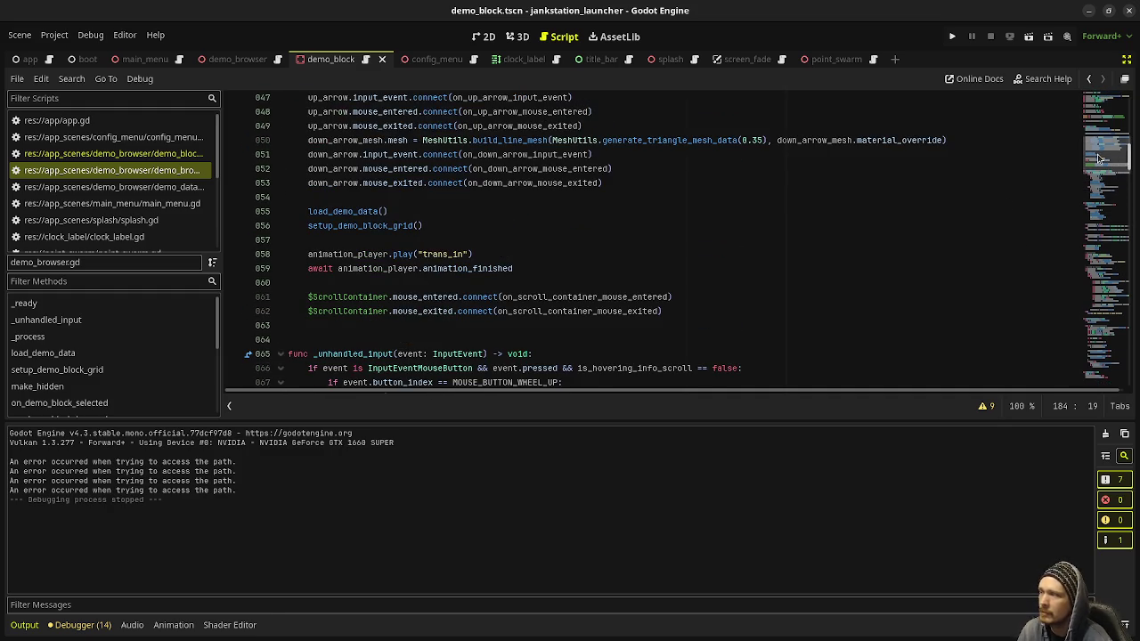
scroll(1100, 158, "up", 5)
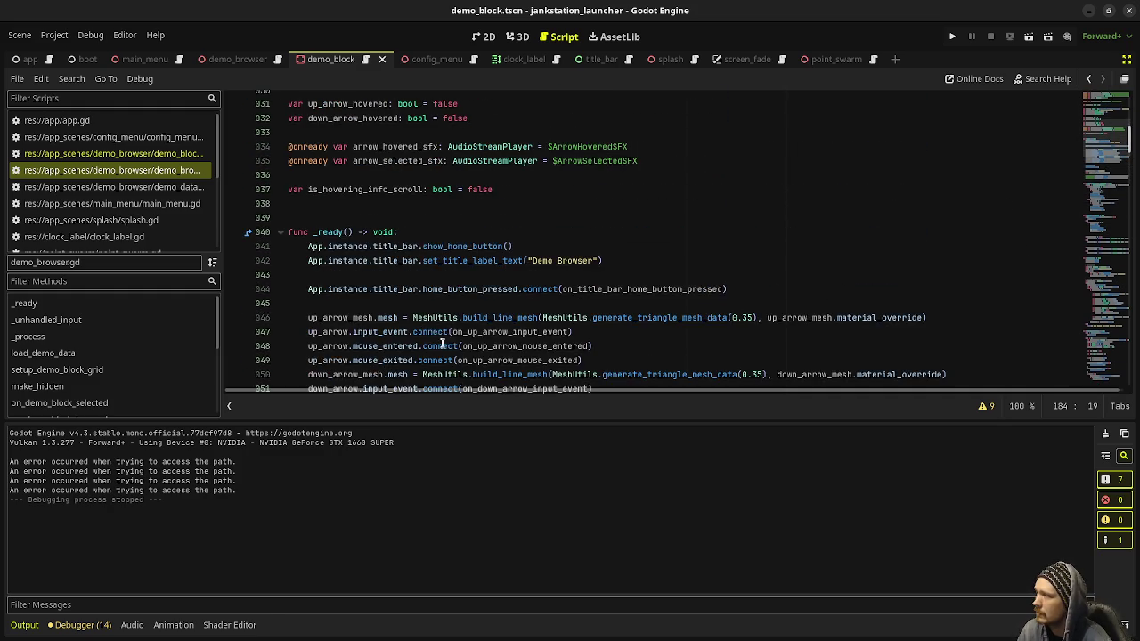
scroll(410, 271, "down", 6)
scroll(344, 254, "down", 5)
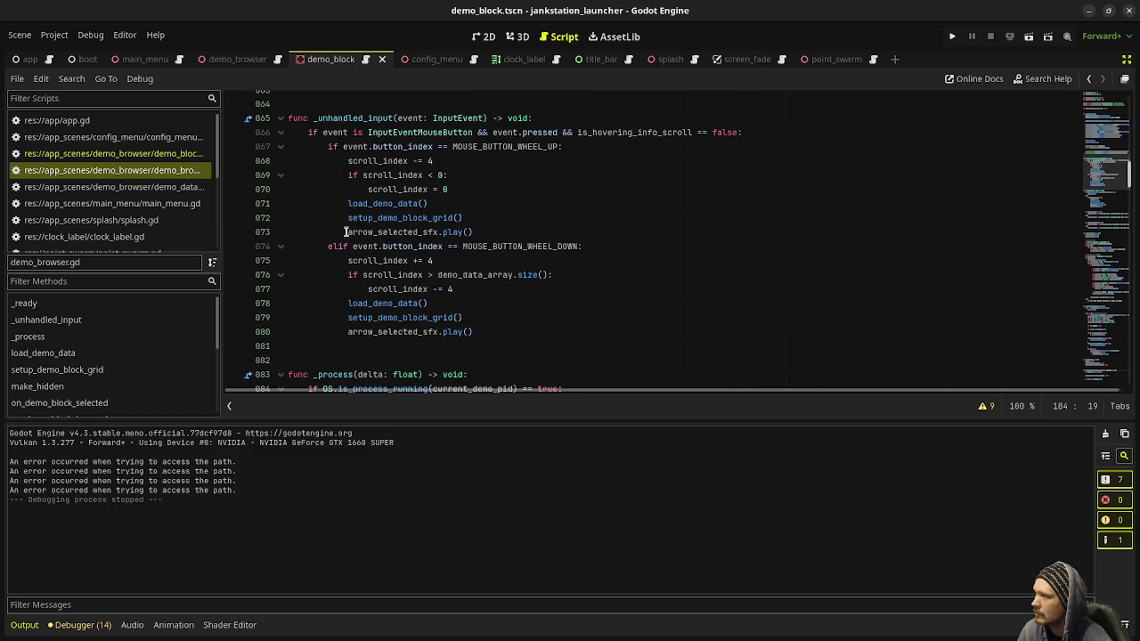
scroll(344, 232, "down", 6)
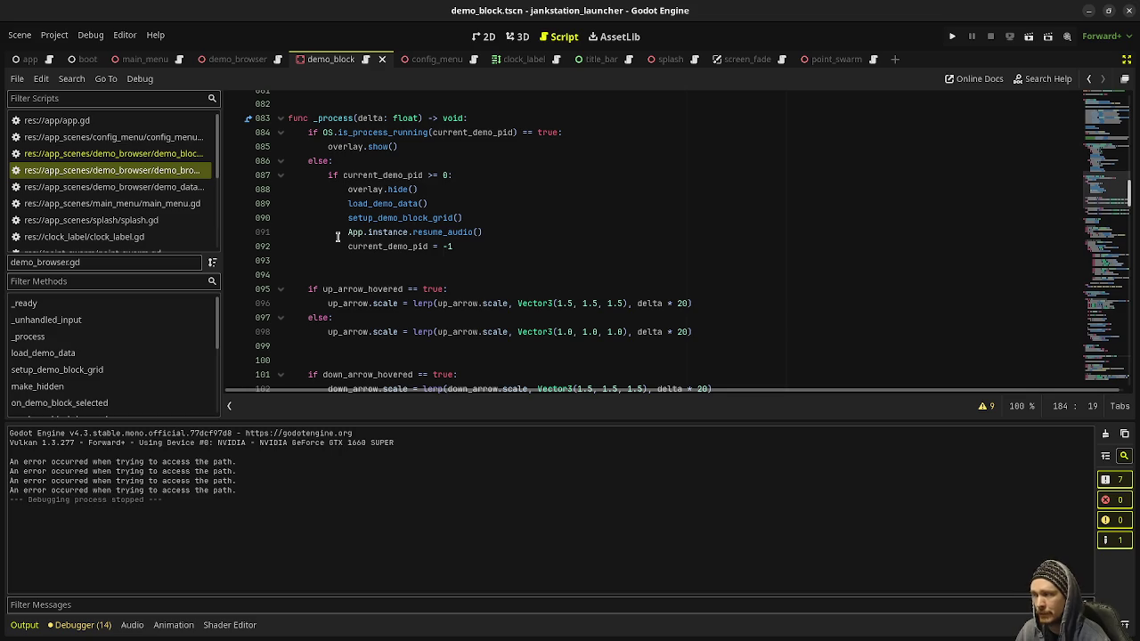
scroll(725, 234, "down", 5)
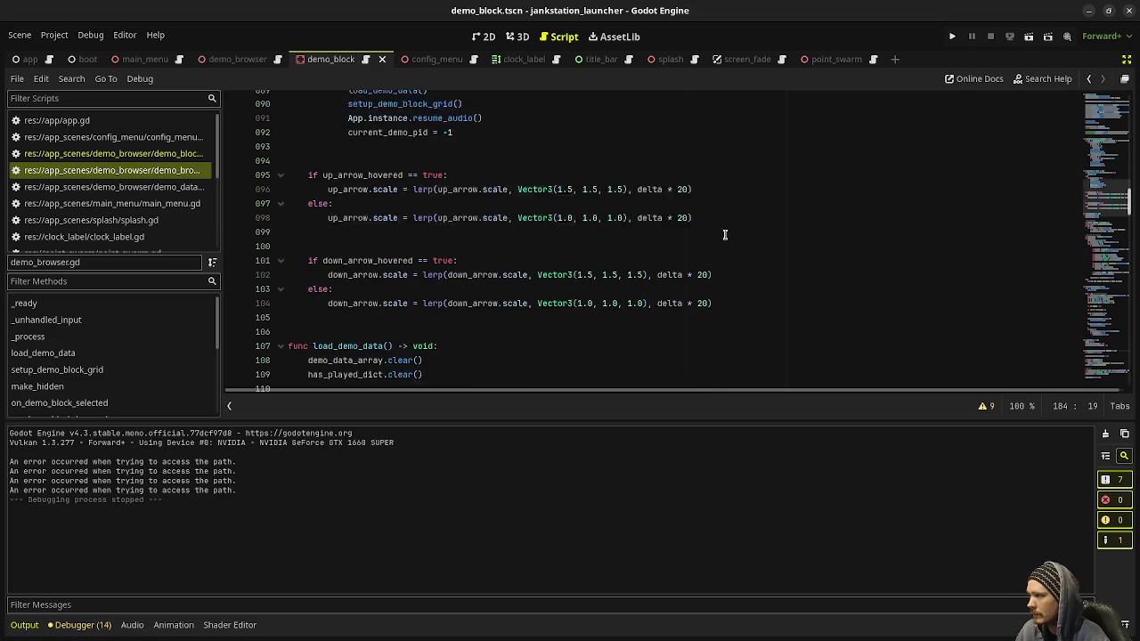
scroll(725, 234, "down", 2)
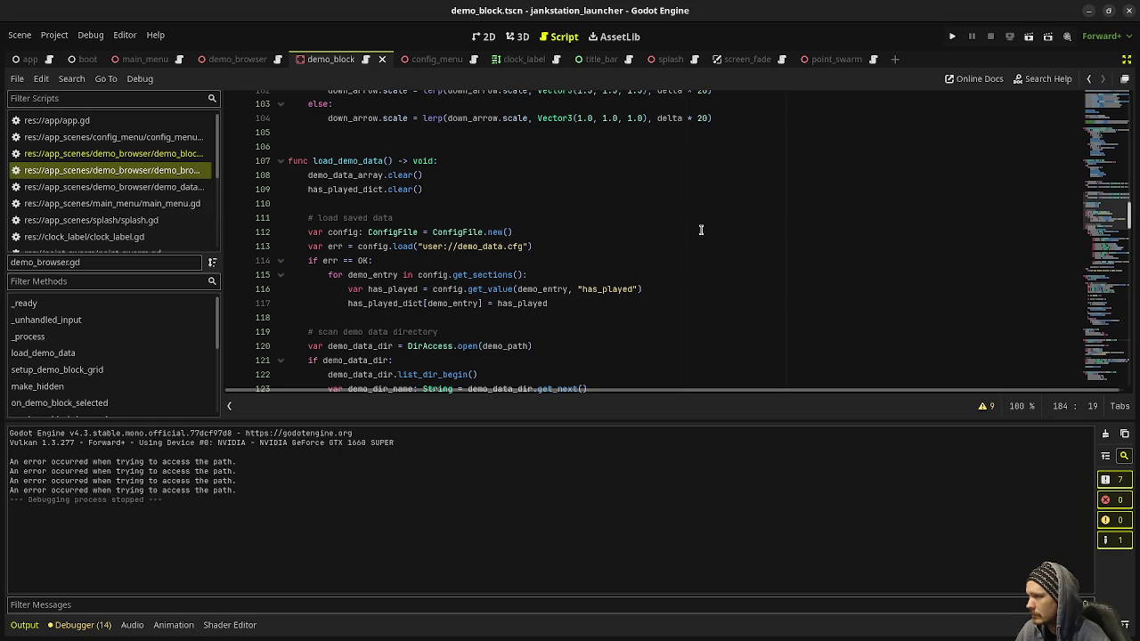
scroll(660, 239, "down", 3)
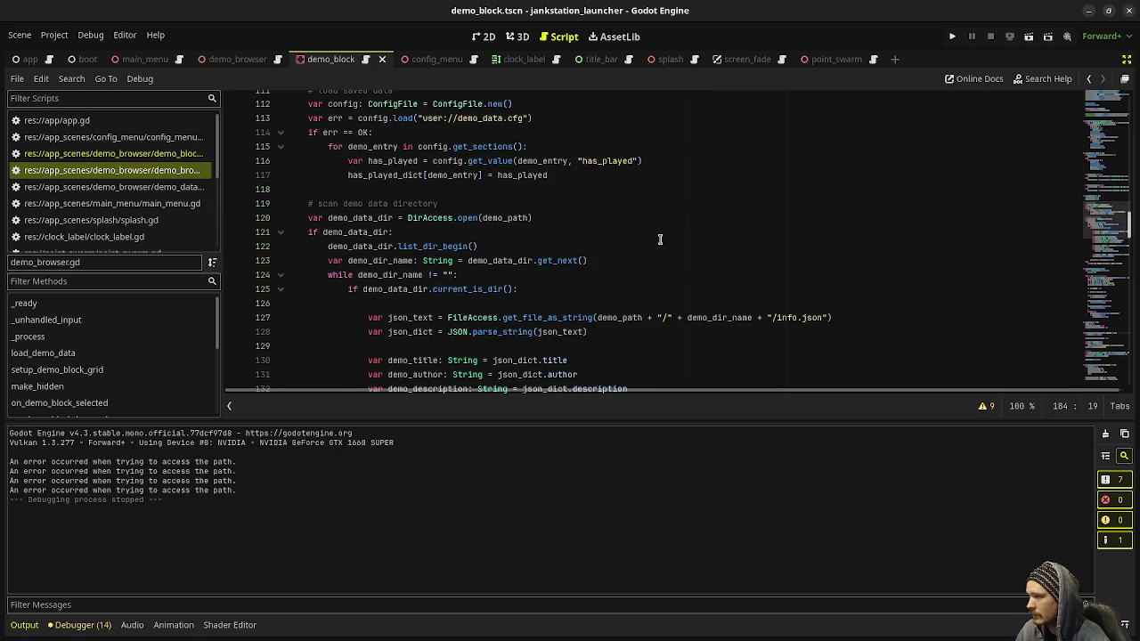
scroll(660, 239, "down", 1)
scroll(660, 239, "up", 3)
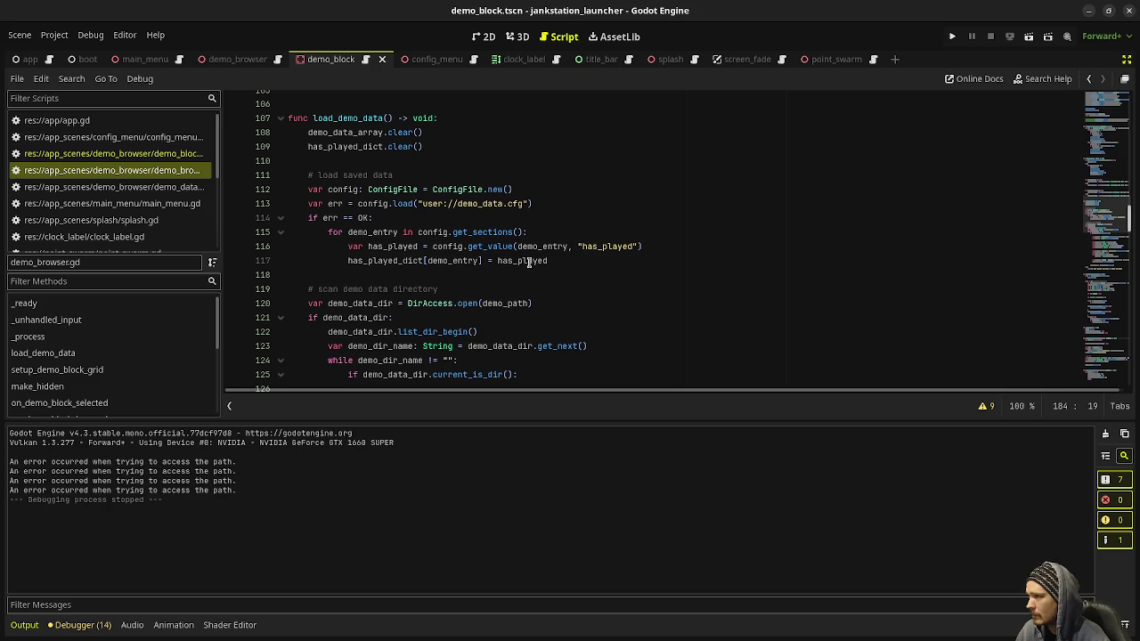
scroll(588, 285, "down", 10)
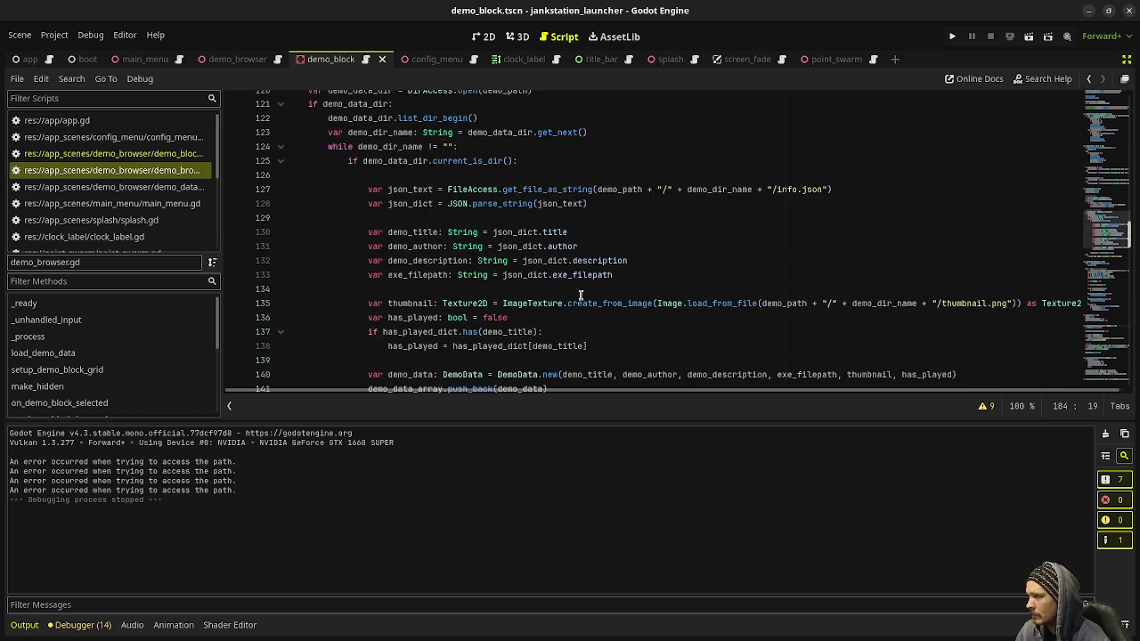
scroll(588, 286, "down", 7)
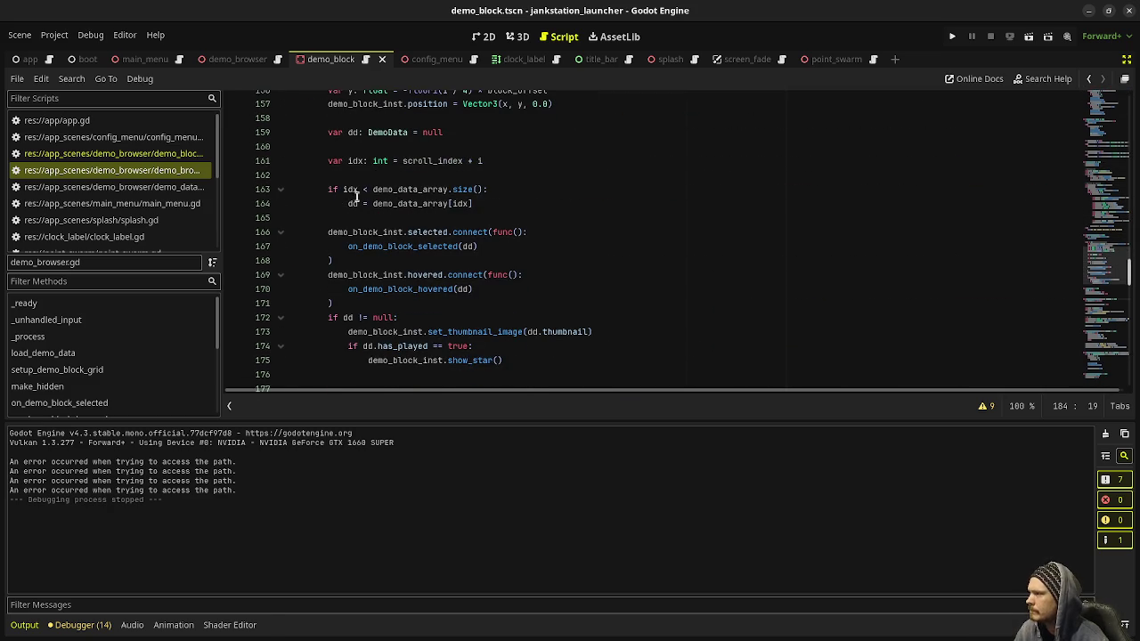
scroll(441, 264, "up", 2)
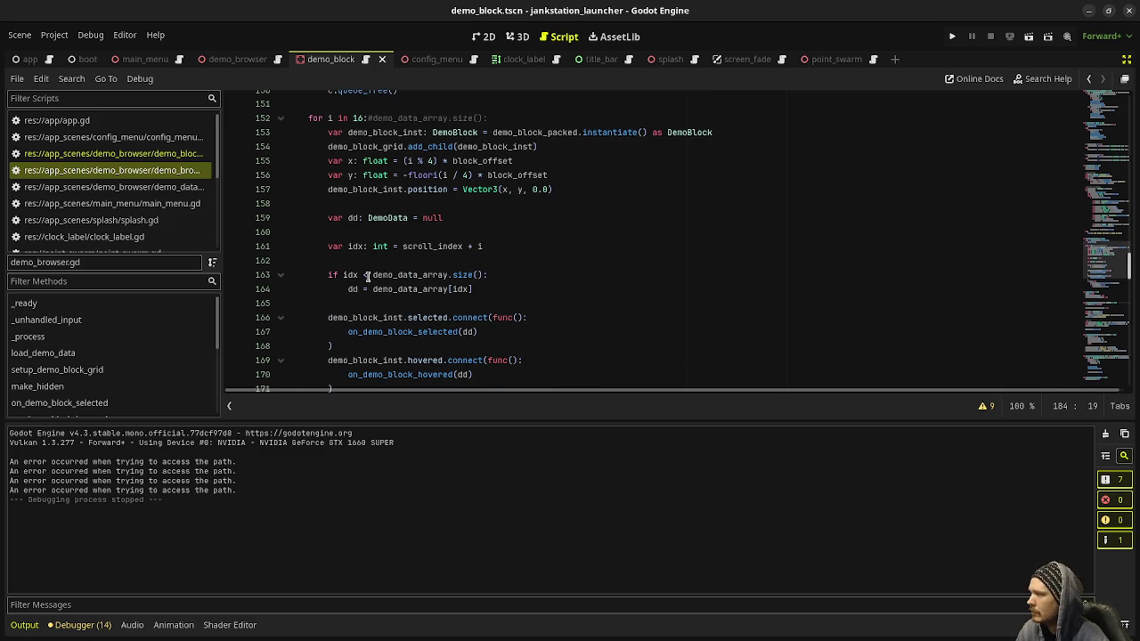
scroll(475, 332, "down", 2)
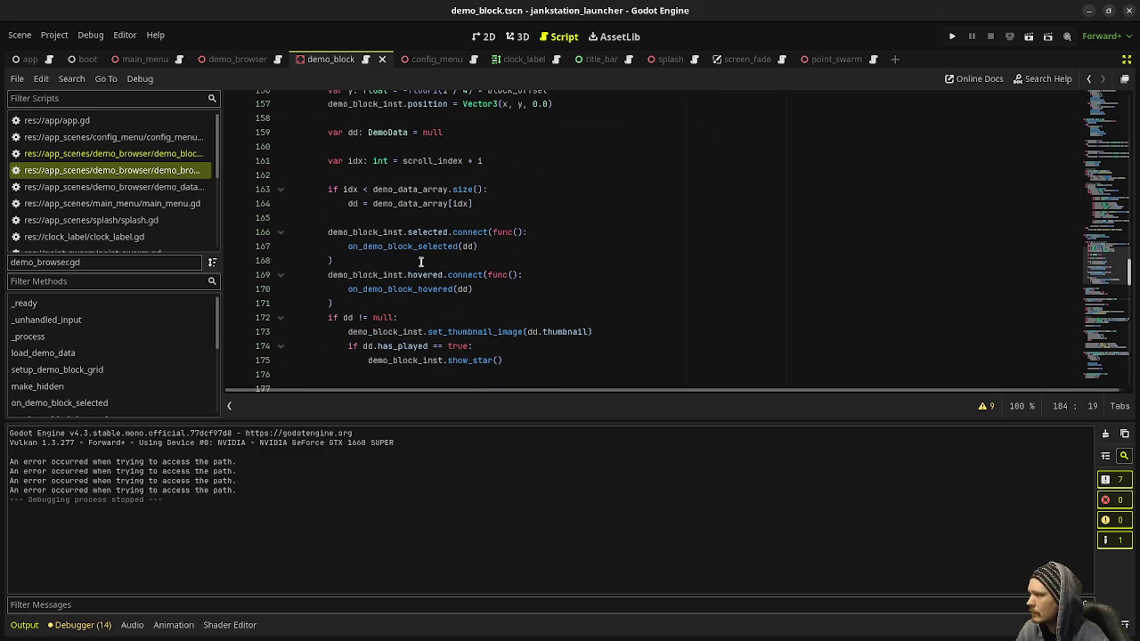
scroll(383, 232, "up", 2)
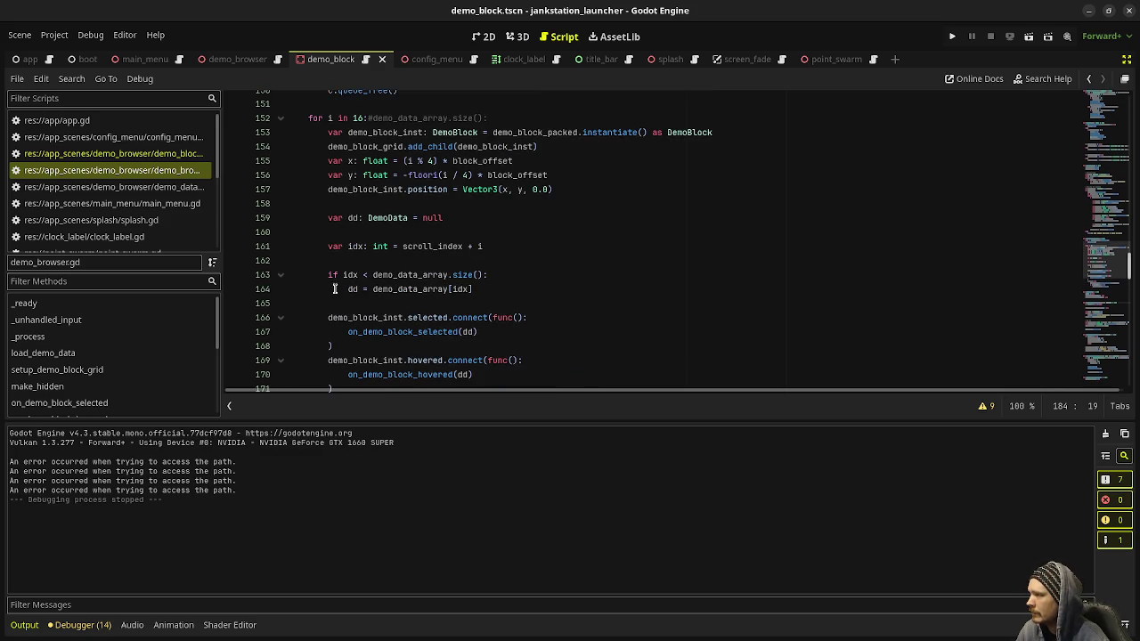
double_click(350, 274)
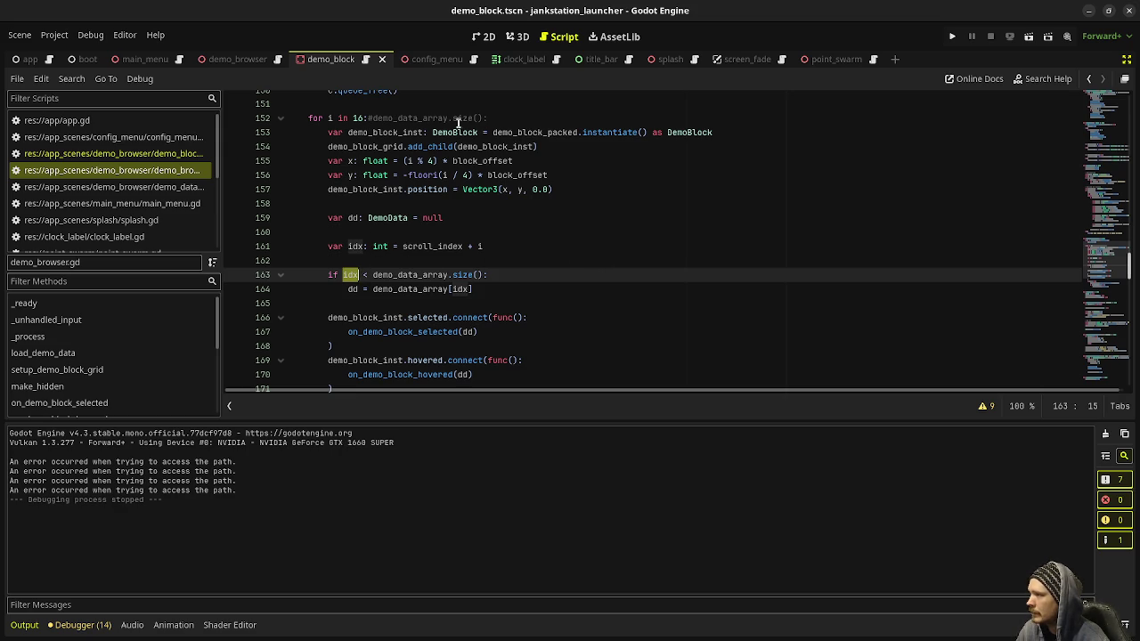
scroll(544, 270, "up", 2)
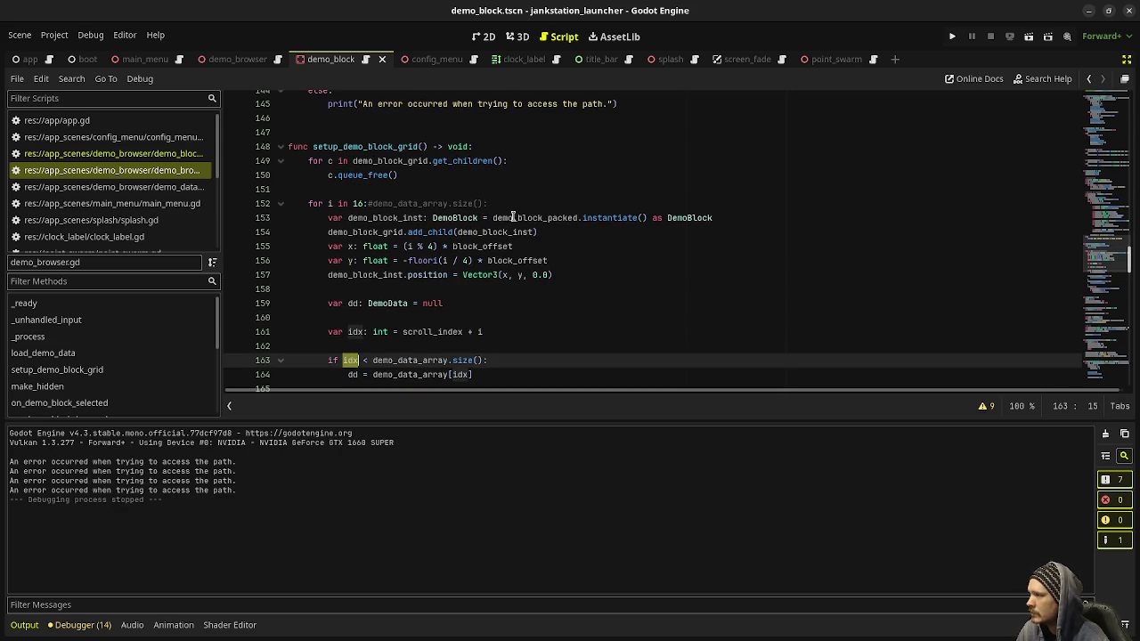
scroll(591, 298, "down", 4)
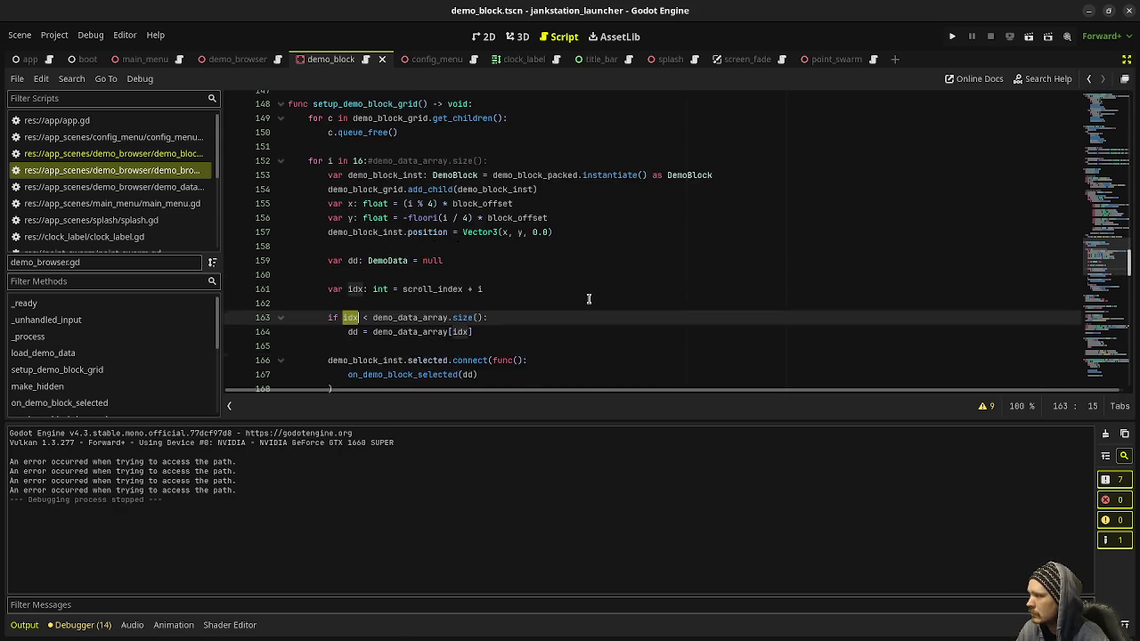
left_click(419, 247, "ctrl")
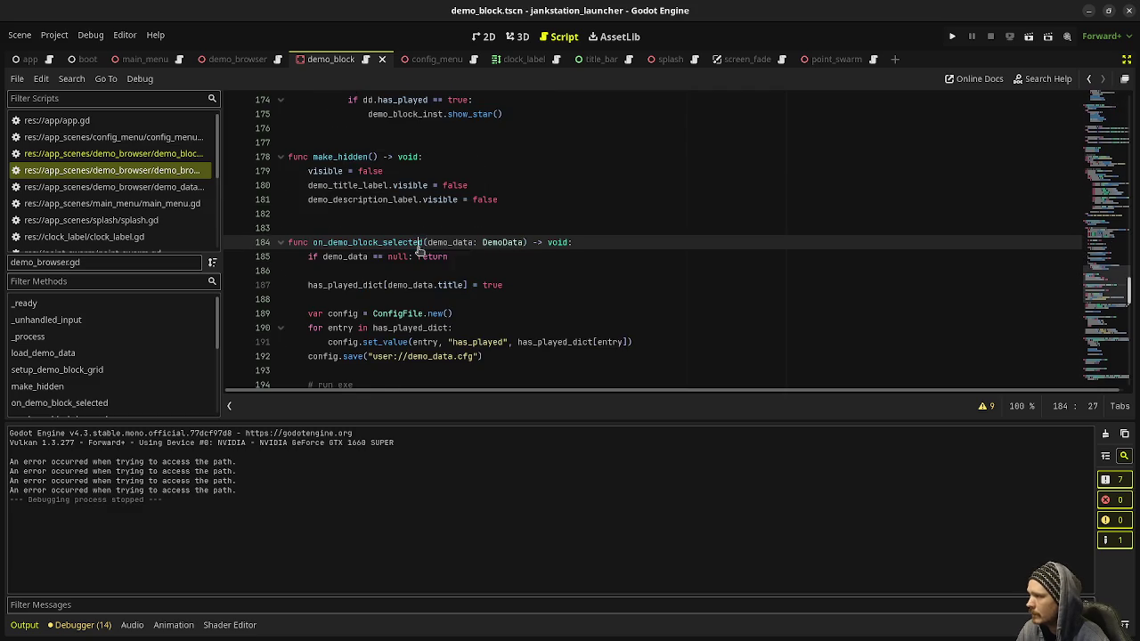
scroll(418, 251, "down", 1)
scroll(432, 256, "down", 1)
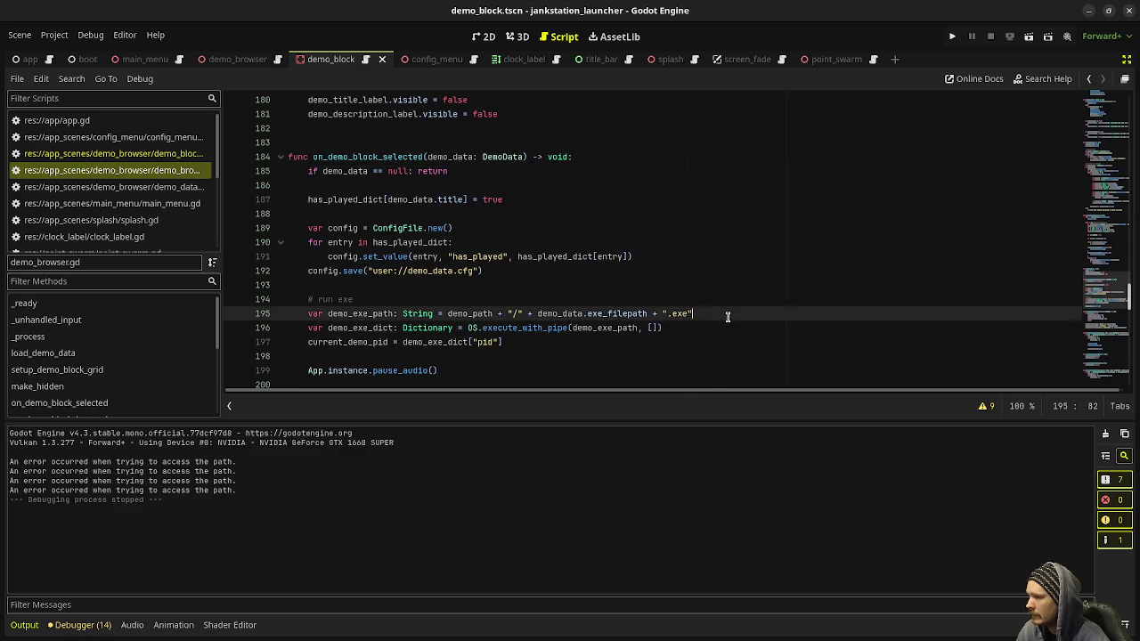
left_click(498, 328)
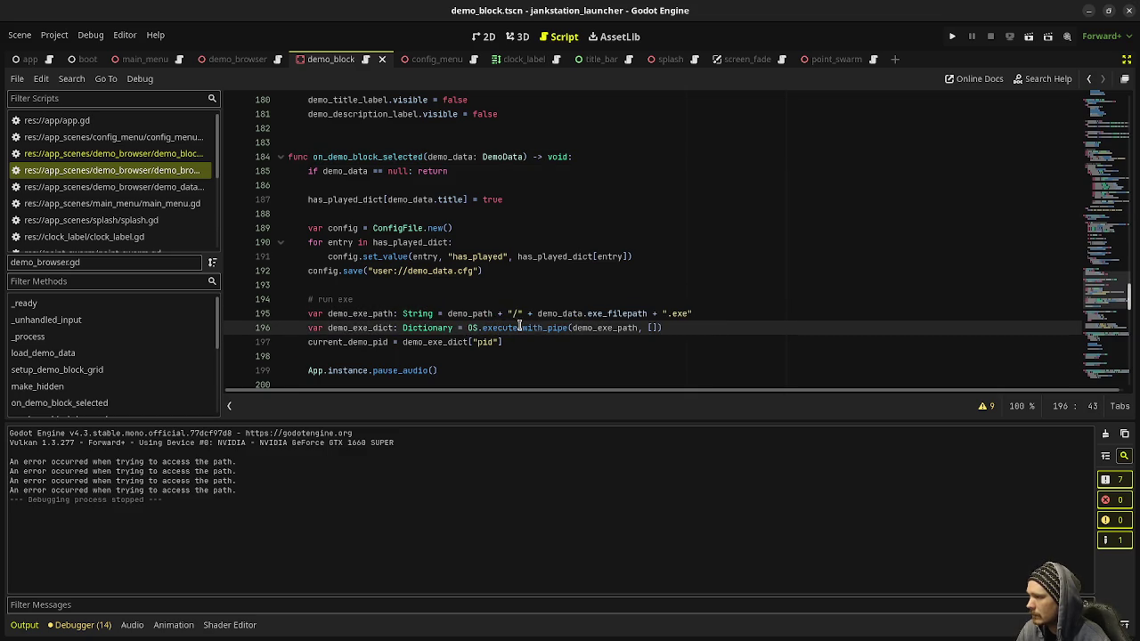
scroll(635, 343, "down", 1)
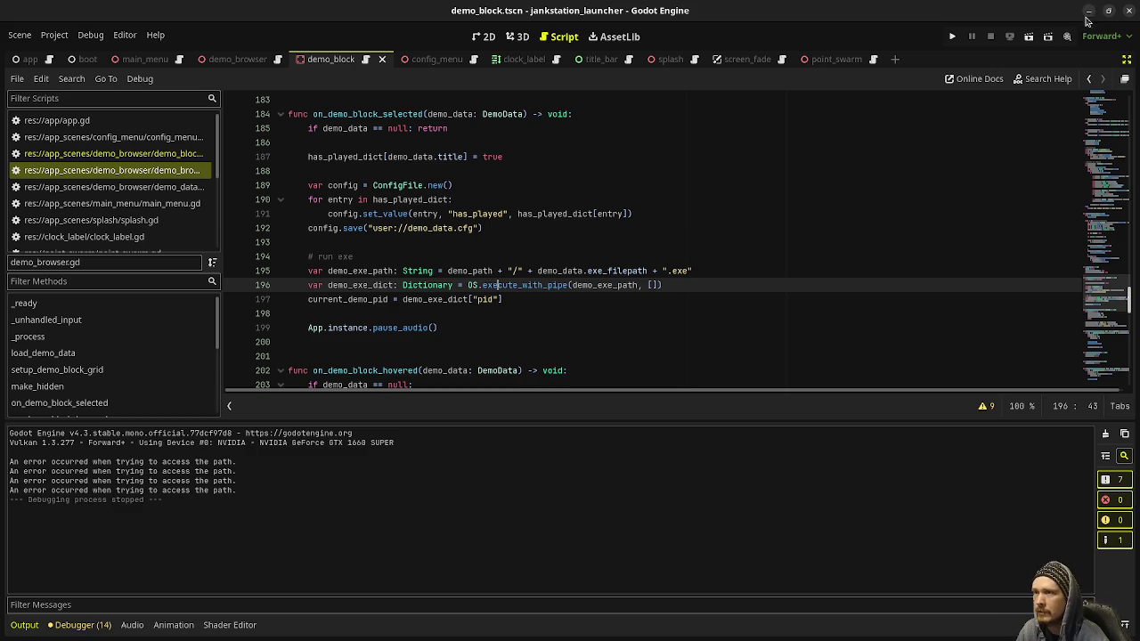
scroll(333, 145, "up", 2)
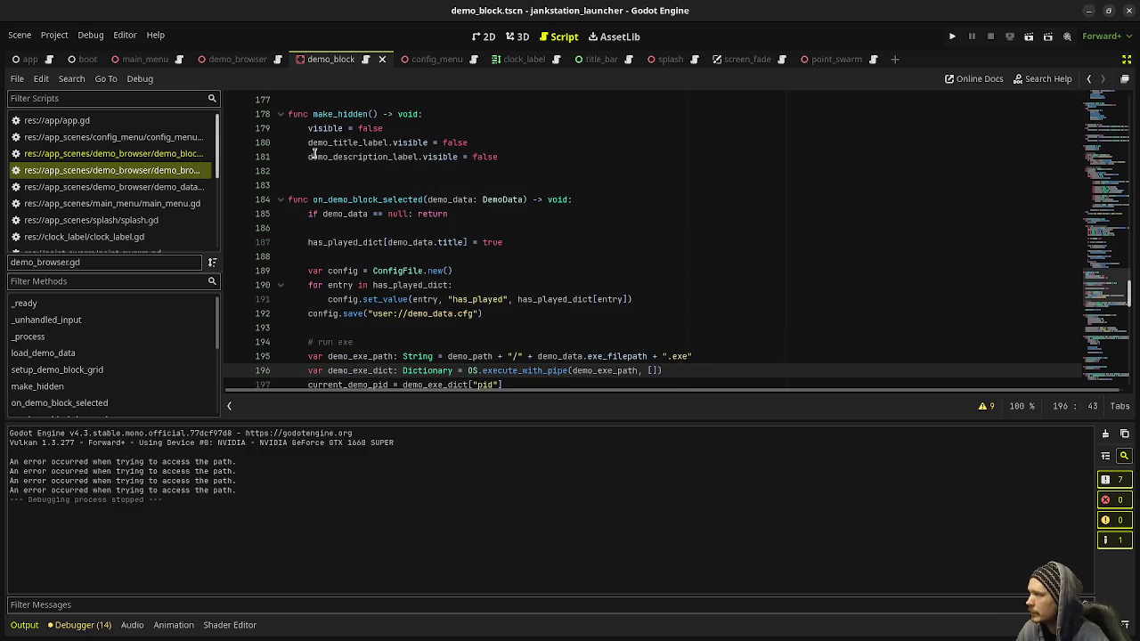
scroll(950, 237, "up", 8)
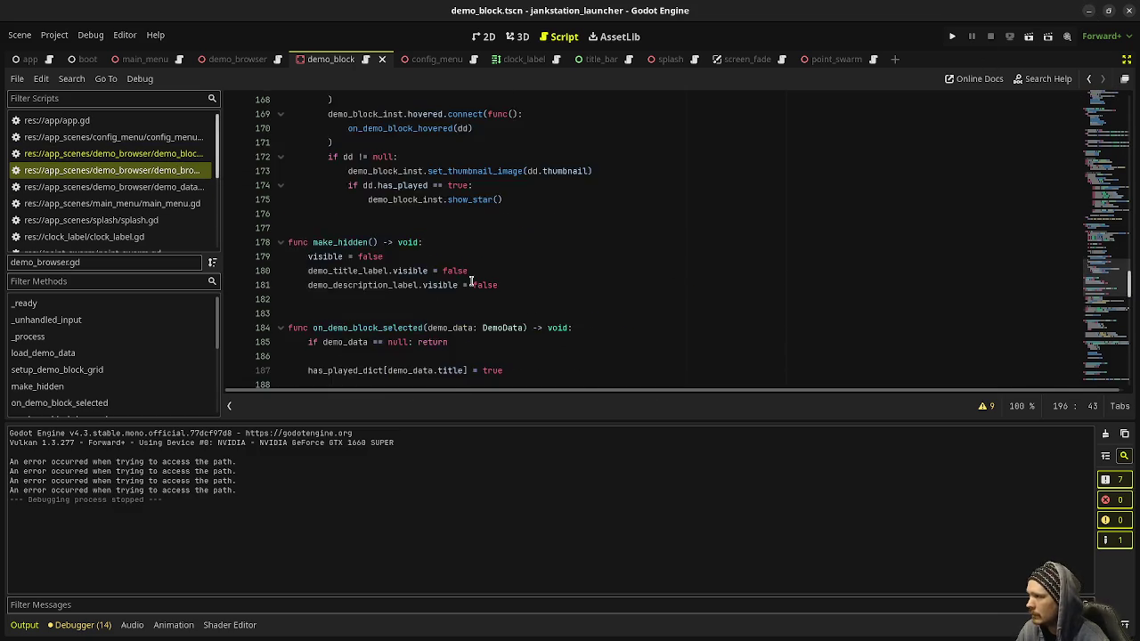
scroll(1097, 254, "up", 20)
scroll(595, 252, "down", 12)
scroll(510, 266, "down", 15)
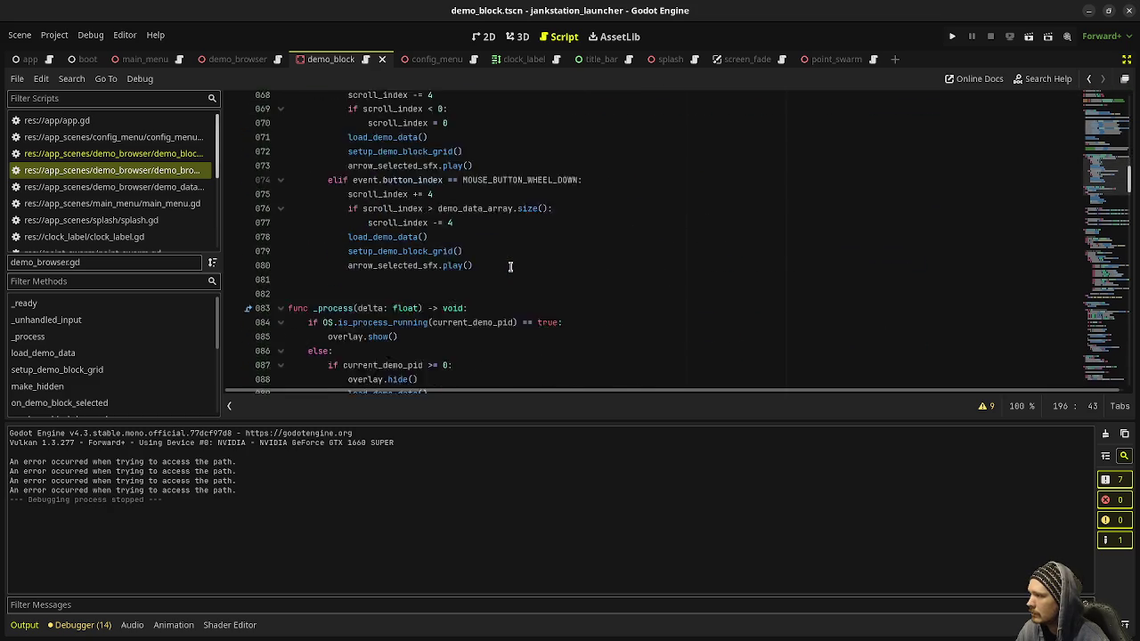
scroll(511, 265, "down", 8)
scroll(509, 262, "up", 3)
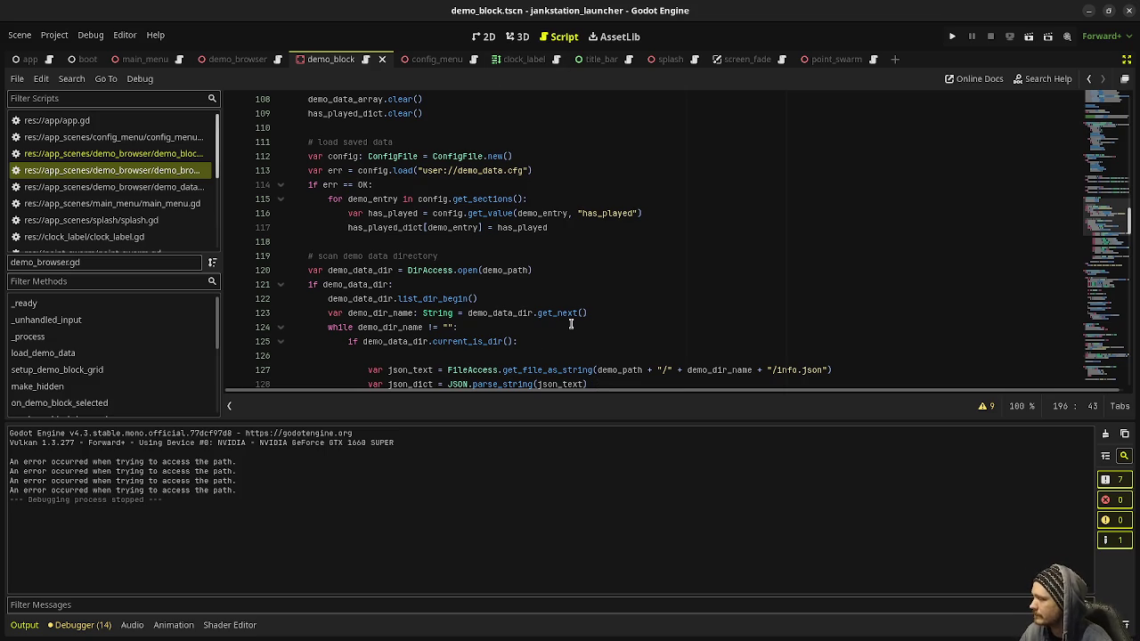
Step: Minimize the launcher project and bring gedit with photogame's info.json to the front
scroll(615, 276, "down", 1)
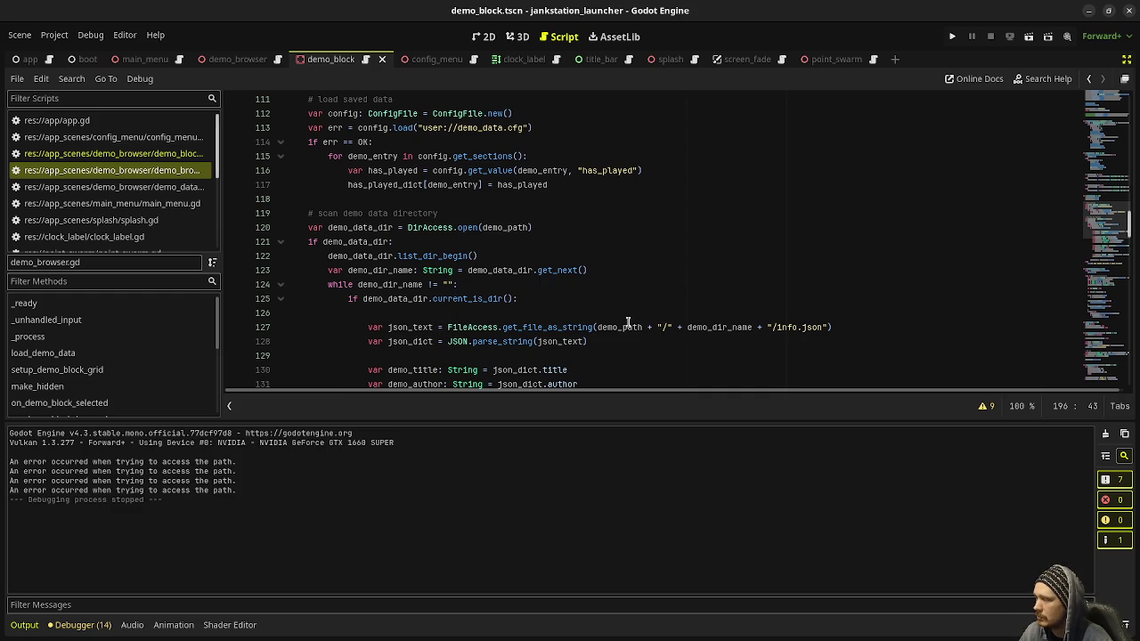
left_click(1089, 14)
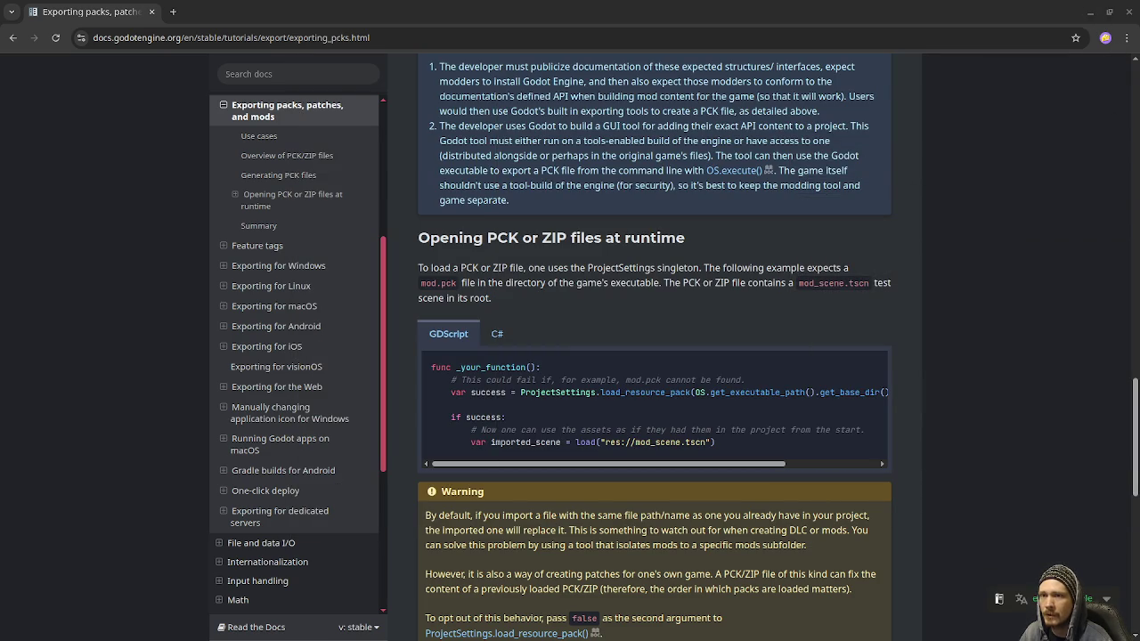
key("alt+Tab")
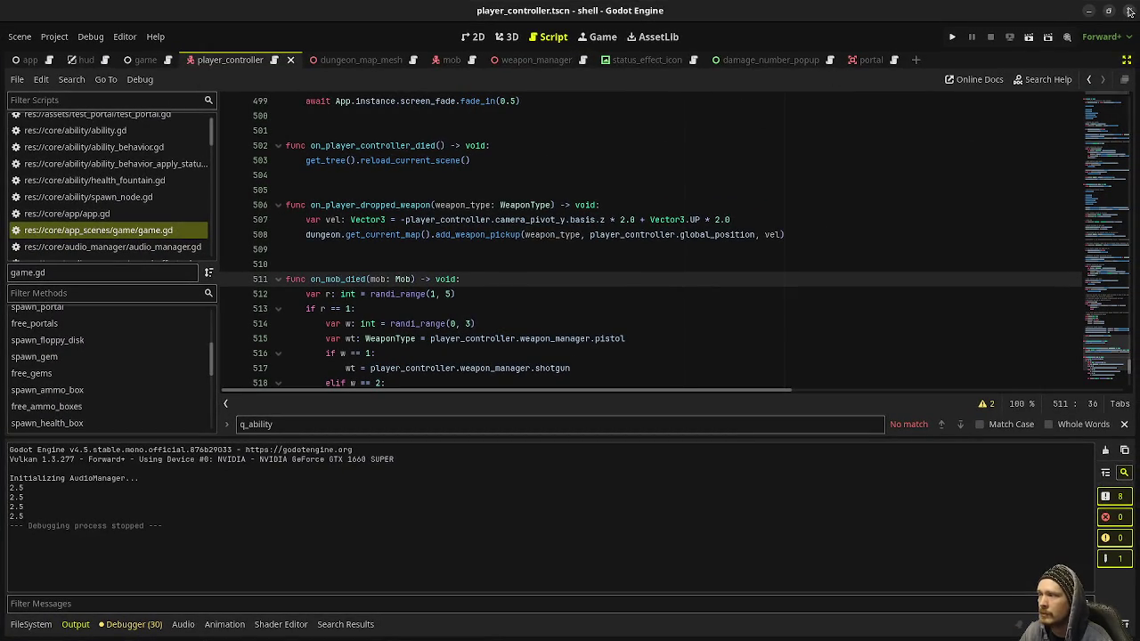
left_click(1130, 11)
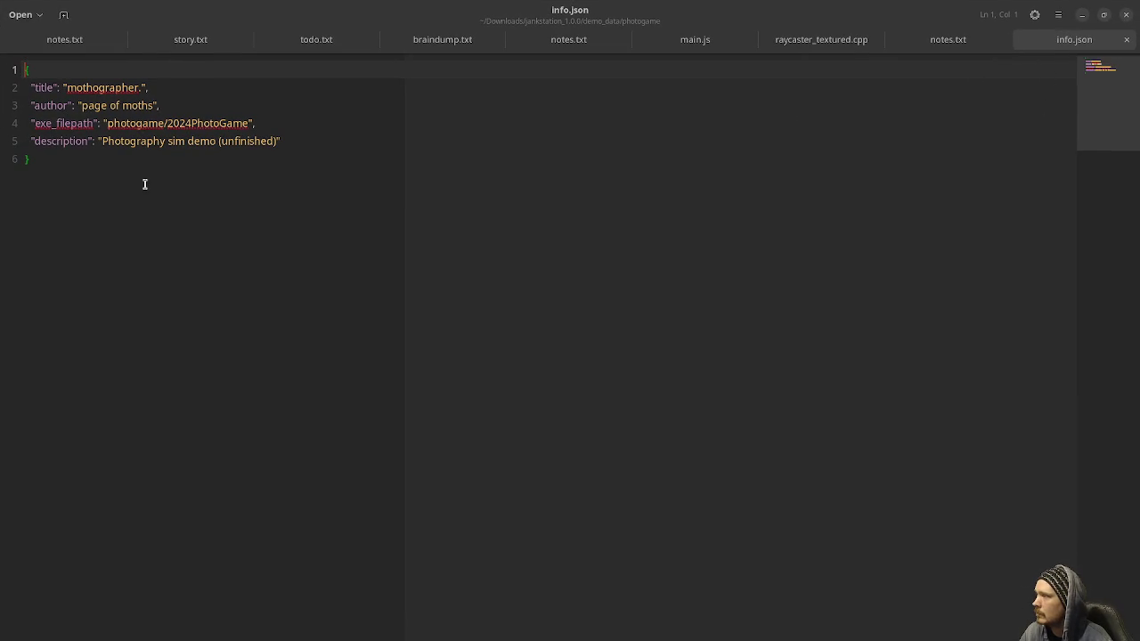
Step: Close the Text Editor window holding info.json
left_click(1127, 15)
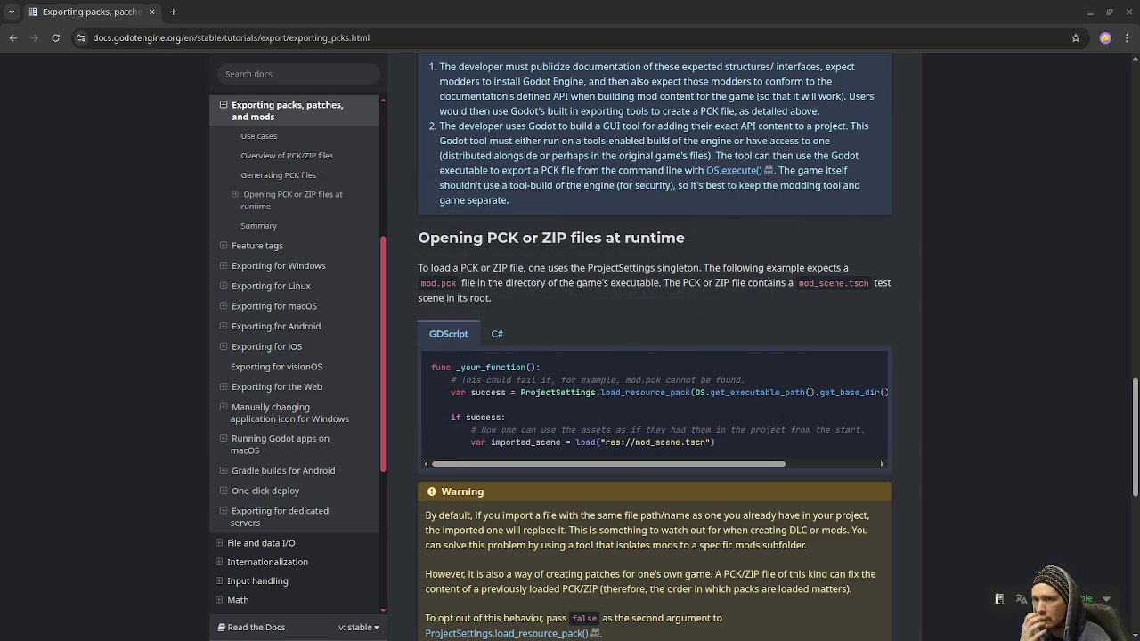
key("alt+Tab")
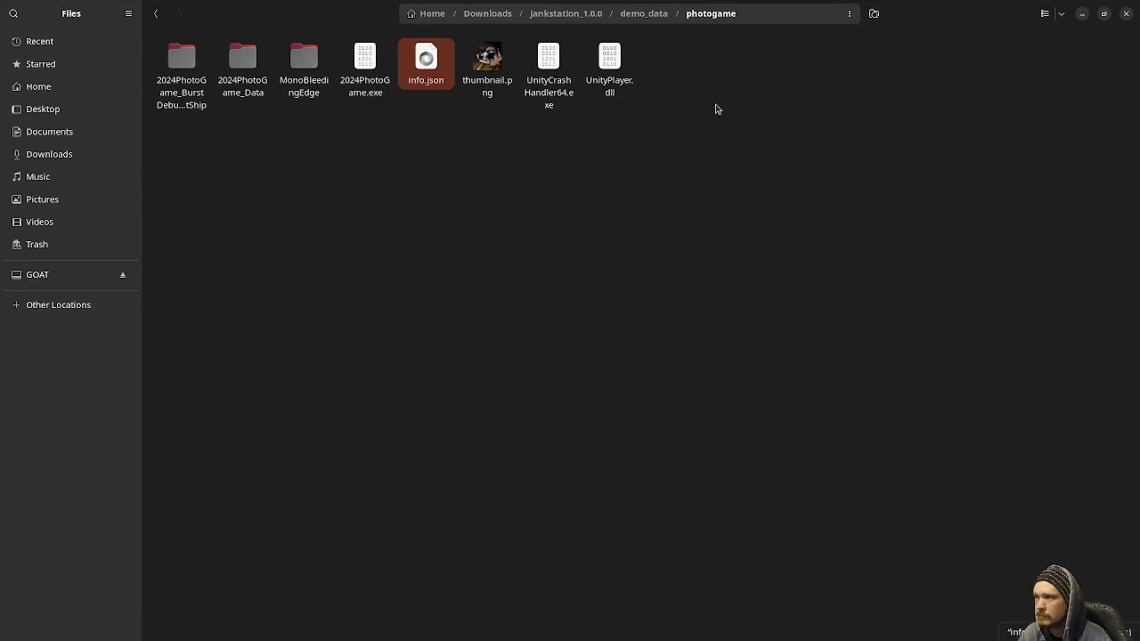
left_click(644, 14)
left_click(565, 14)
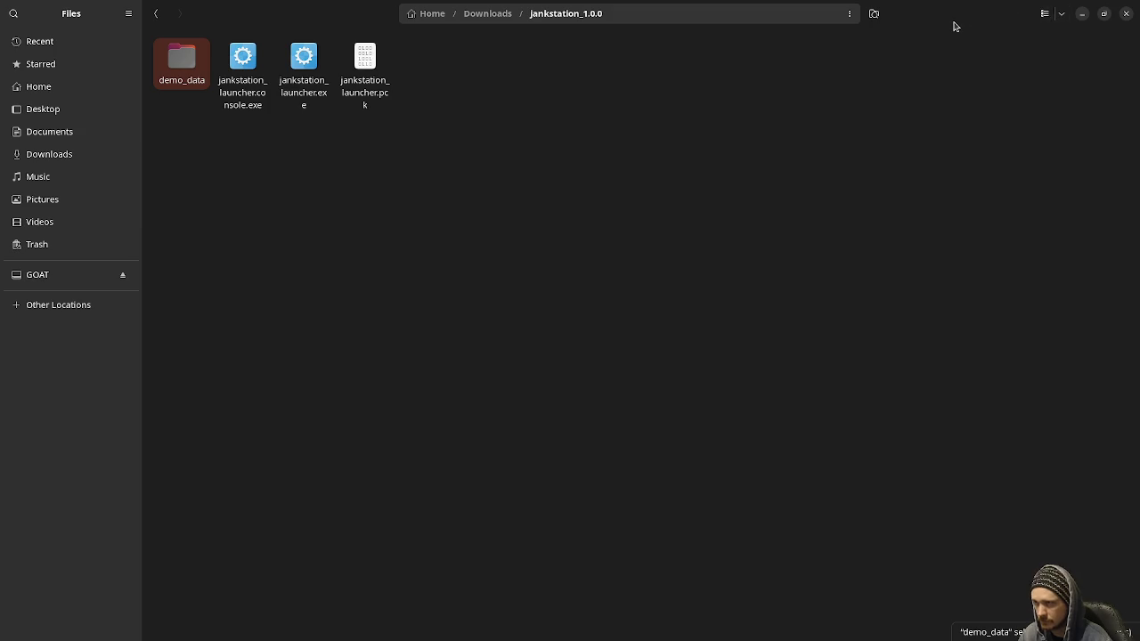
key("alt+Tab")
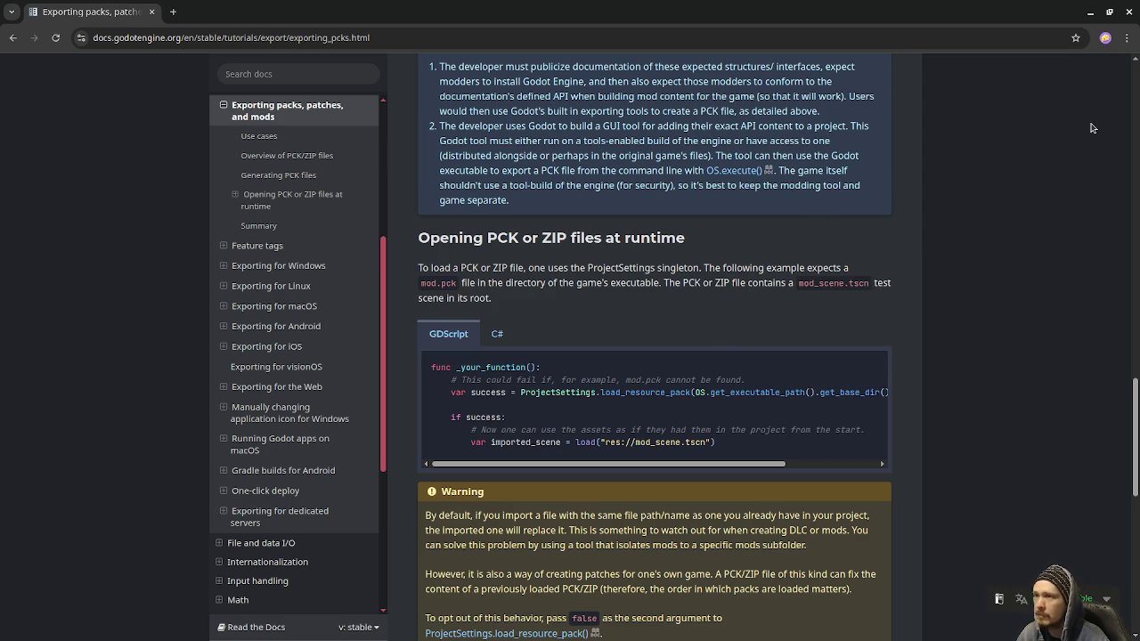
key("super")
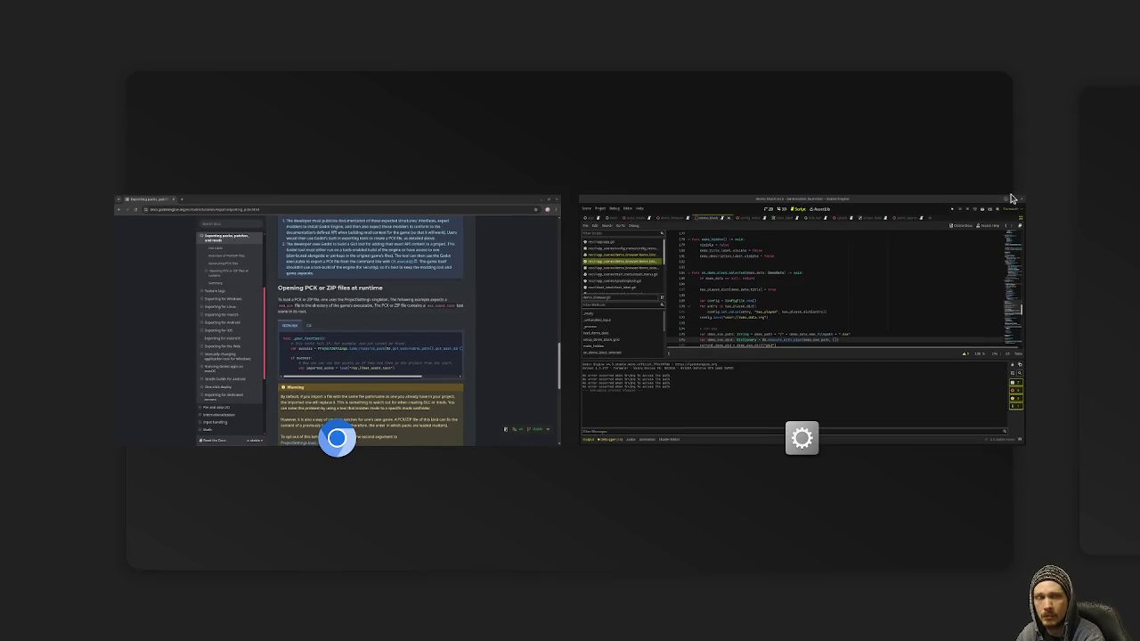
Step: Leave the Activities overview and pick 2D Scene as the root node in jankjam_game_test
key("super")
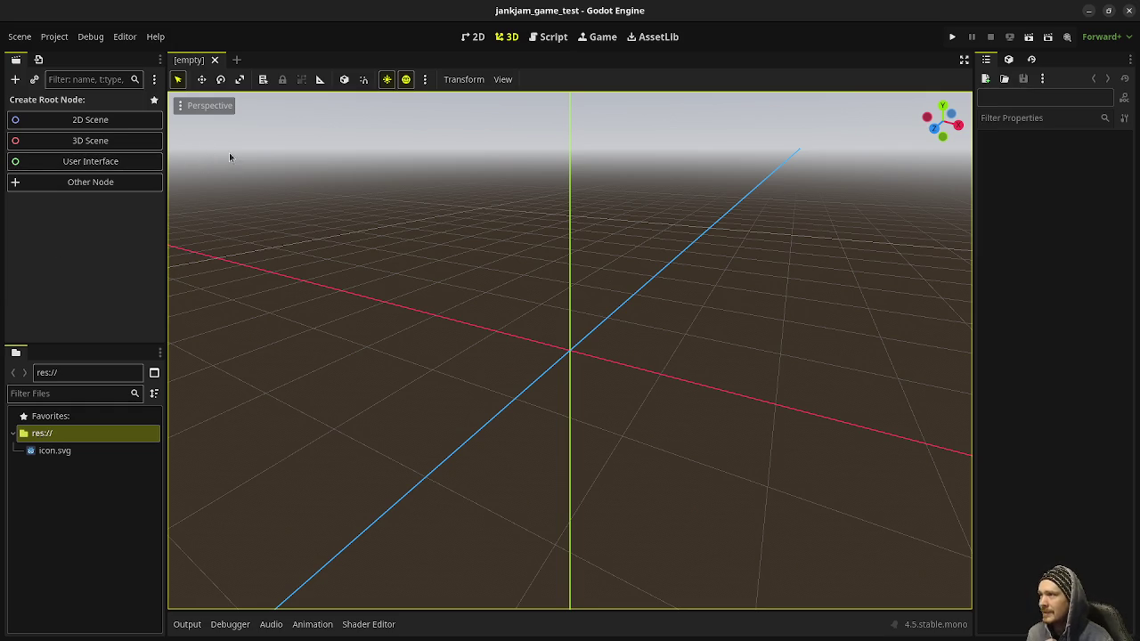
left_click(112, 122)
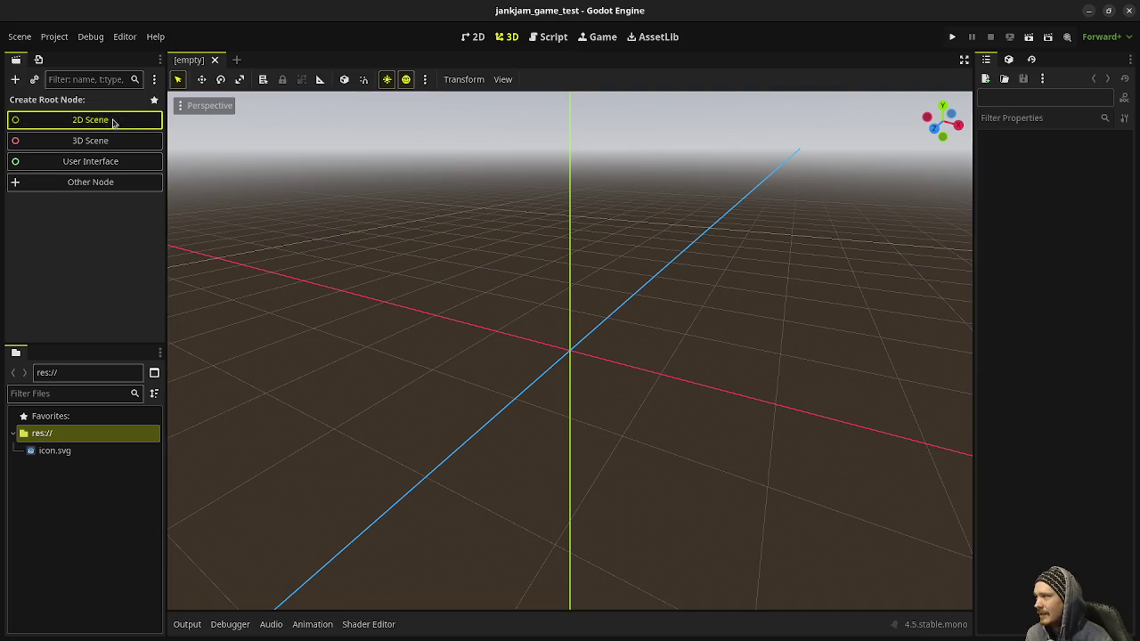
Step: Rename the root node to Main and save the scene as main.tscn
key("F2")
type("Main")
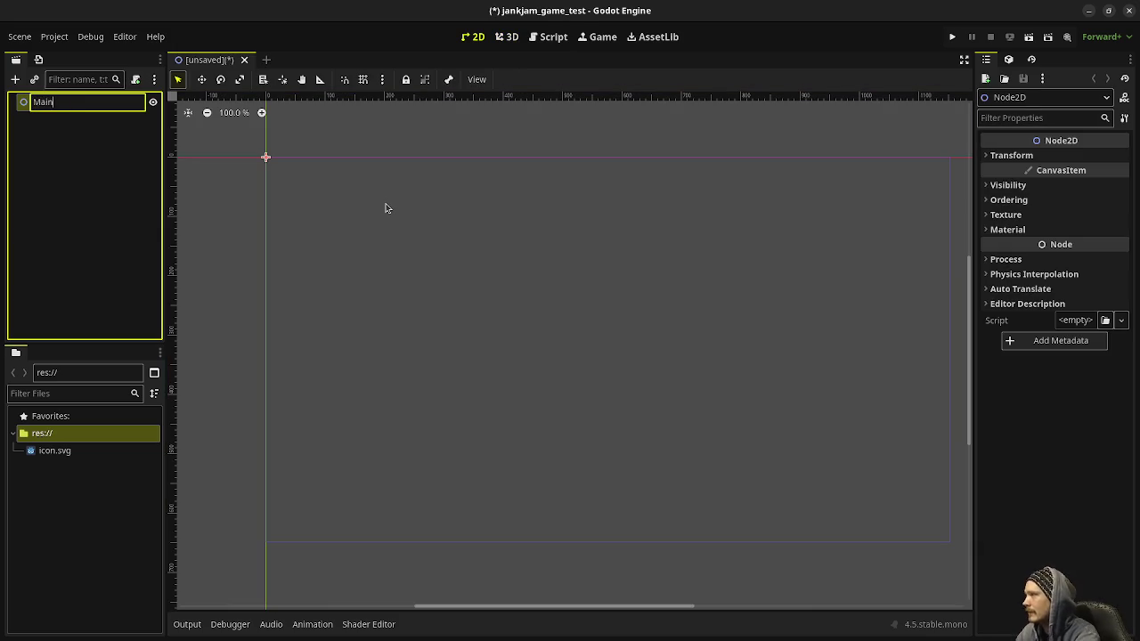
key("Return")
key("ctrl+s")
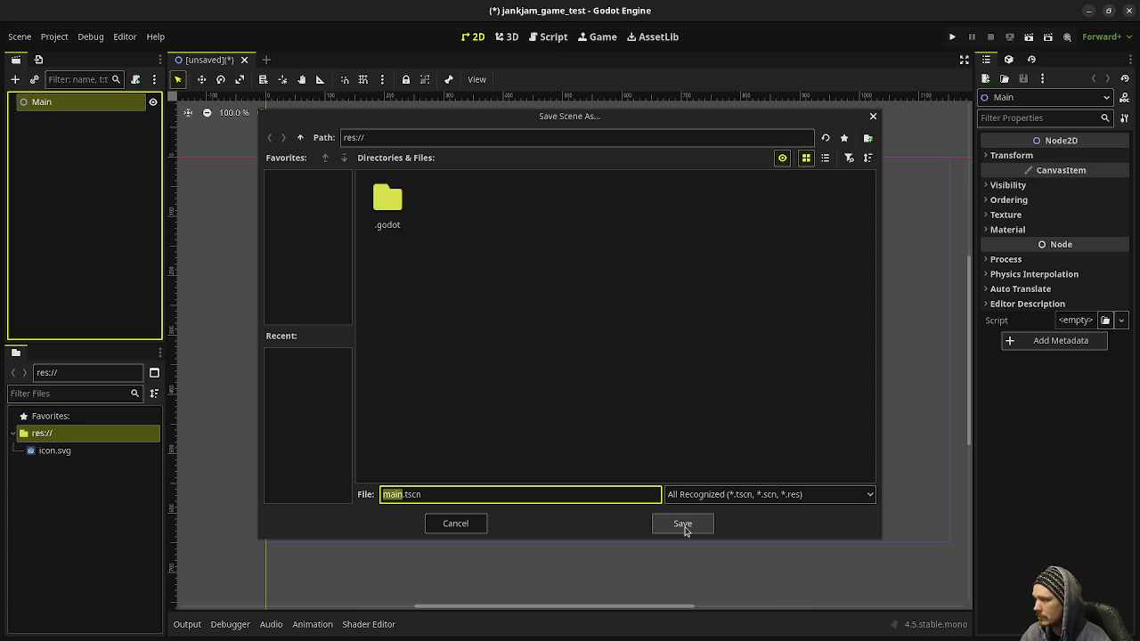
left_click(682, 526)
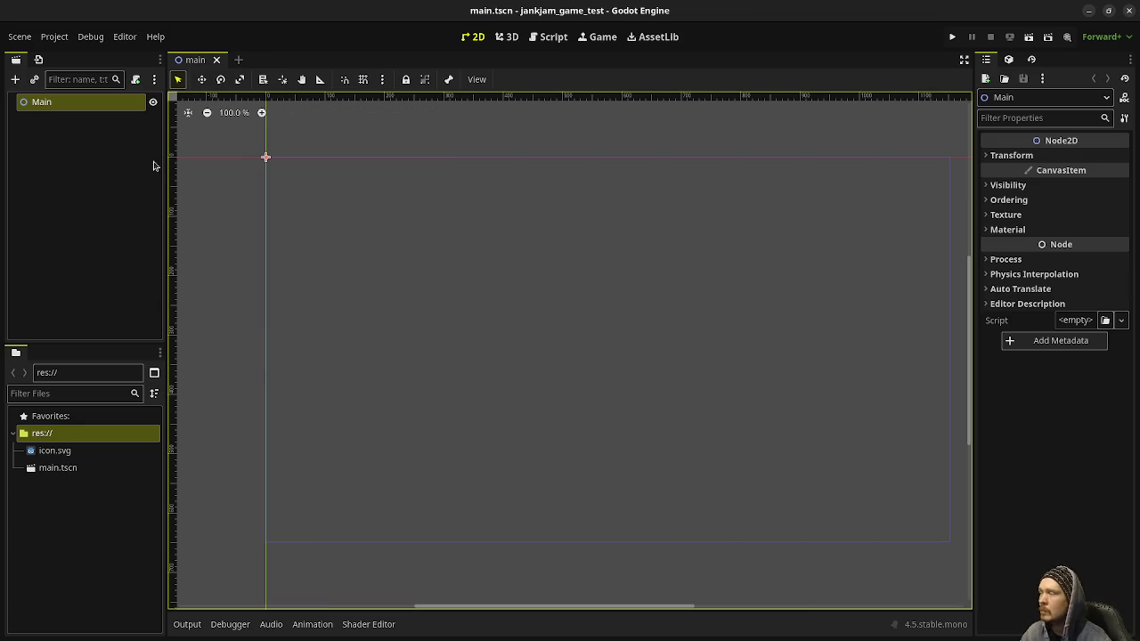
Step: Add a CanvasModulate node from the Node2D group as a child of Main
right_click(93, 108)
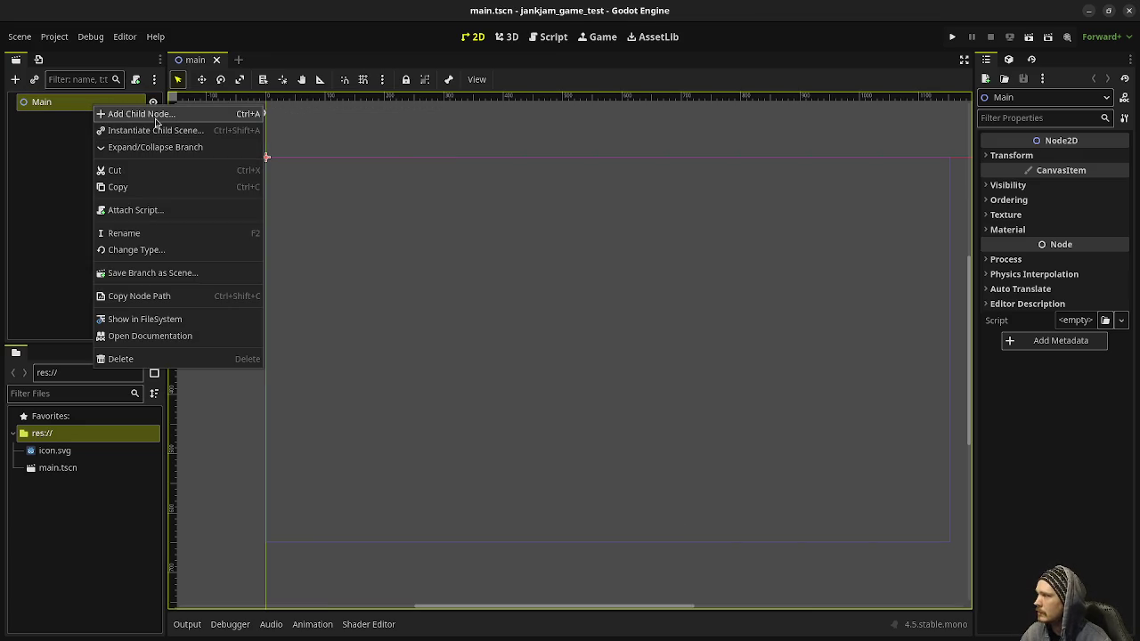
left_click(140, 114)
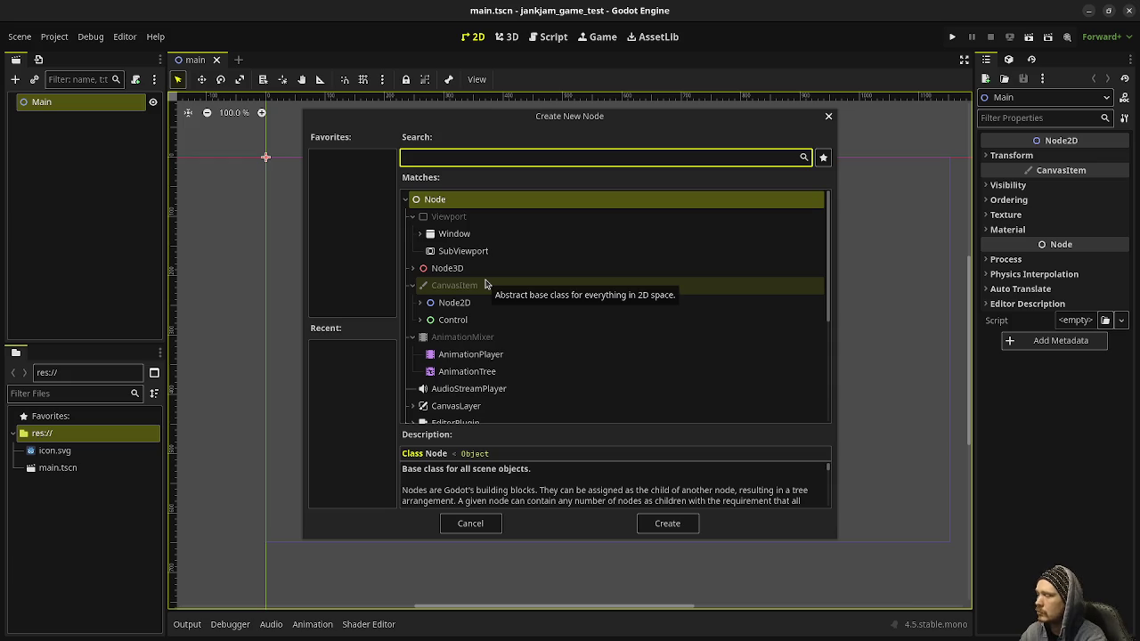
type("colore")
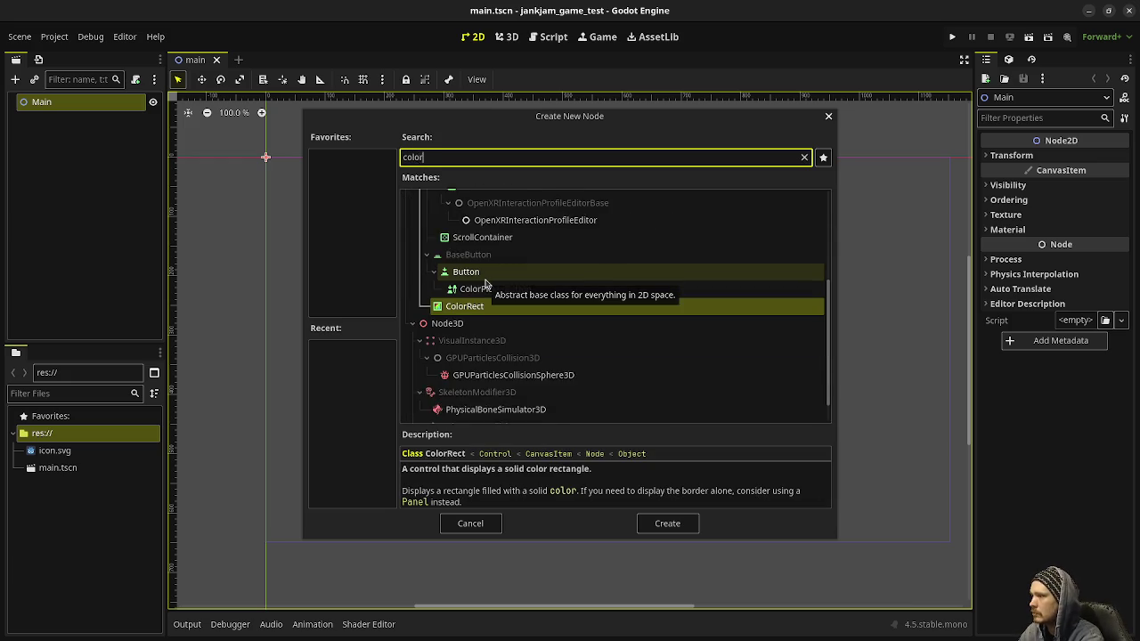
key("BackSpace")
key("BackSpace")
key("BackSpace")
key("BackSpace")
key("BackSpace")
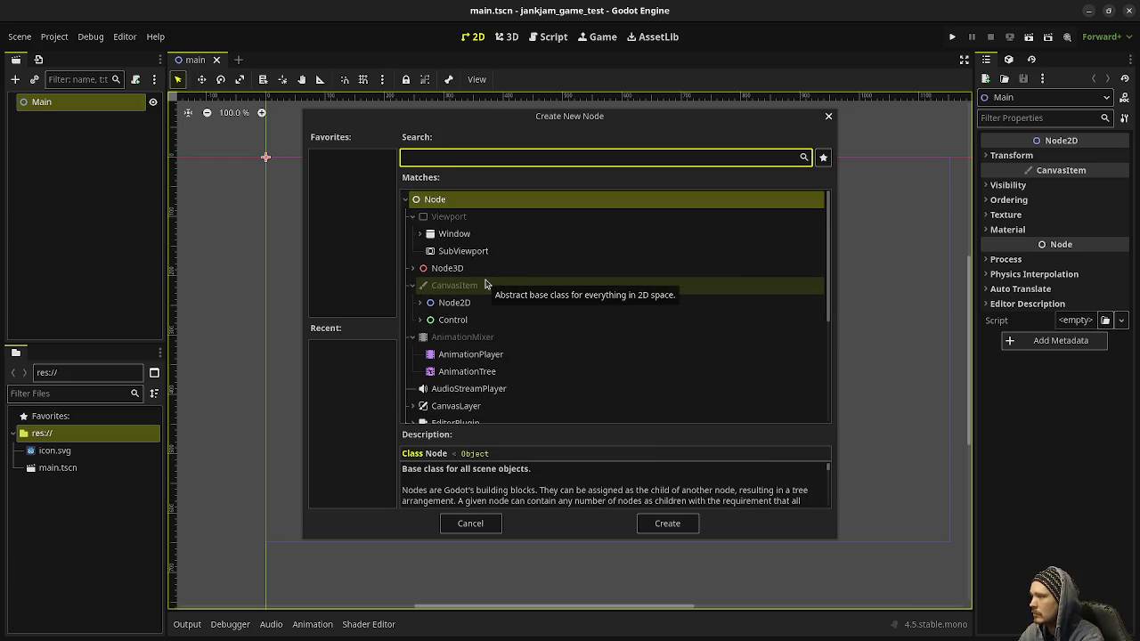
left_click(420, 302)
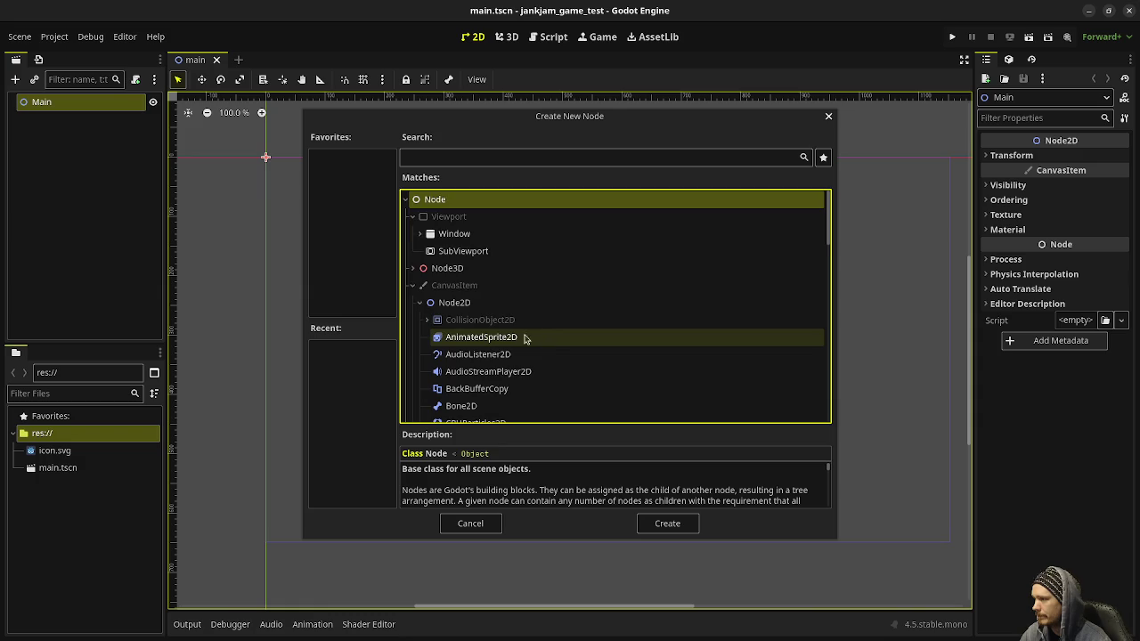
scroll(514, 337, "down", 2)
scroll(513, 339, "down", 2)
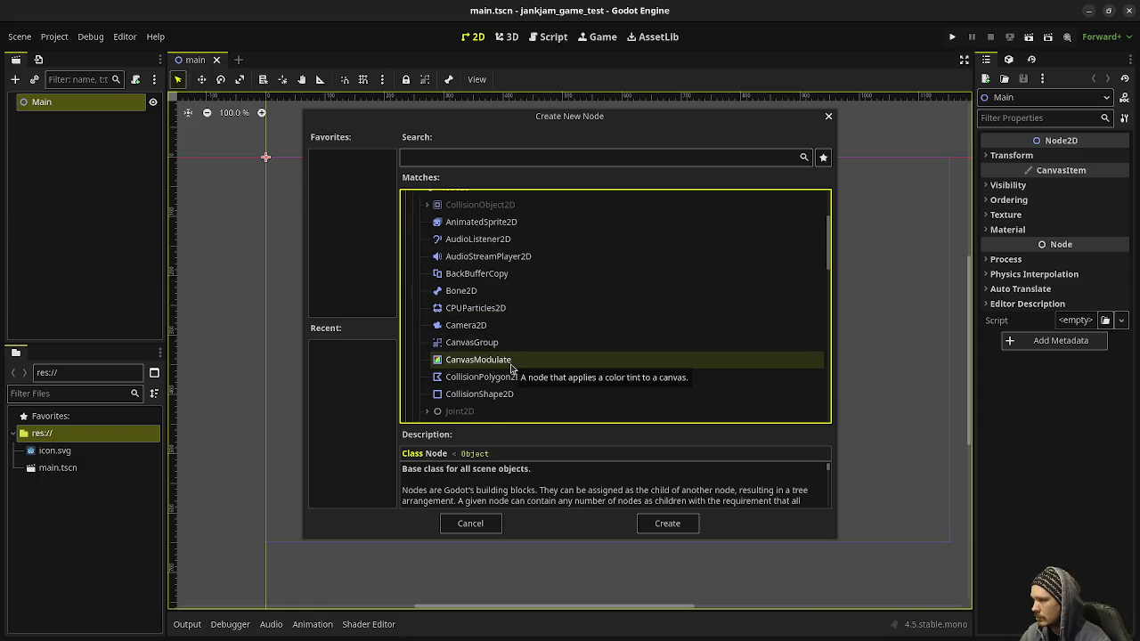
left_click(510, 364)
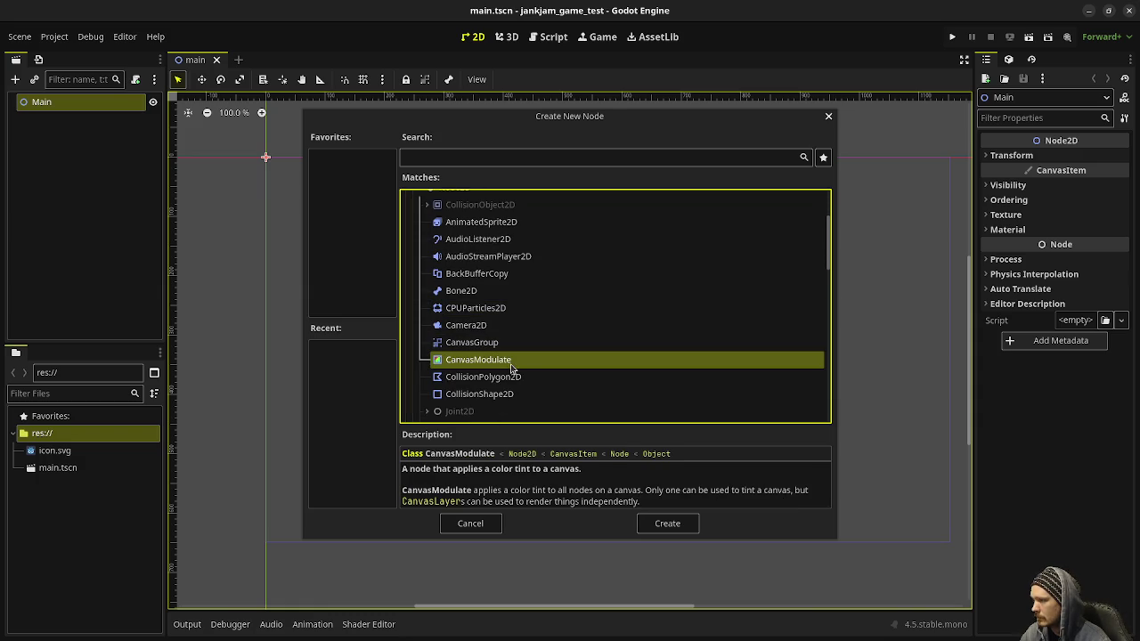
left_click(659, 527)
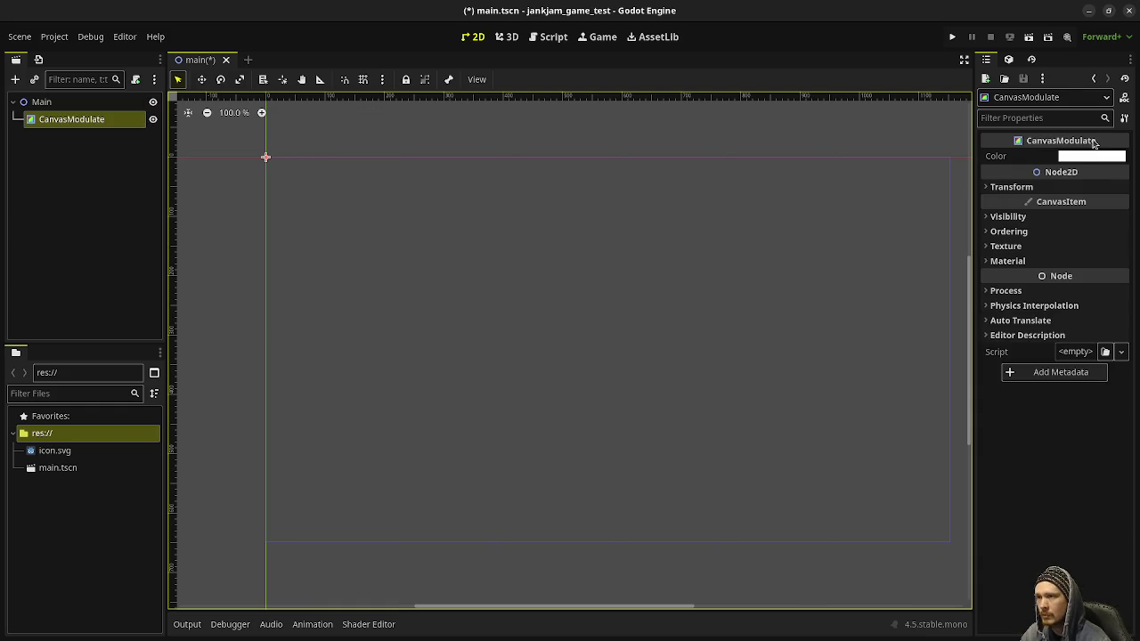
left_click(1073, 157)
Step: Give the CanvasModulate a violet-blue 5d00ff tint
mouse_move(1030, 394)
left_mouse_down()
mouse_move(954, 395)
mouse_move(1009, 382)
left_mouse_up()
left_click(98, 121)
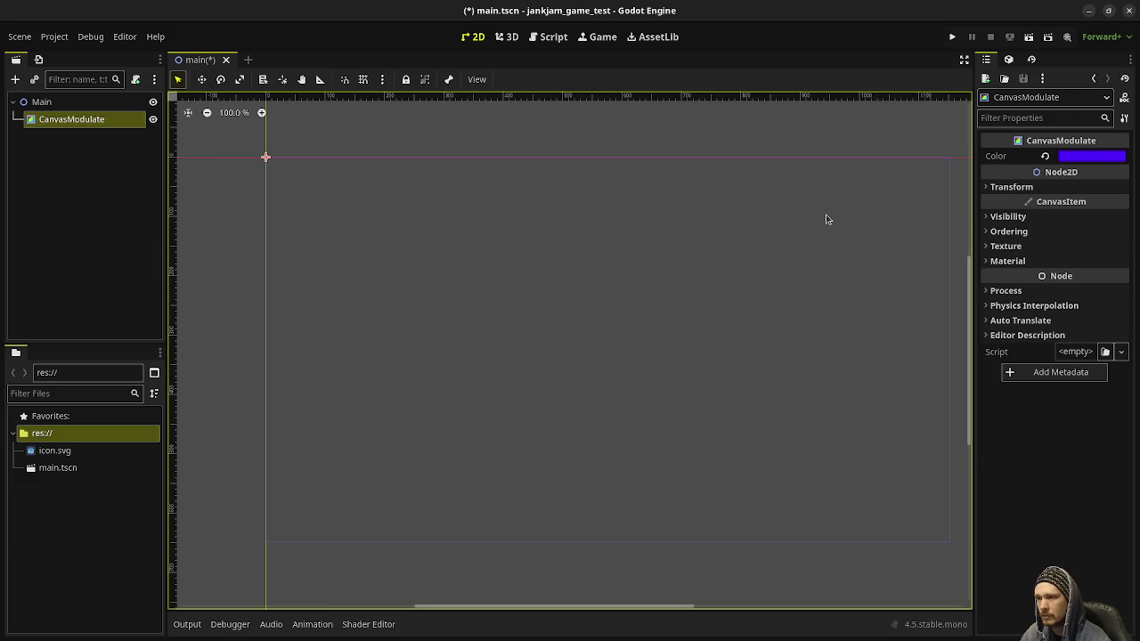
left_click(89, 122)
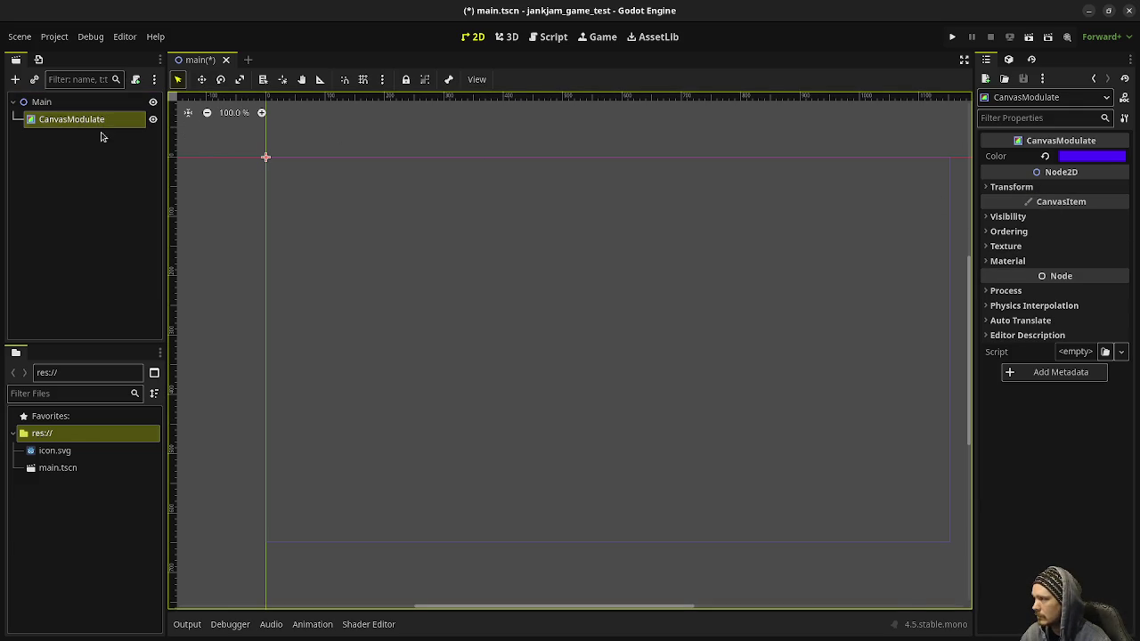
Step: Read the CanvasModulate class reference page
left_click(1125, 98)
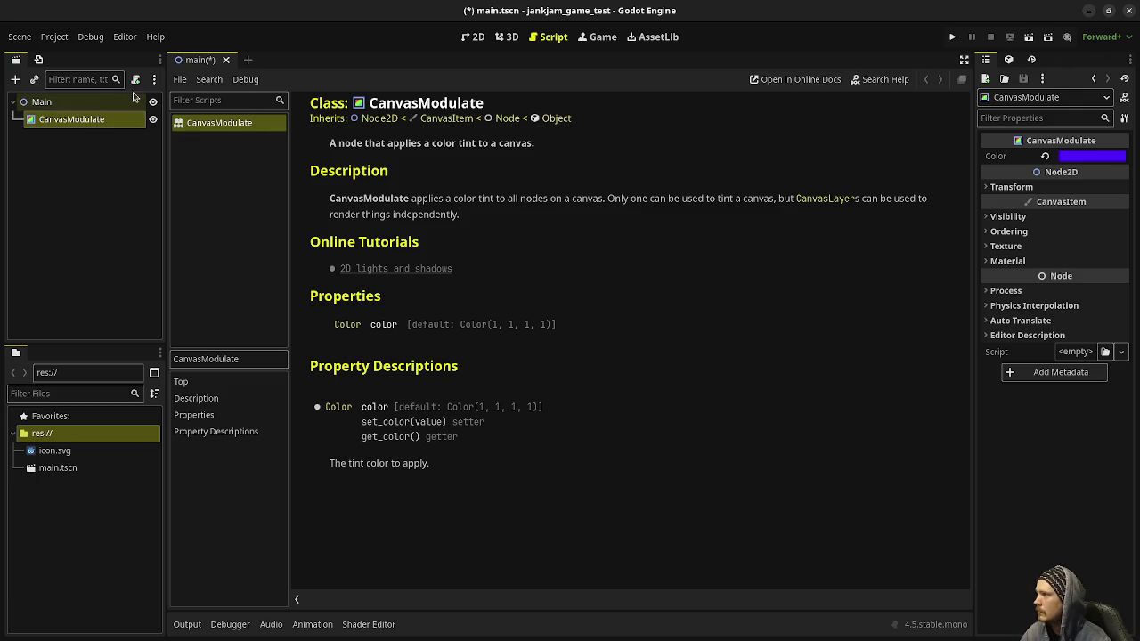
left_click(100, 117)
right_click(50, 117)
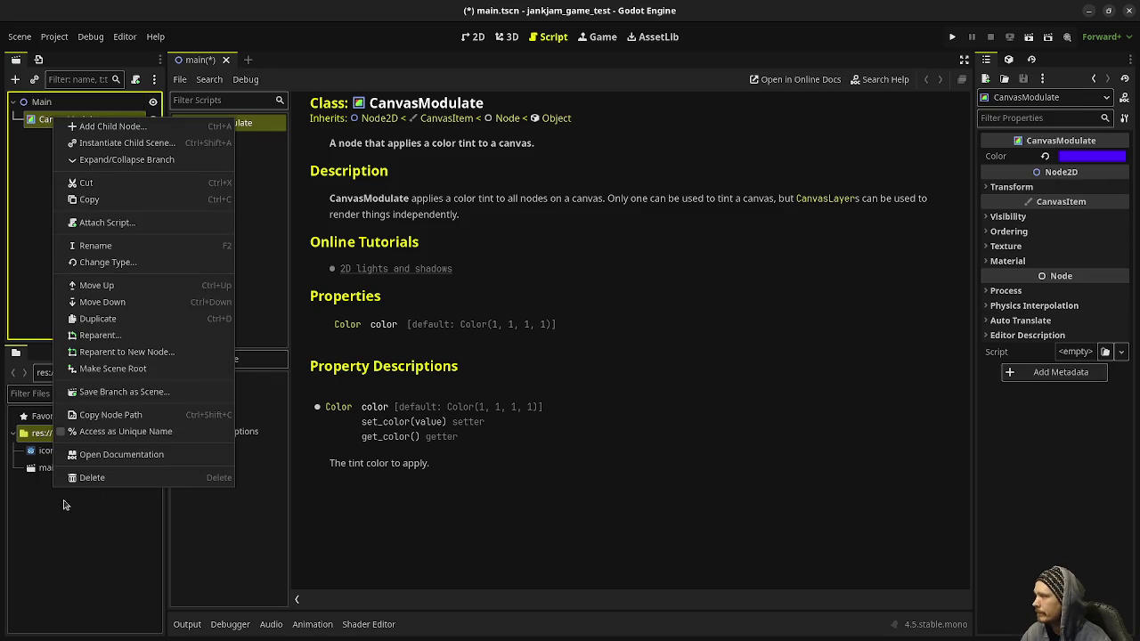
Step: Delete the CanvasModulate node and return to the 2D view
left_click(161, 485)
left_click(604, 344)
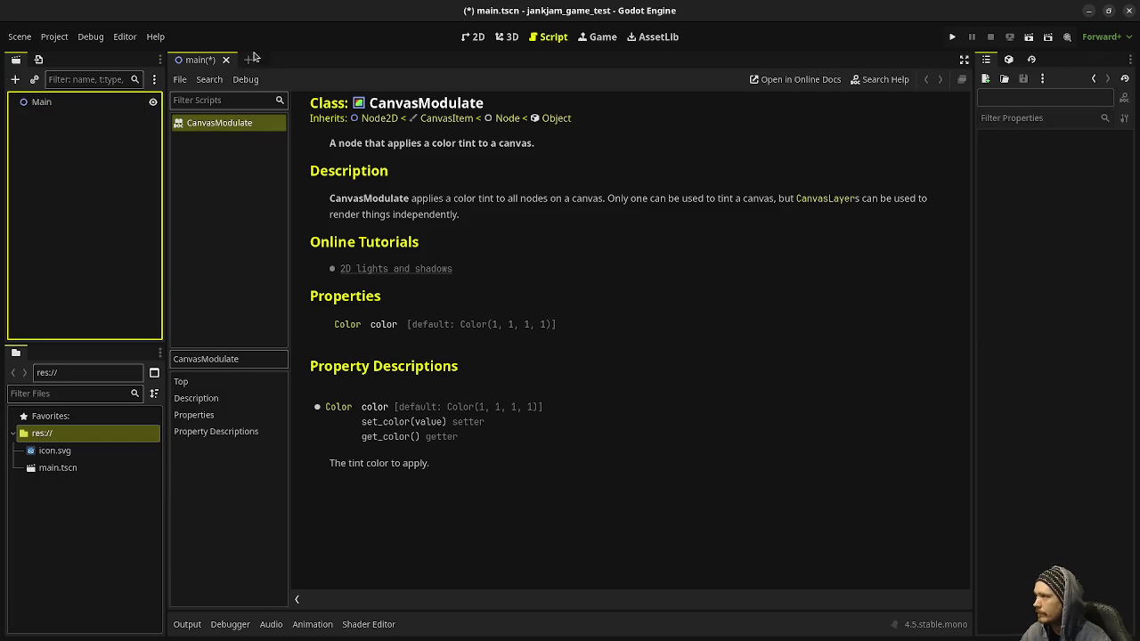
left_click(476, 37)
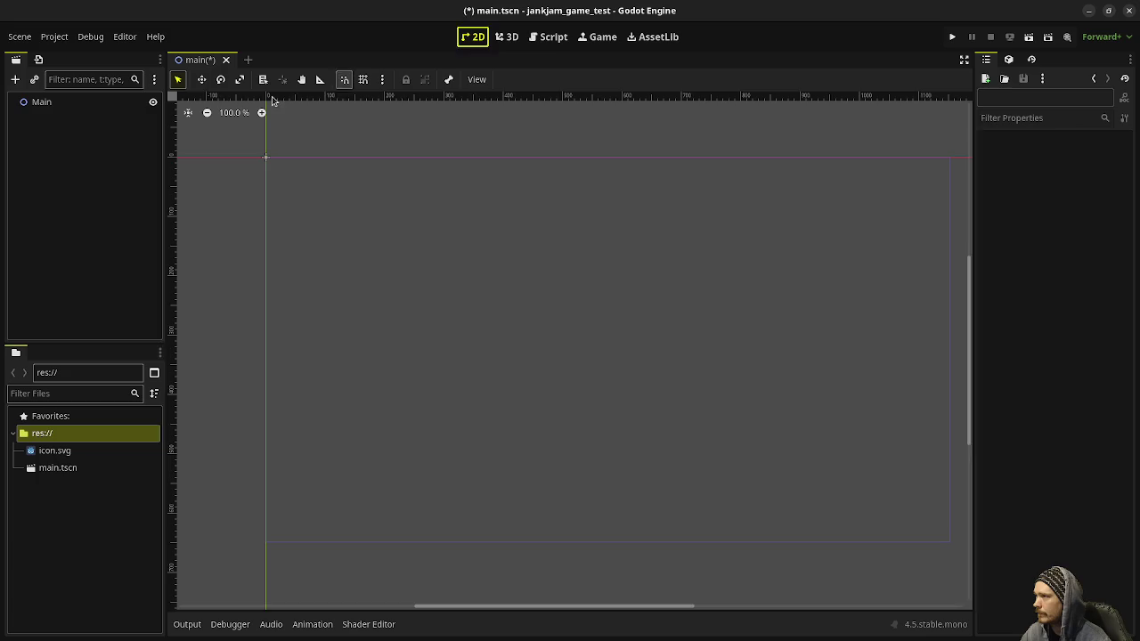
Step: Add a TextureRect under Main with Full Rect anchors filling the screen
left_click(42, 104)
key("ctrl+a")
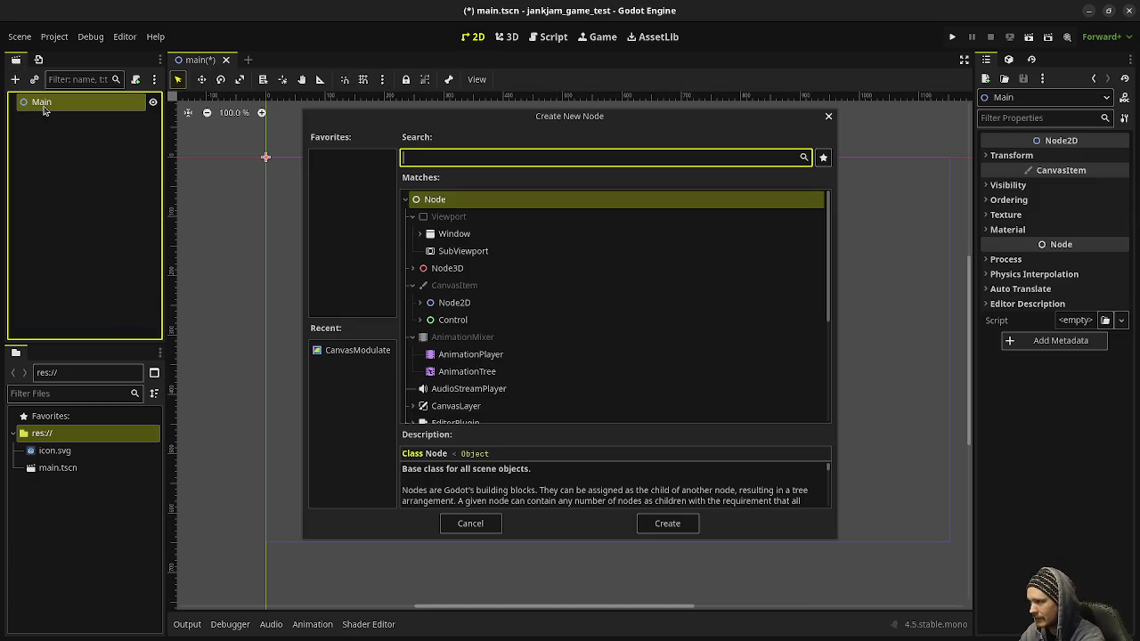
type("c")
key("BackSpace")
type("texturere")
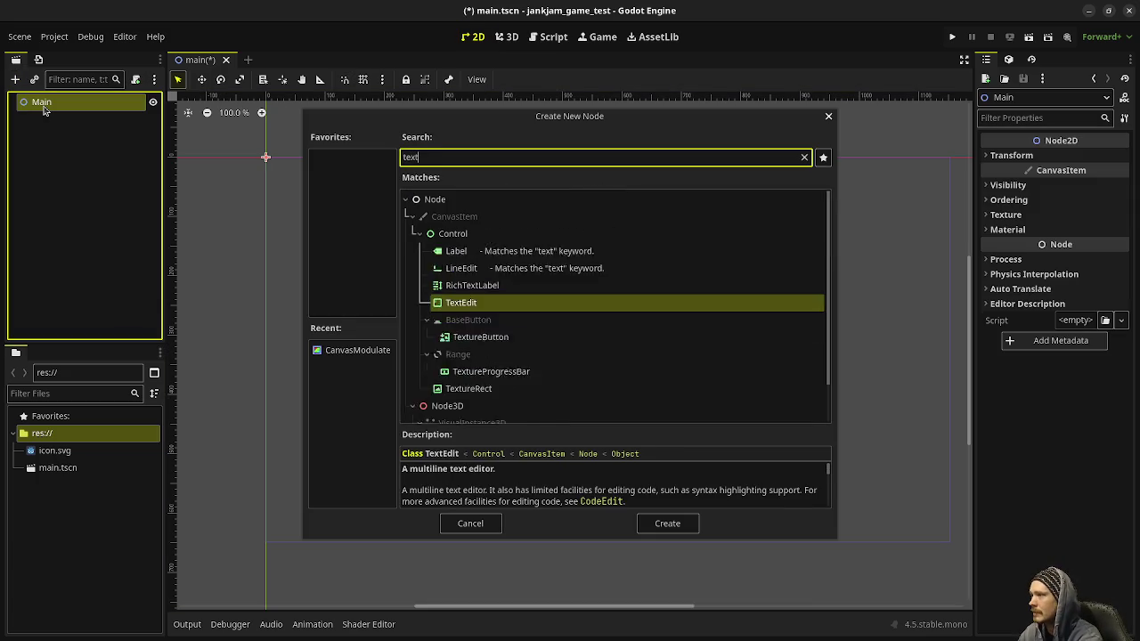
key("Return")
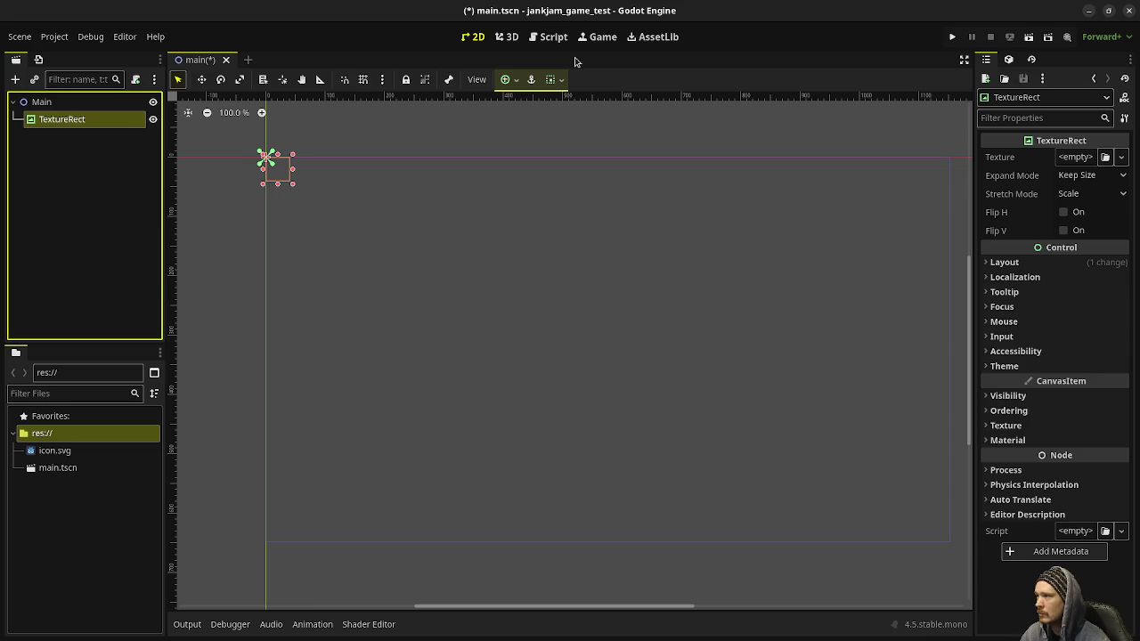
left_click(508, 79)
left_click(579, 190)
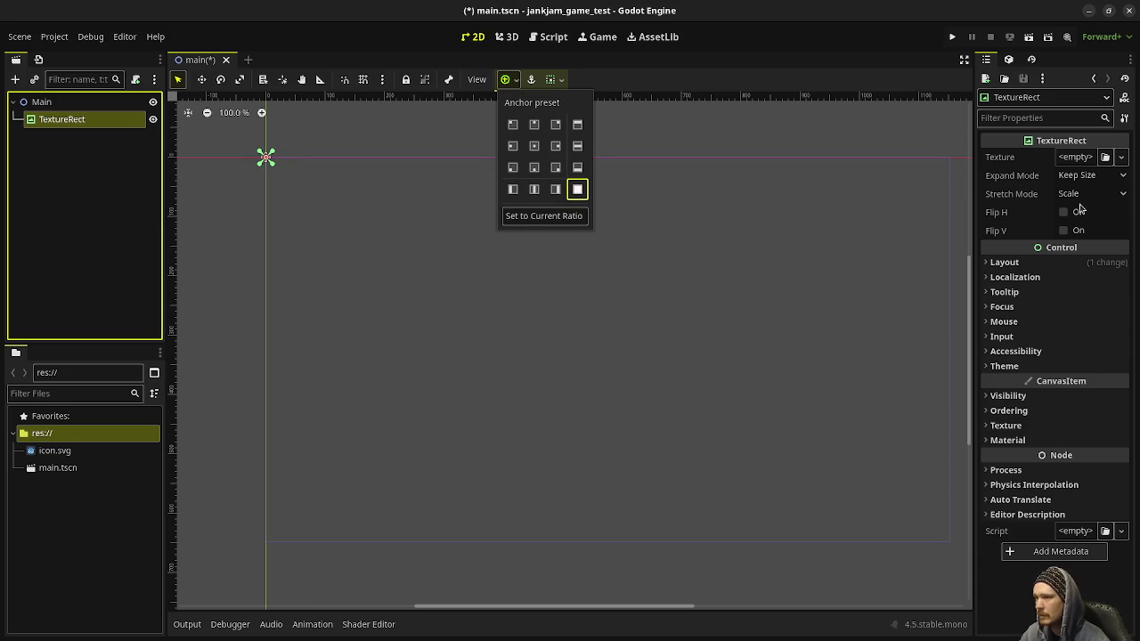
Step: Delete the TextureRect node again, leaving Main with no children
double_click(74, 125)
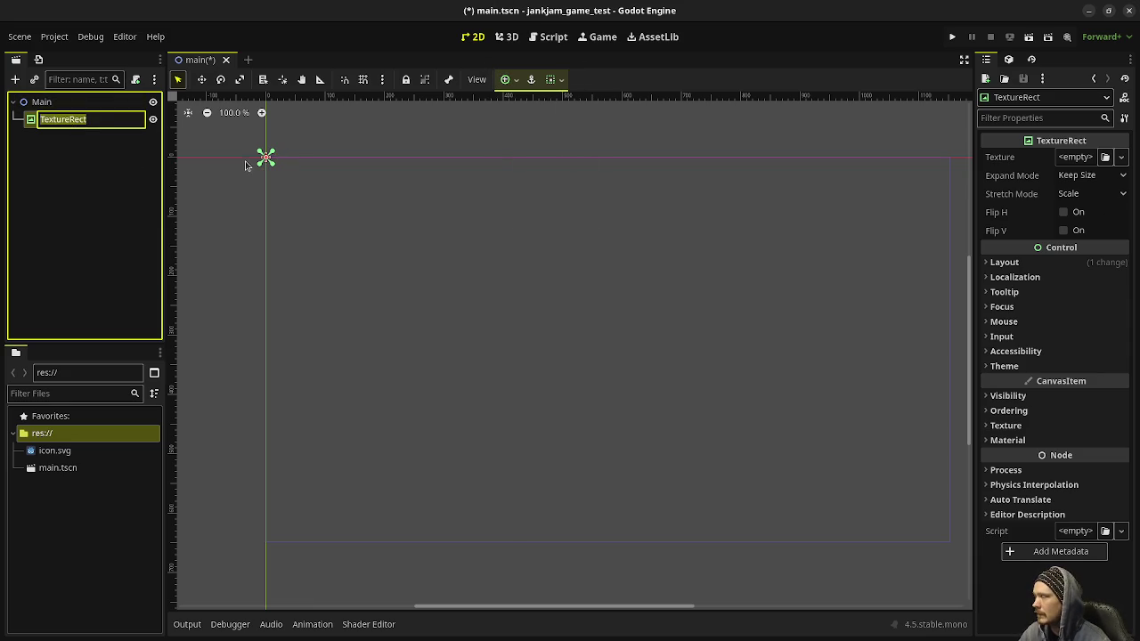
left_click(55, 103)
right_click(50, 120)
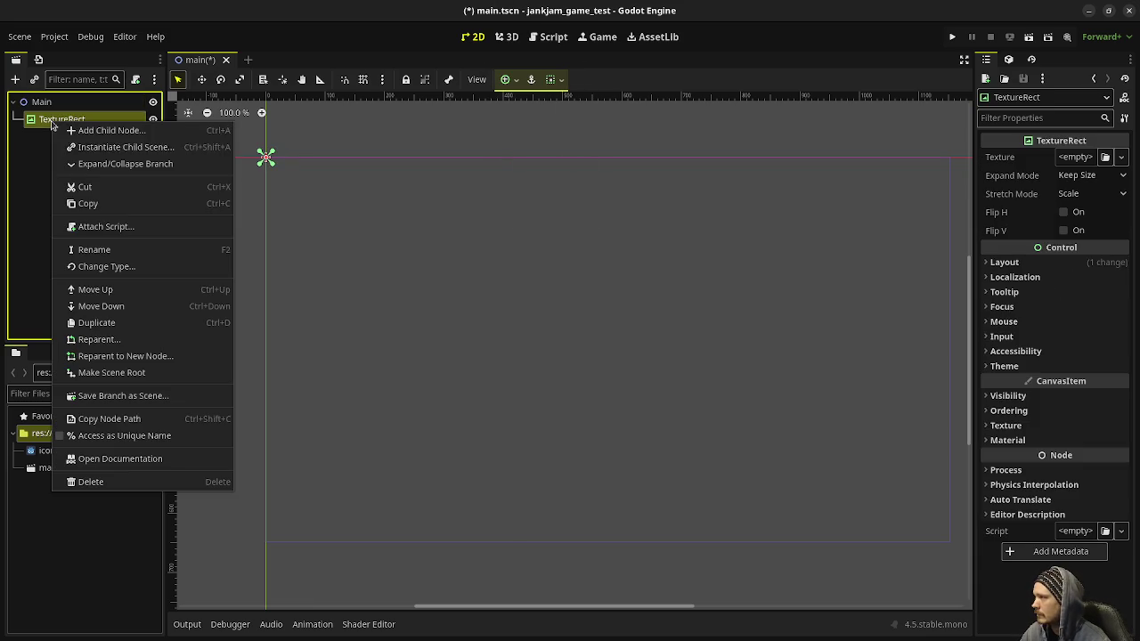
left_click(119, 479)
left_click(583, 349)
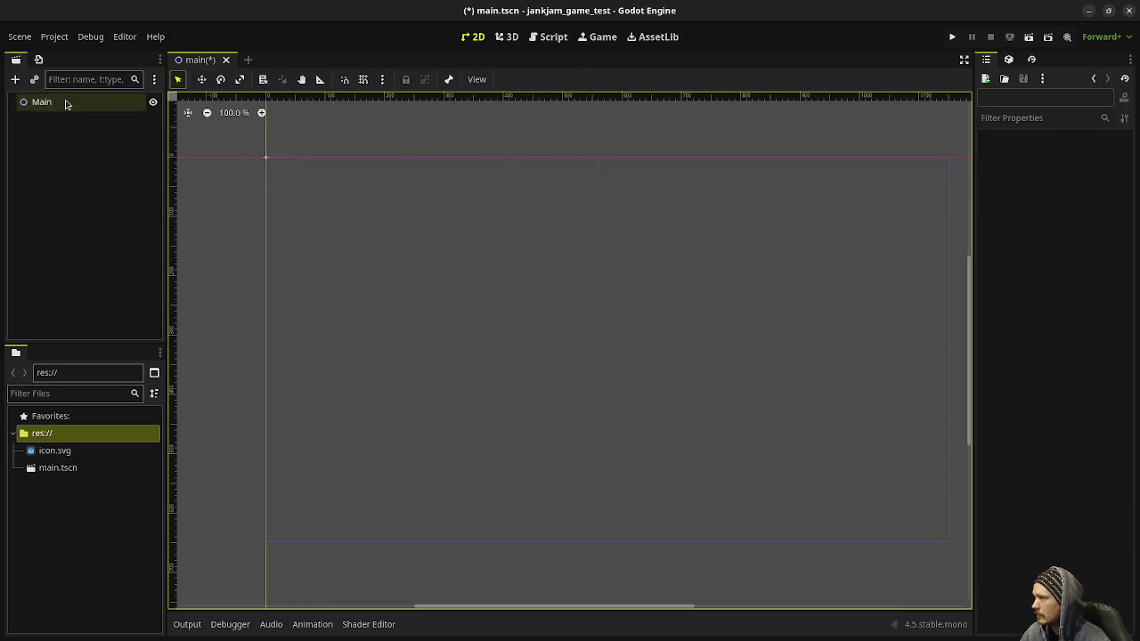
Step: Add a ColorRect under Main with Full Rect anchors
left_click(65, 100)
key("ctrl+a")
type("colorrect")
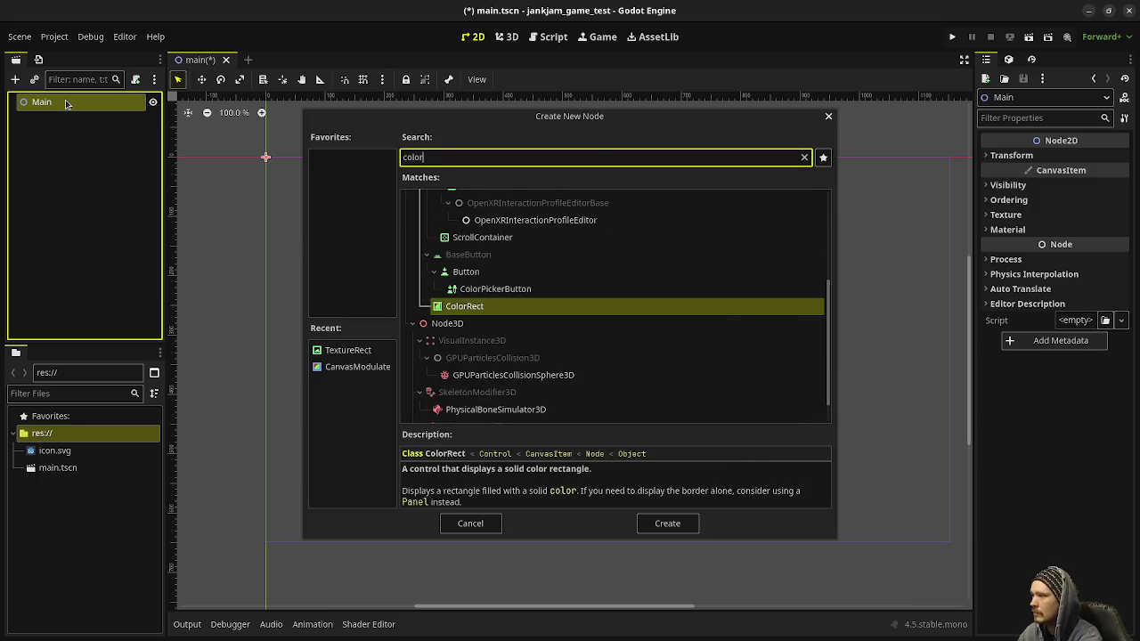
key("Return")
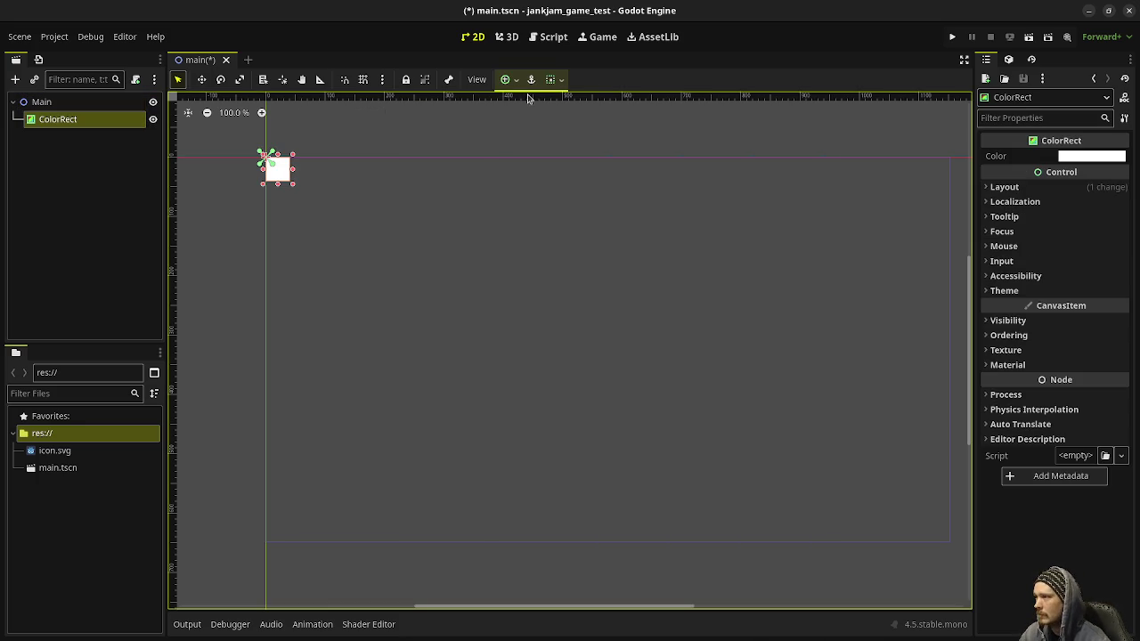
left_click(507, 80)
left_click(577, 190)
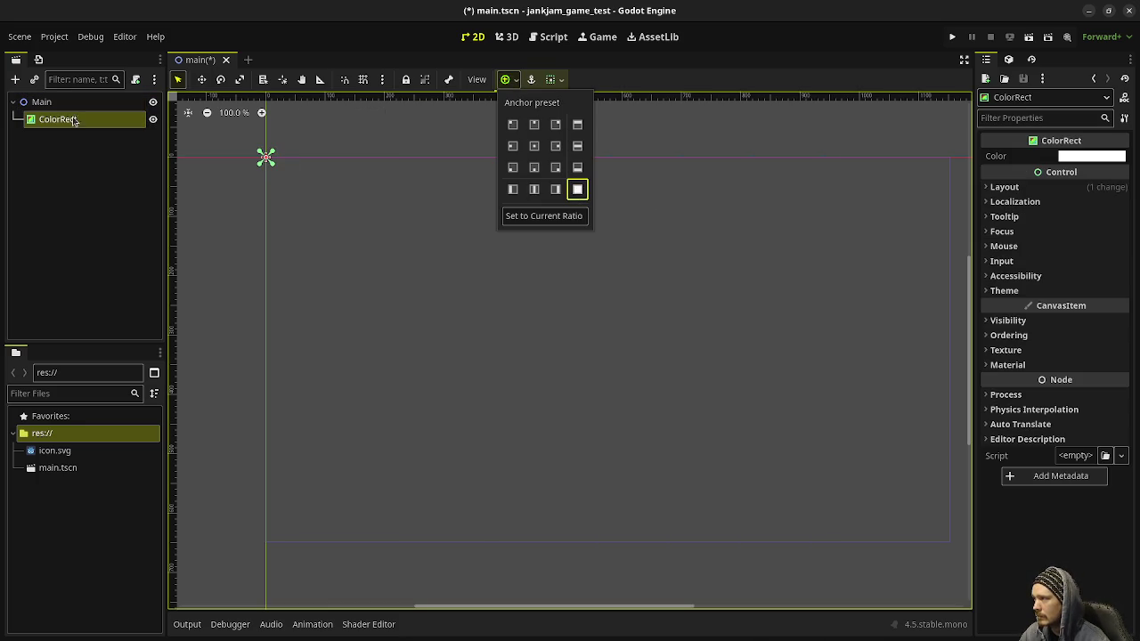
Step: Stretch the ColorRect to cover the whole viewport
left_click(34, 80)
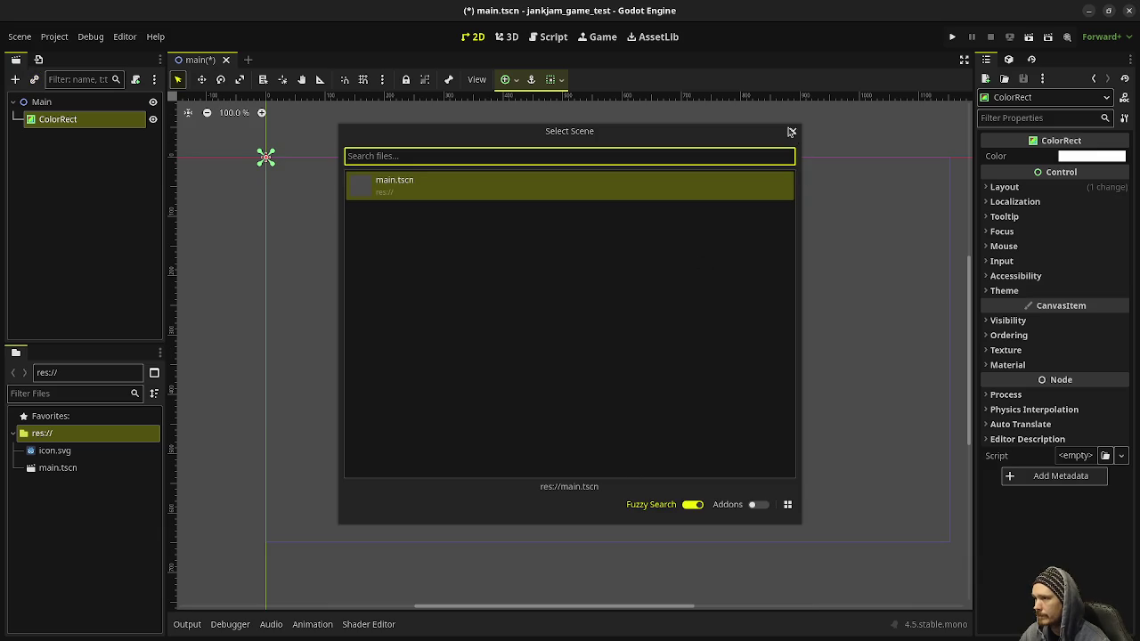
left_click(792, 134)
left_click(69, 108)
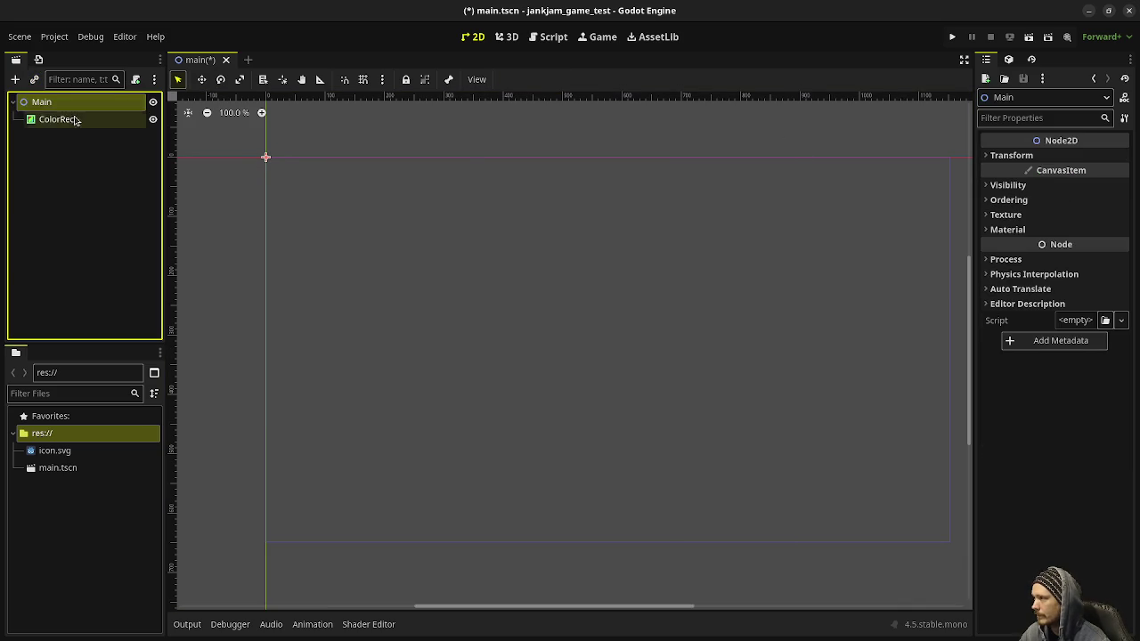
left_click(70, 119)
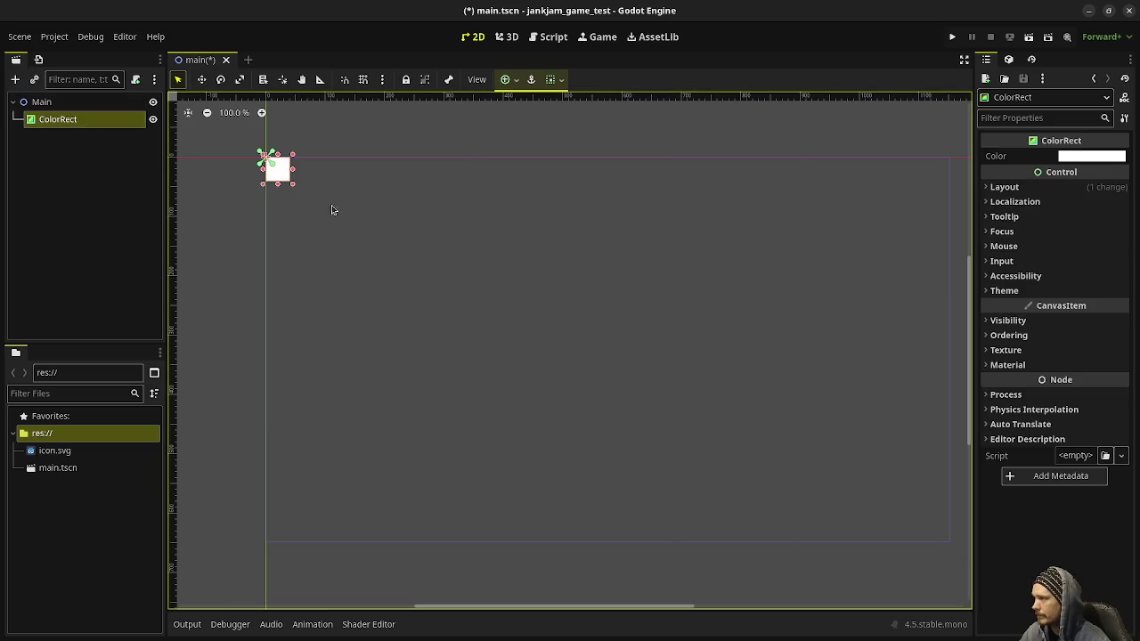
mouse_move(335, 230)
left_mouse_down()
mouse_move(955, 559)
mouse_move(971, 554)
left_mouse_up()
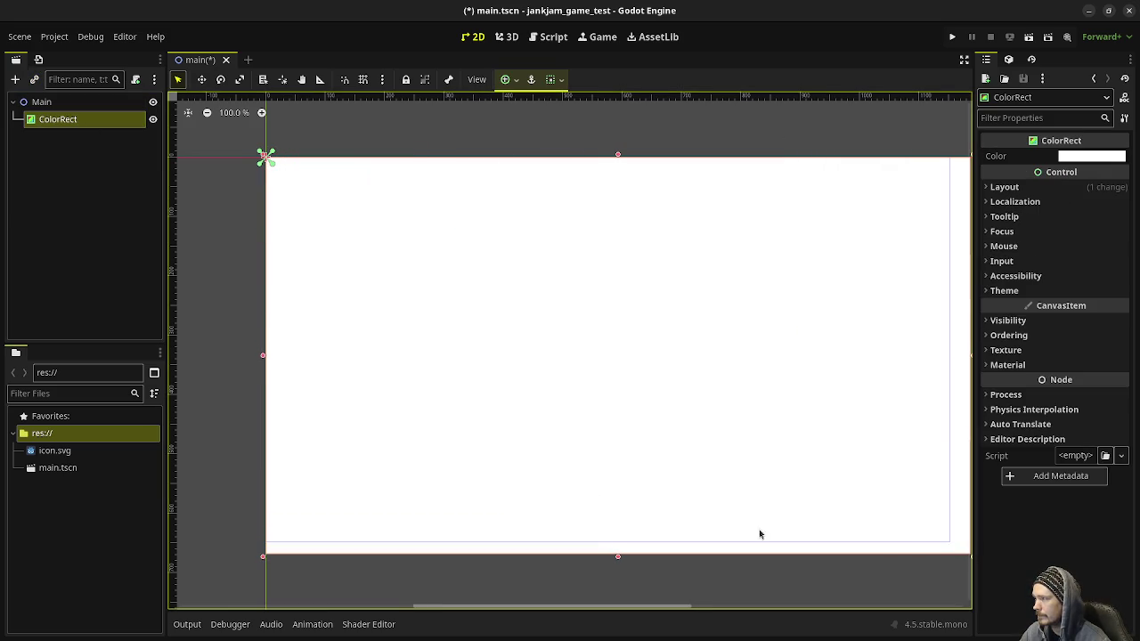
Step: Start adding a second ColorRect child under Main
left_click(87, 103)
key("ctrl+a")
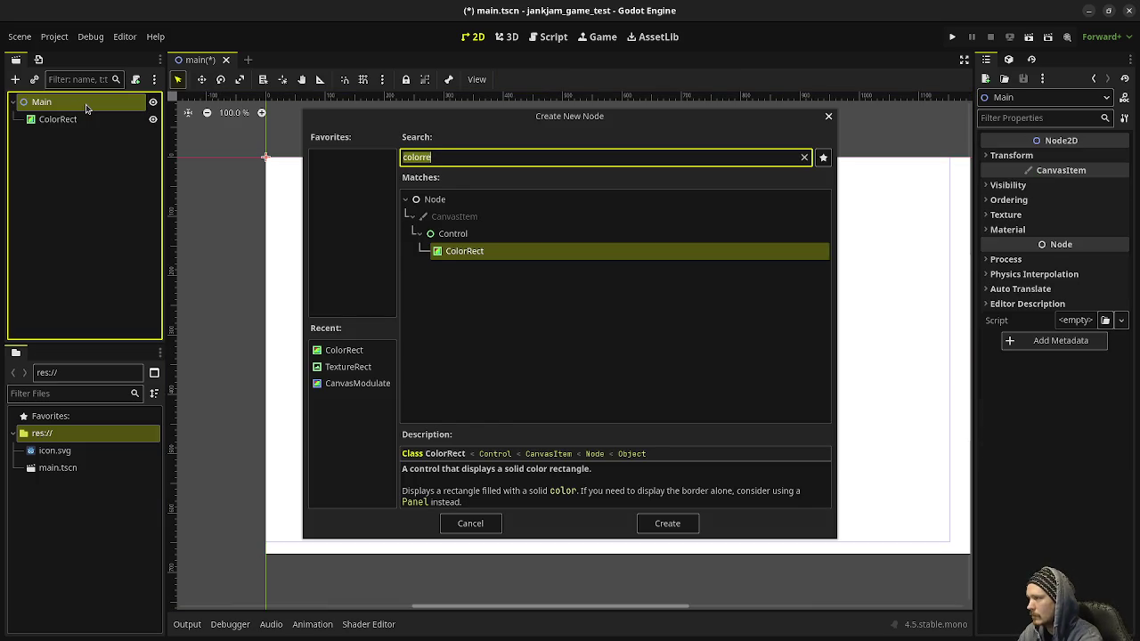
type("colorre")
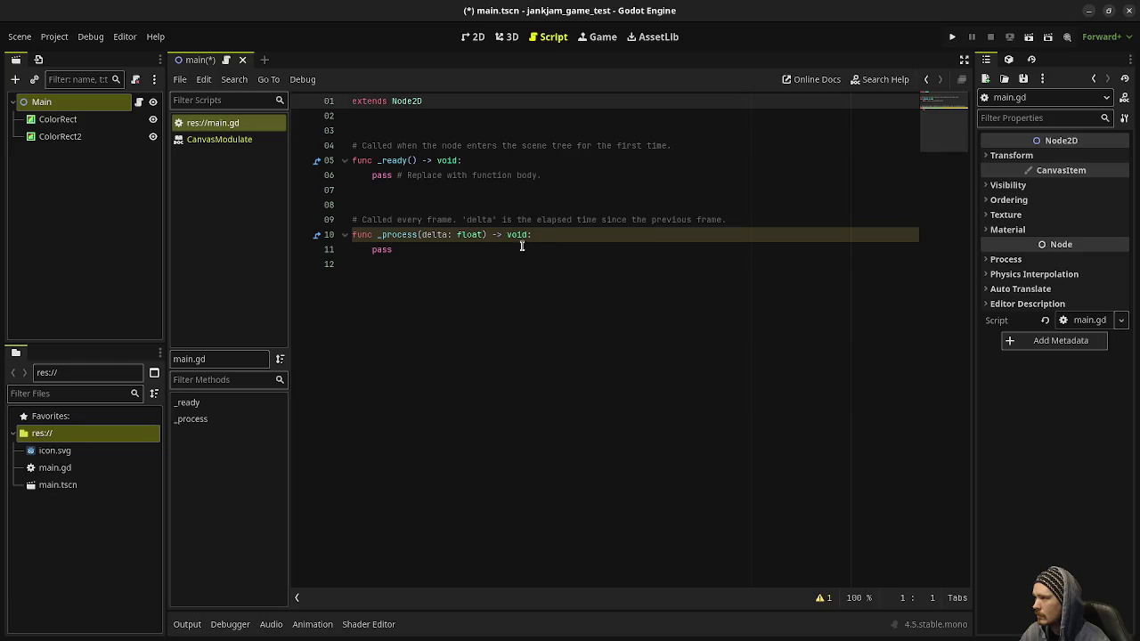
left_click(54, 36)
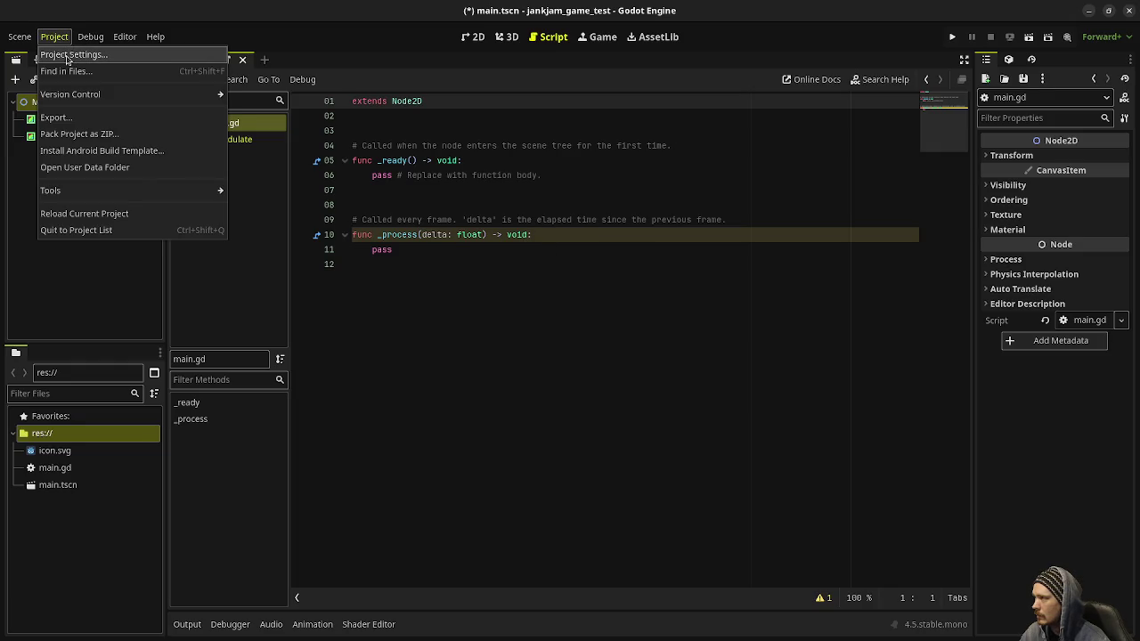
Step: Create the input actions move_left, move_right, move_up and move_down in the Input Map
left_click(73, 54)
left_click(290, 136)
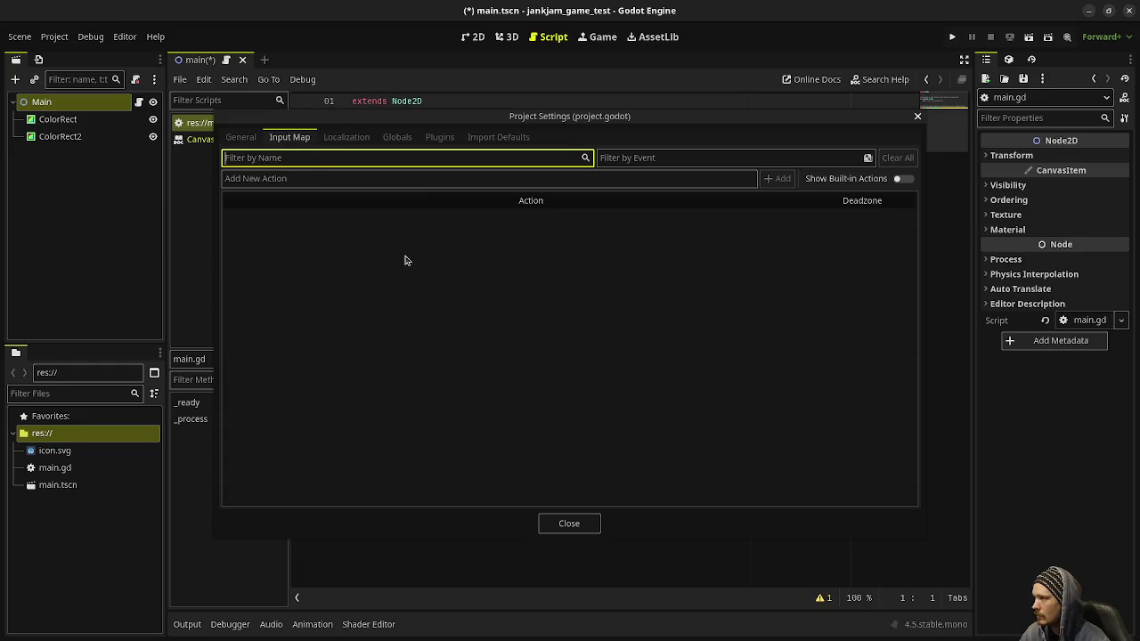
left_click(386, 177)
type("move")
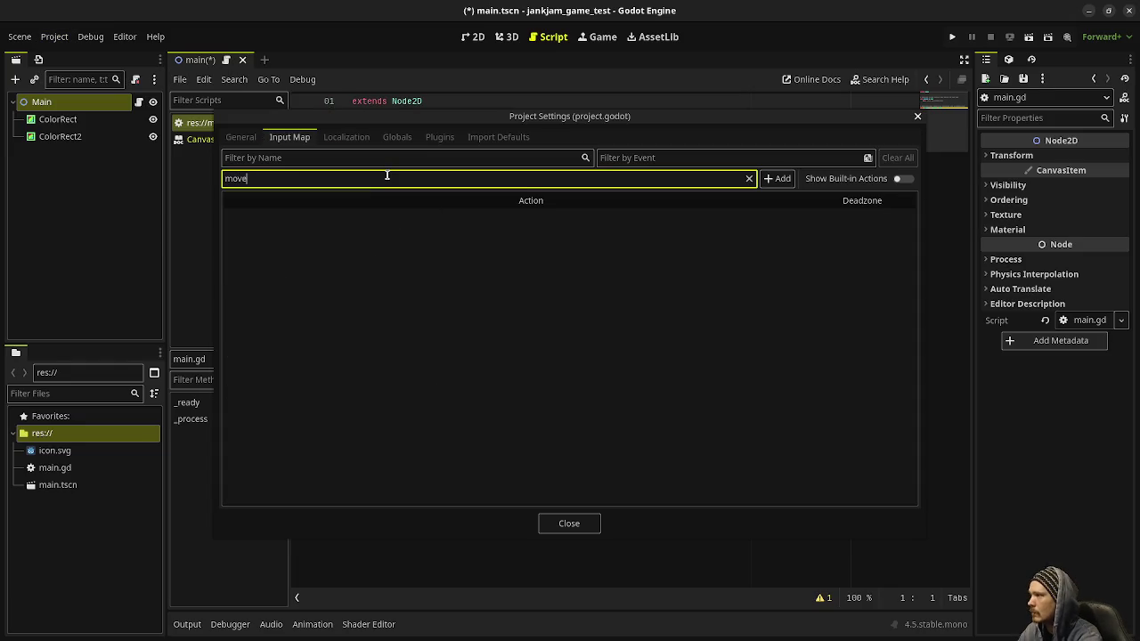
type("_left")
key("Return")
type("move_u")
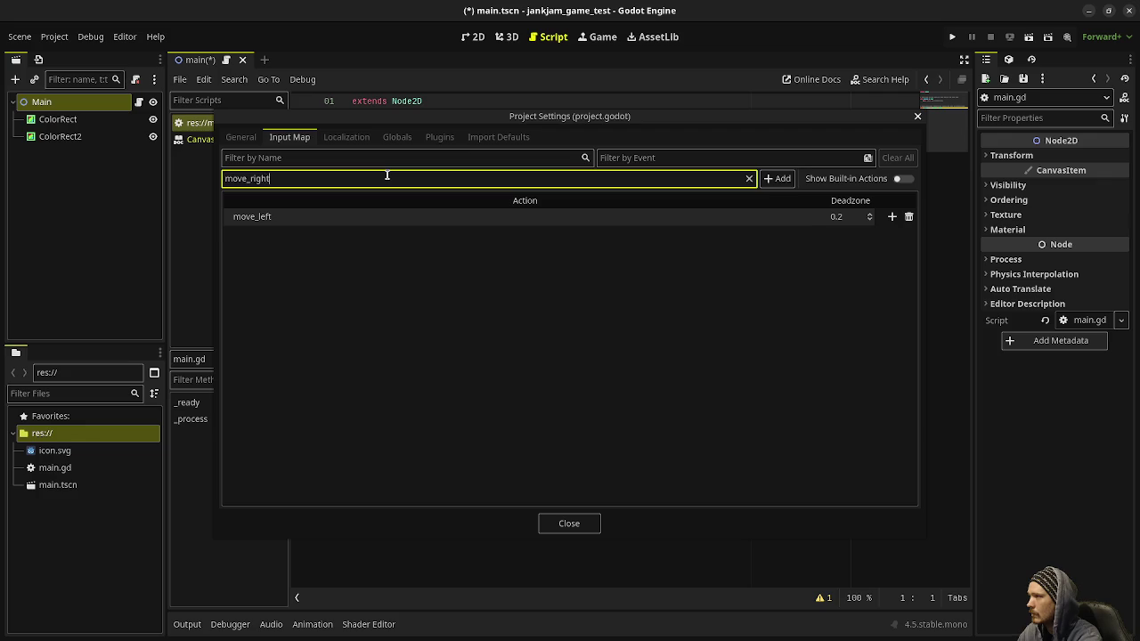
key("Return")
type("move_up")
key("Return")
type("move_")
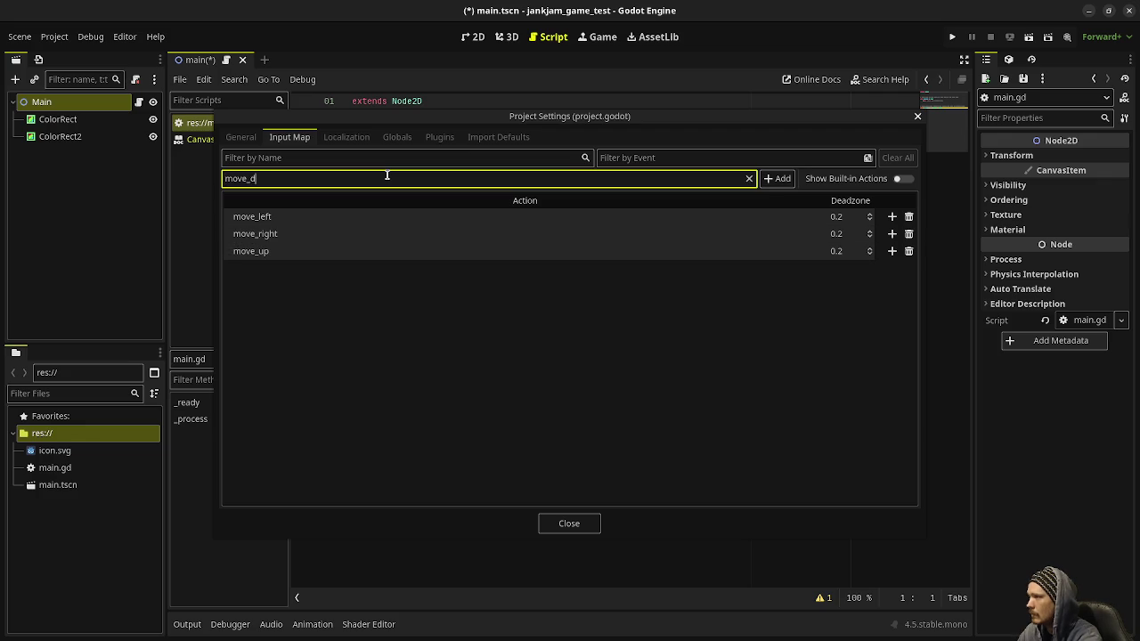
type("down")
key("Return")
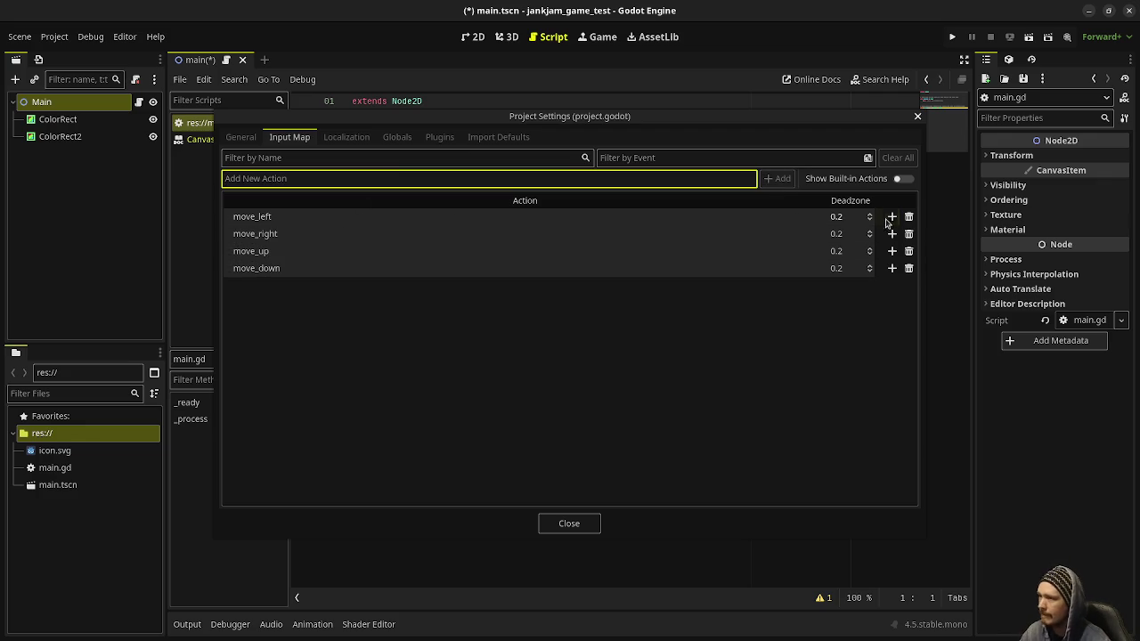
Step: Bind A, D, W and S to move_left, move_right, move_up and move_down
left_click(892, 217)
key("a")
left_click(651, 431)
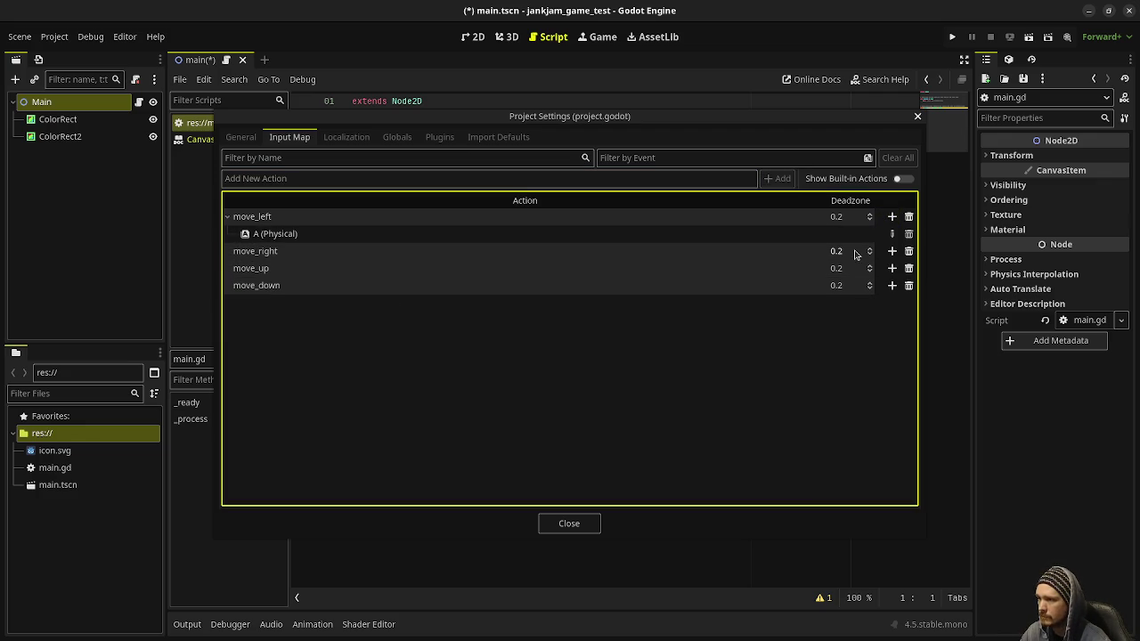
left_click(892, 250)
key("d")
left_click(664, 443)
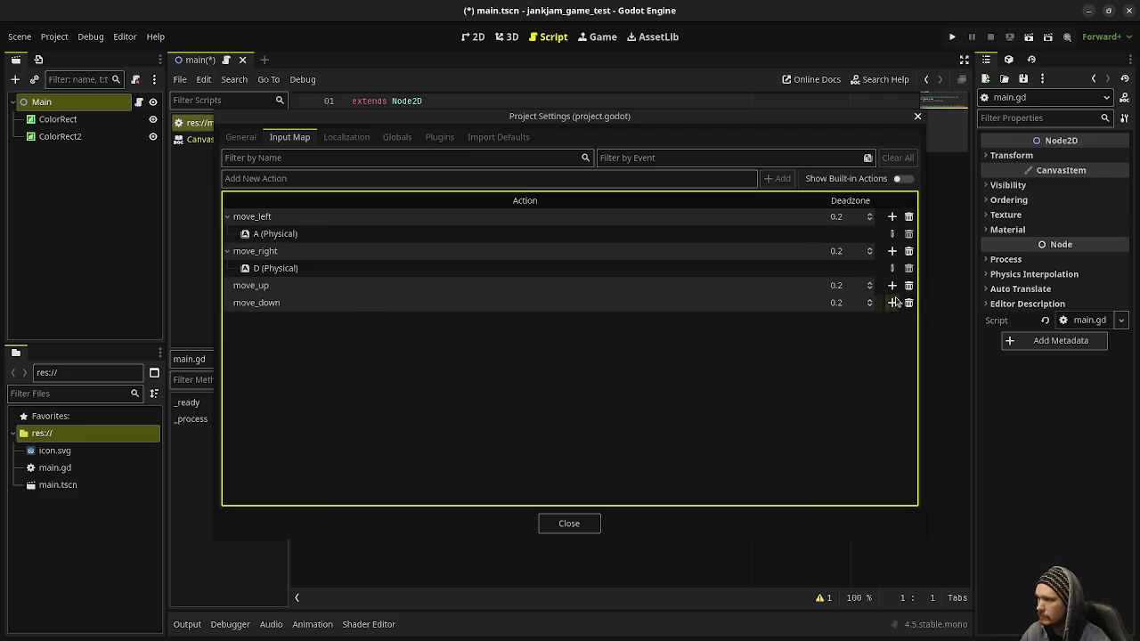
left_click(891, 285)
key("w")
left_click(657, 434)
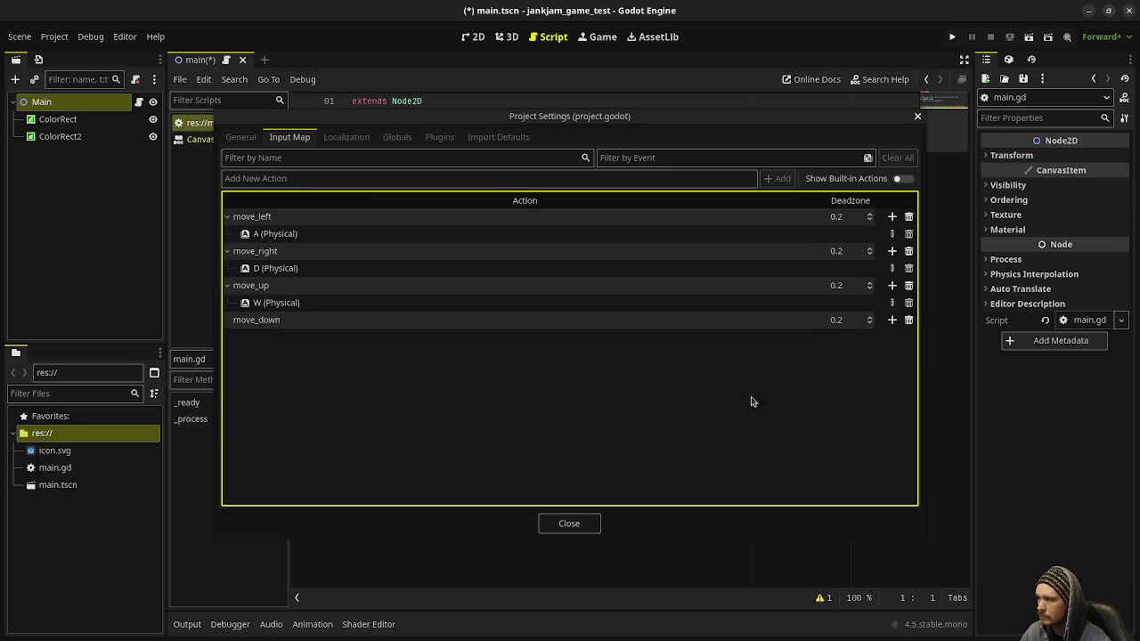
left_click(891, 320)
key("s")
left_click(659, 435)
left_click(588, 524)
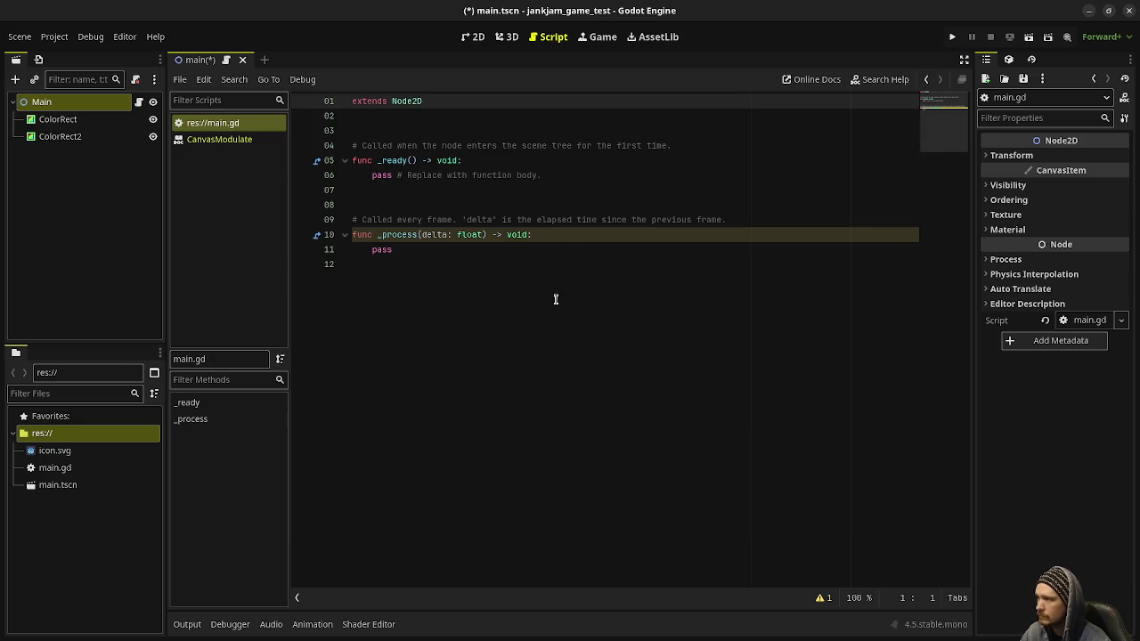
Step: Replace the main.gd template code with an empty _process function
left_click_drag(425, 253, 281, 124)
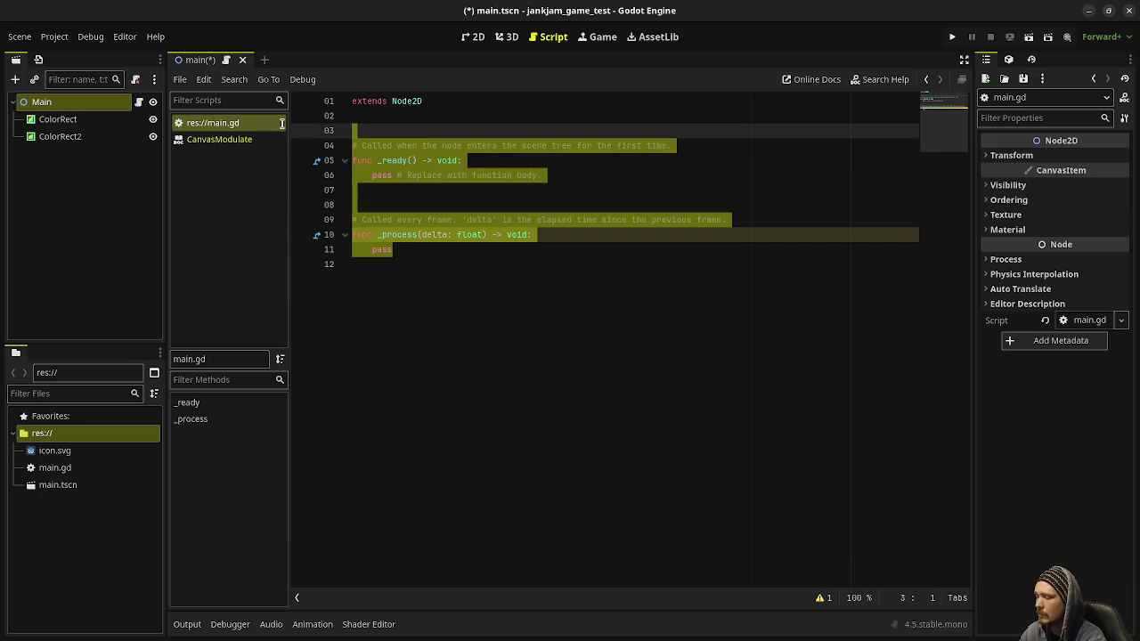
key("BackSpace")
key("Return")
type("func _p")
key("Return")
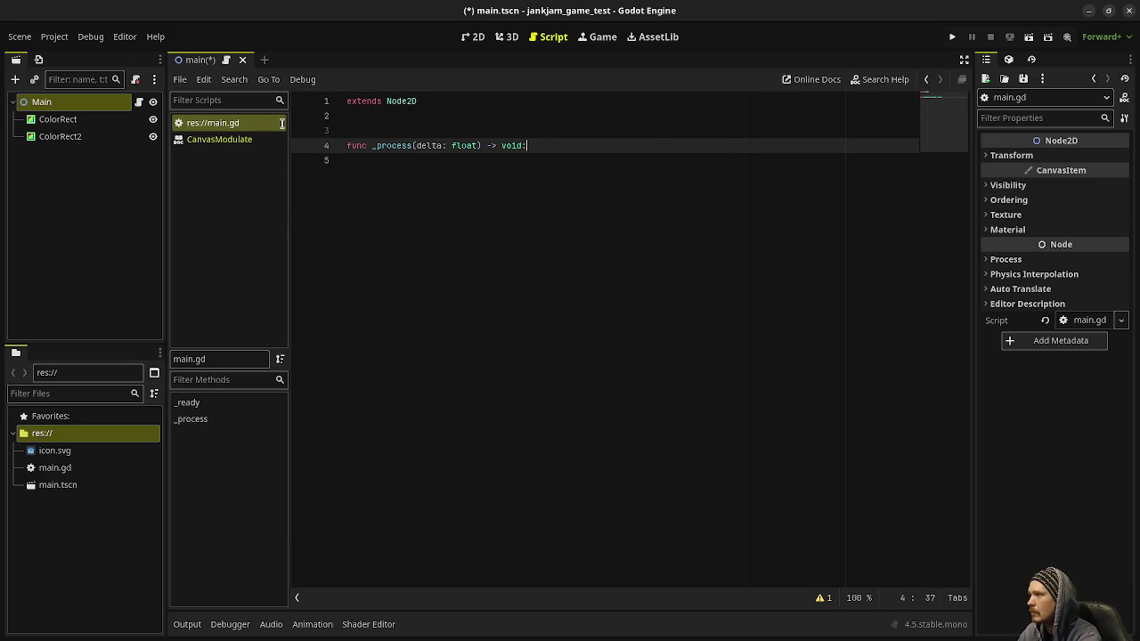
key("Return")
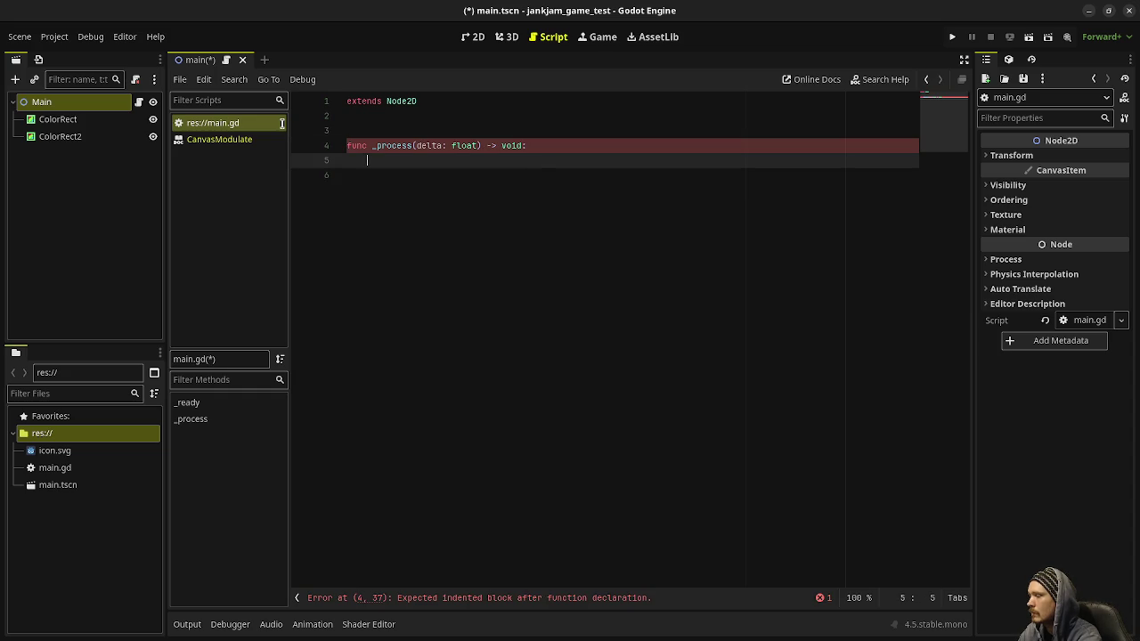
Step: Set move_input: Vector2 from Input.get_vector using the four move_ actions
type("varmove_input")
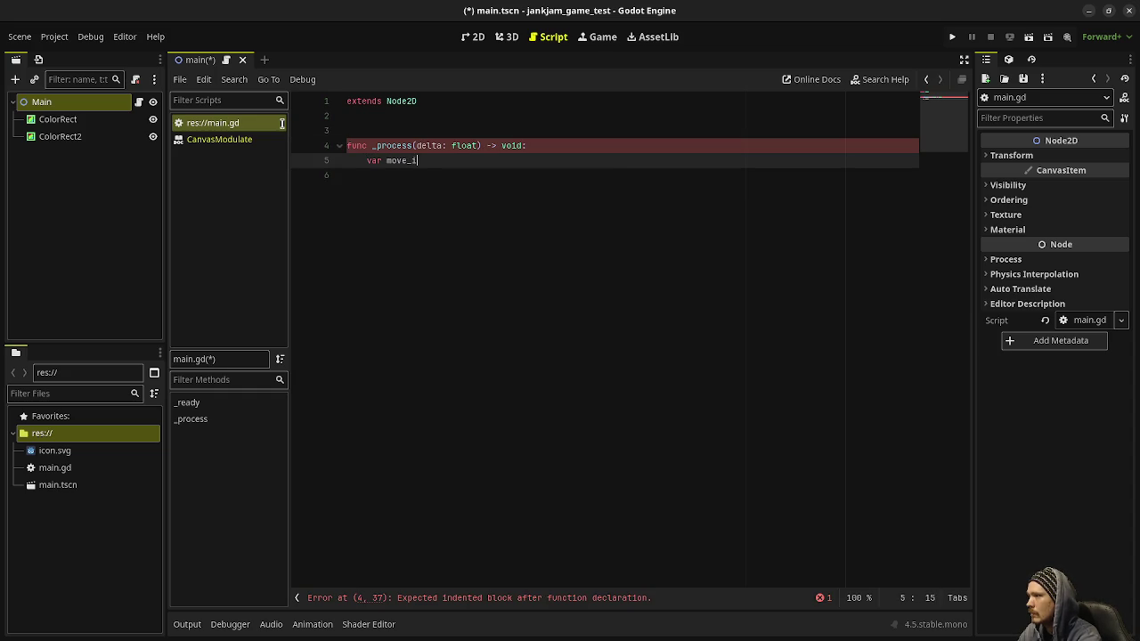
type(": Vector2 =")
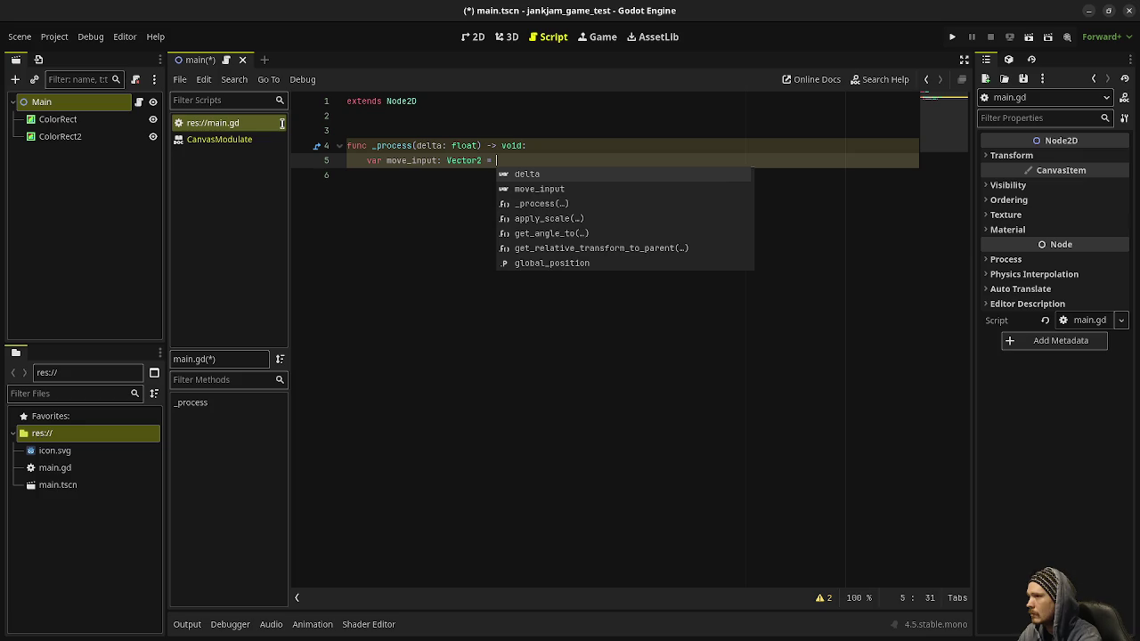
type(" Input.get_")
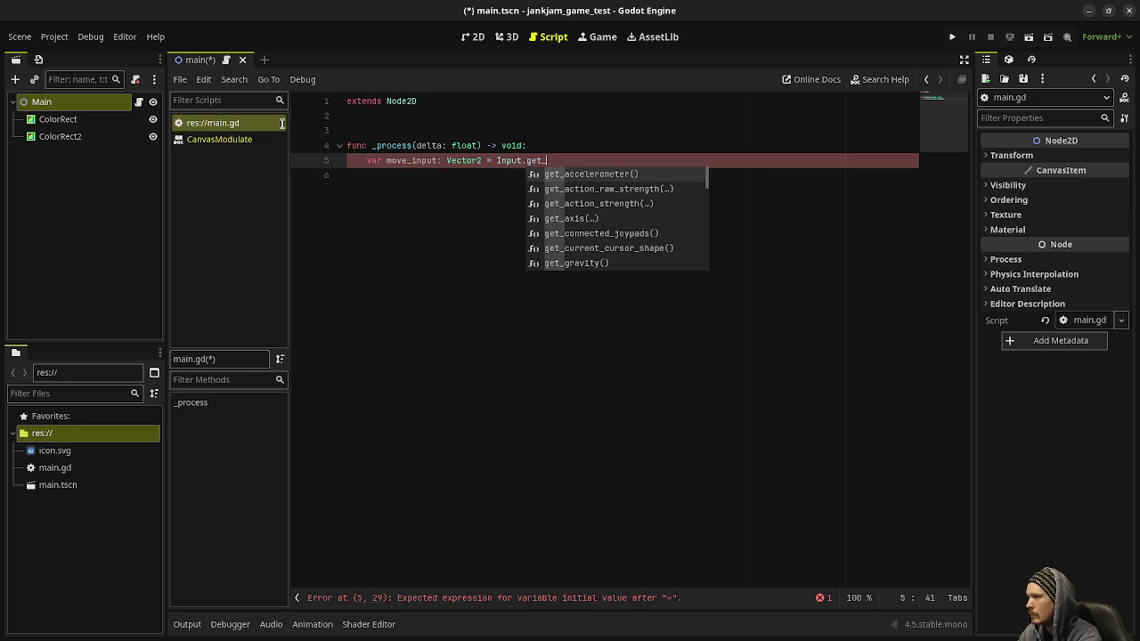
type("vector")
key("Return")
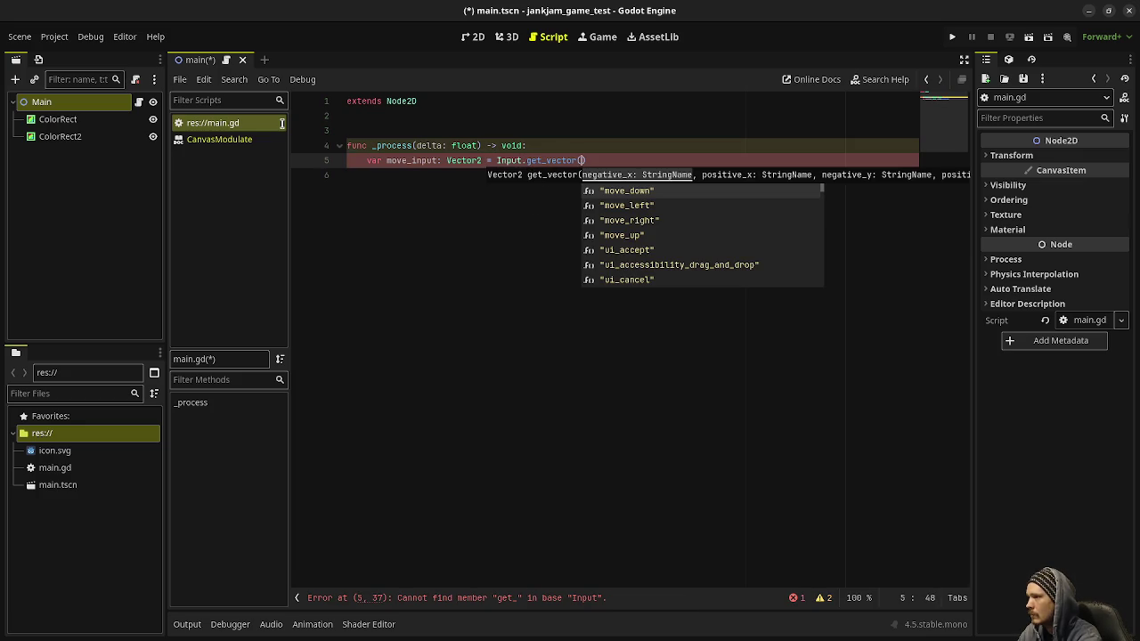
type("mo")
key("BackSpace")
key("BackSpace")
type("\"move_le")
key("Return")
type(", \"move_")
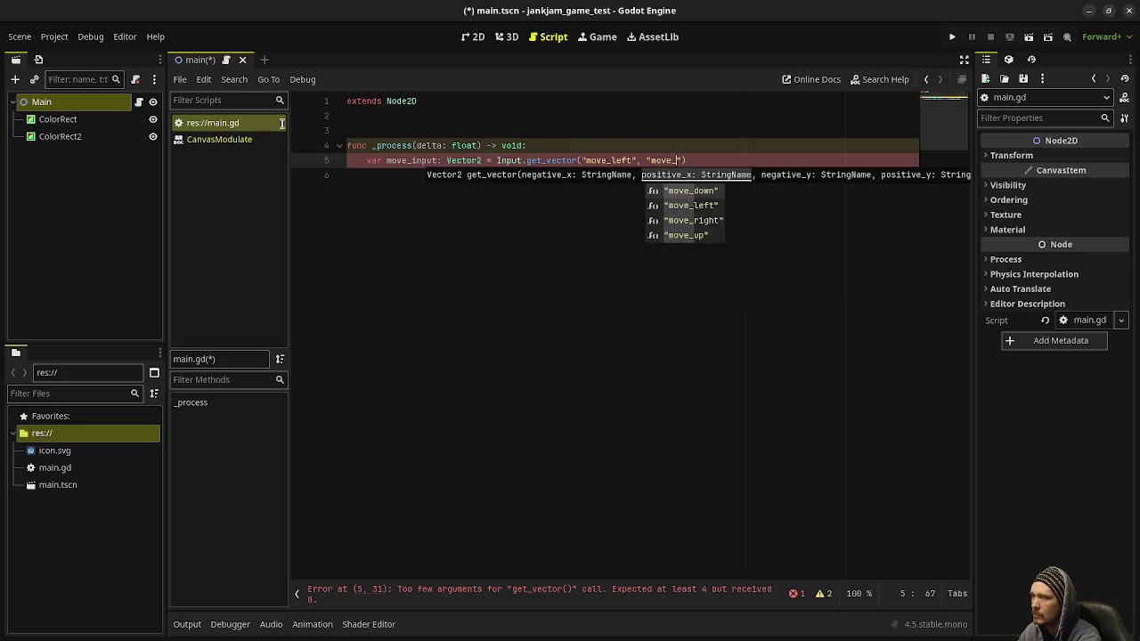
type("ri")
key("Return")
type(", \"move_up")
key("Return")
type(", \"")
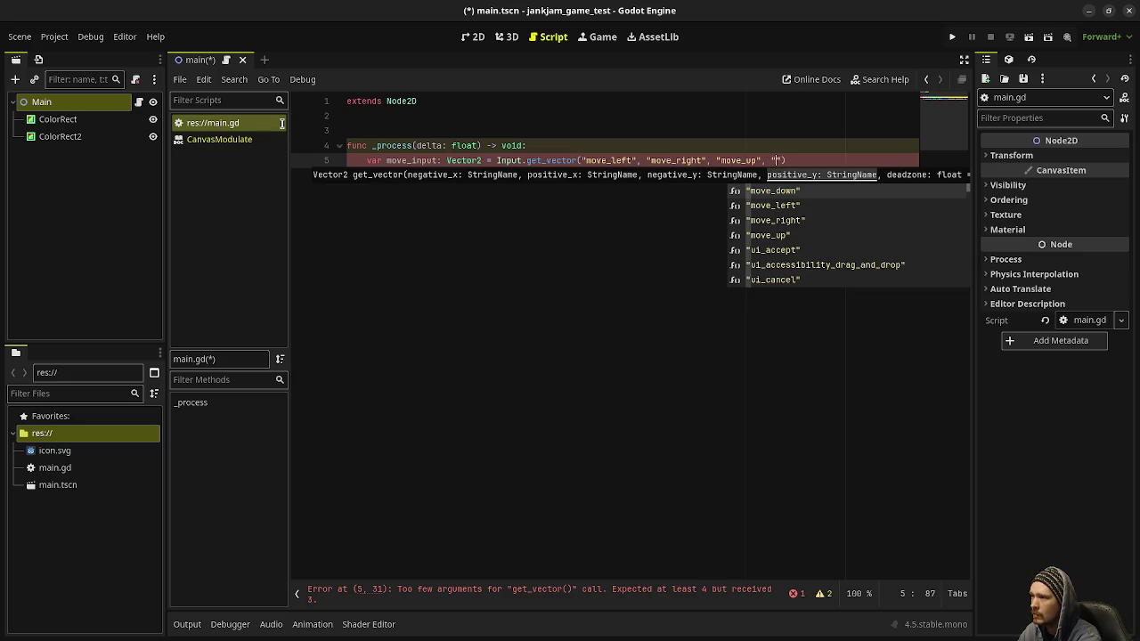
type("movd")
key("BackSpace")
type("e_down")
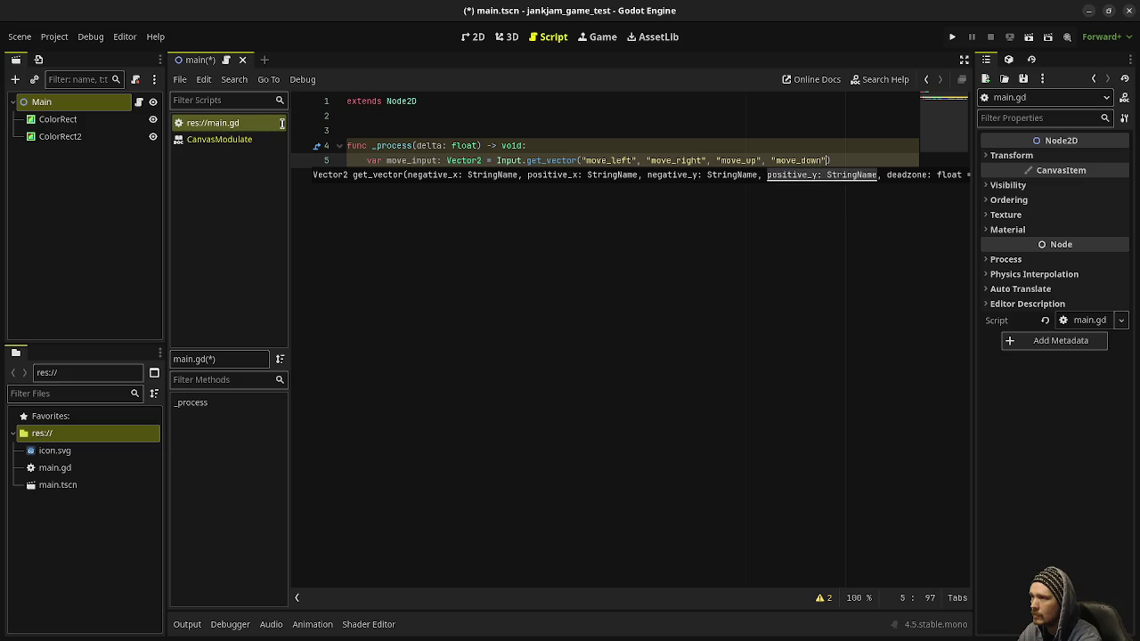
key("End")
Step: Add global_position += move_input * delta and save main.gd
key("Return")
key("Return")
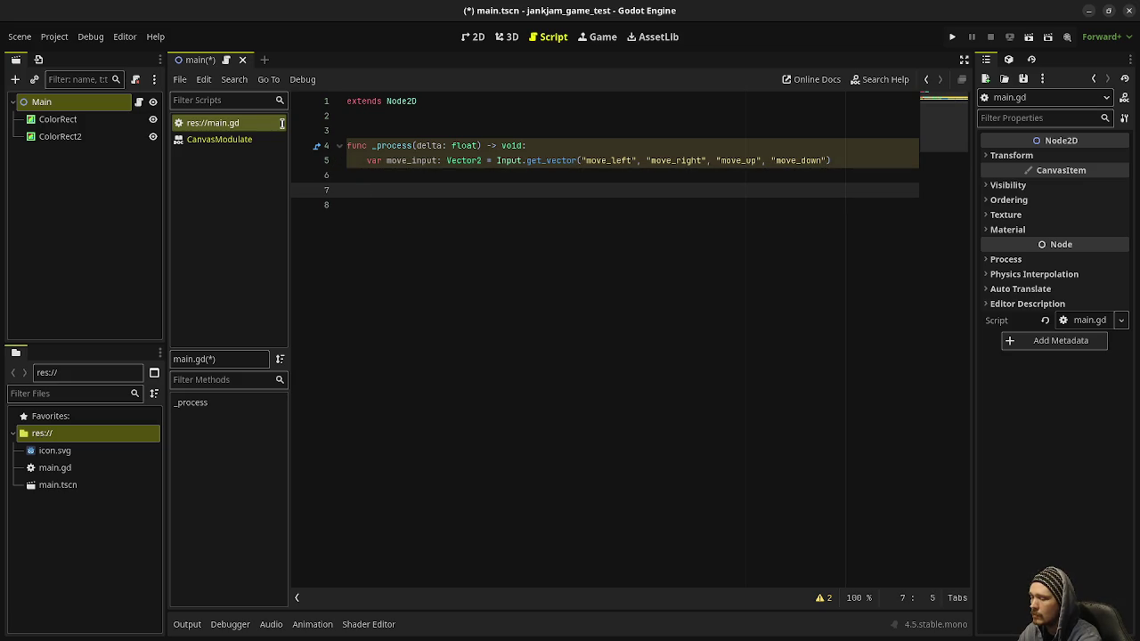
type("global_position")
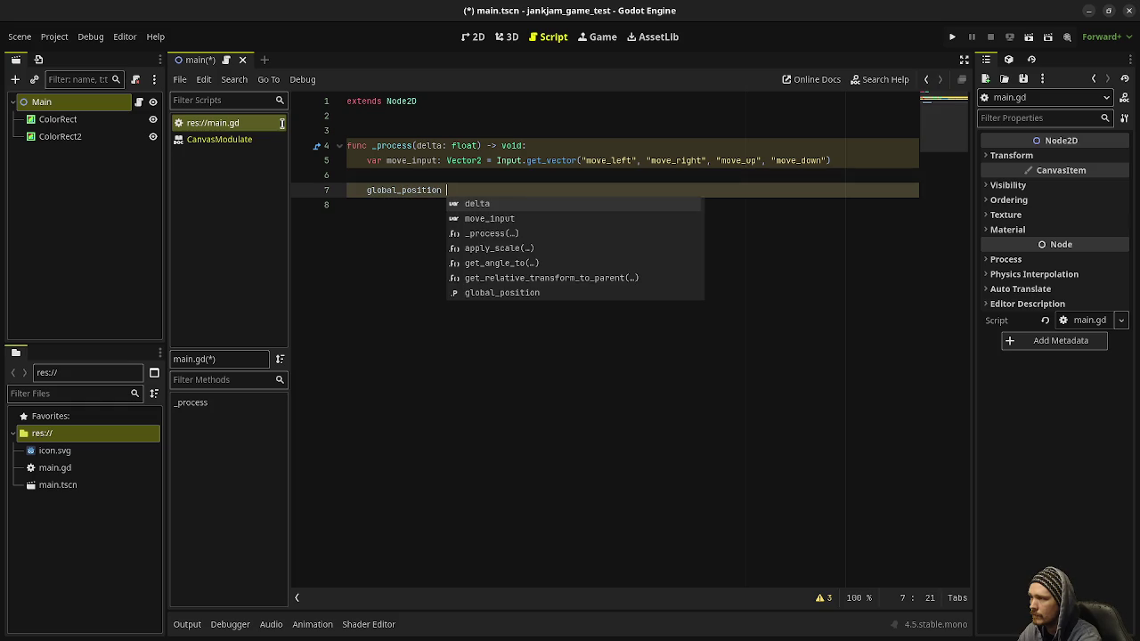
type(" += move_i")
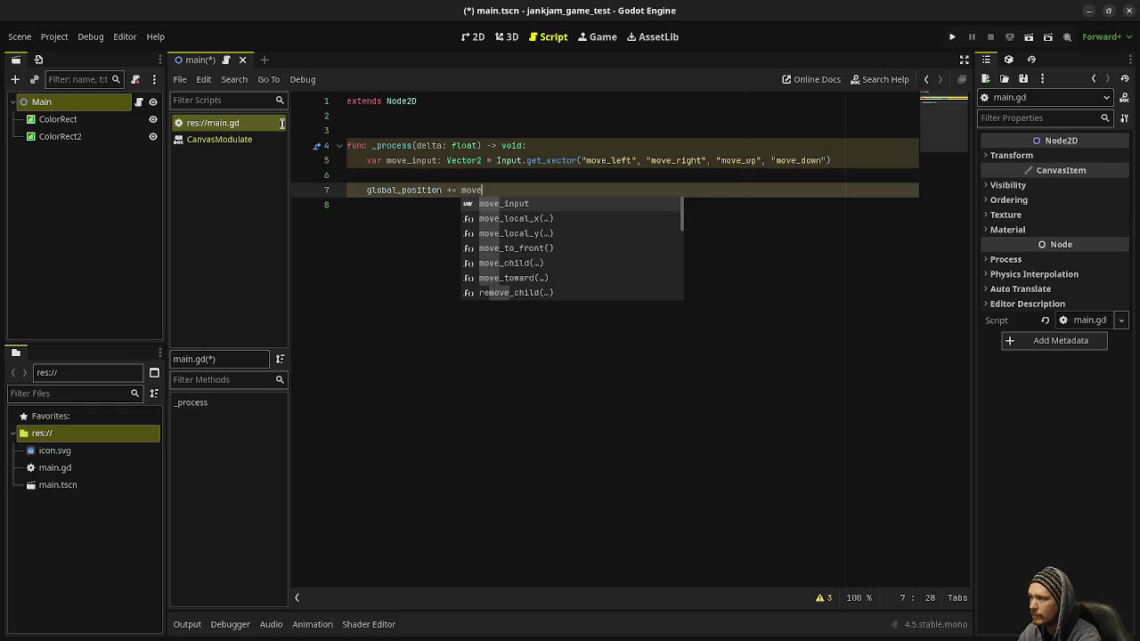
key("Return")
type("* delta")
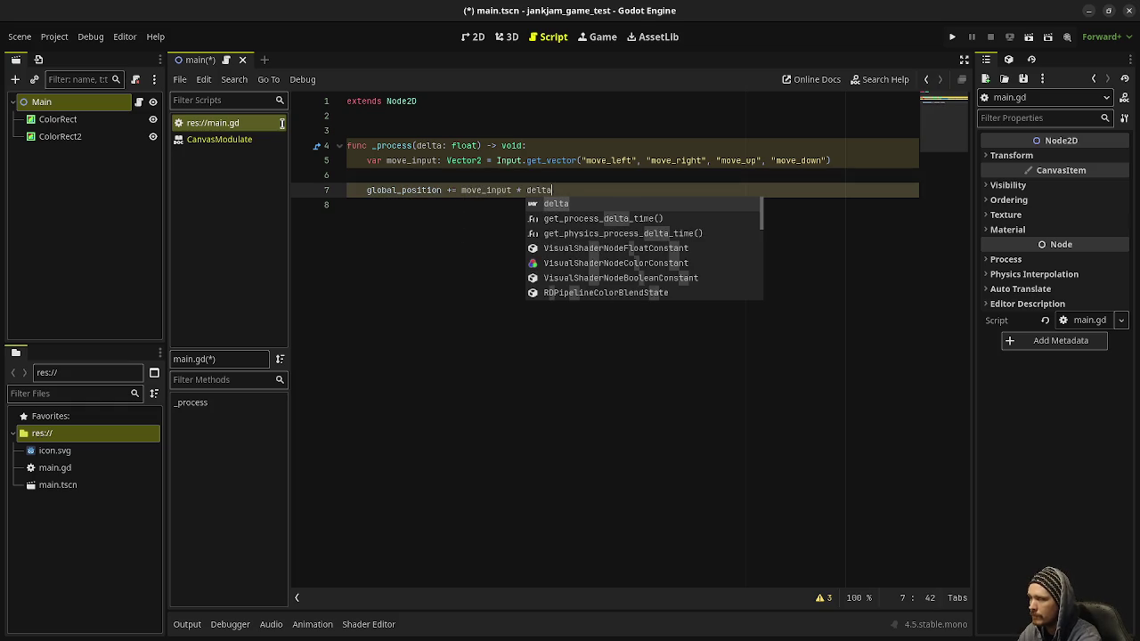
key("ctrl+s")
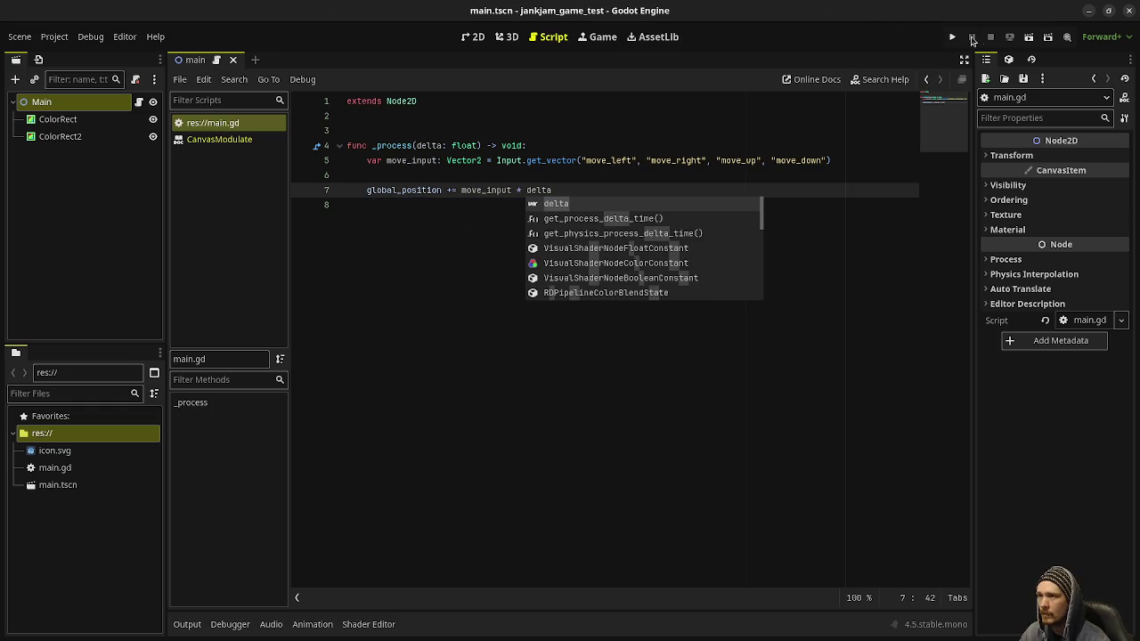
Step: Run the project with the open scene as main scene, then stop it
left_click(953, 37)
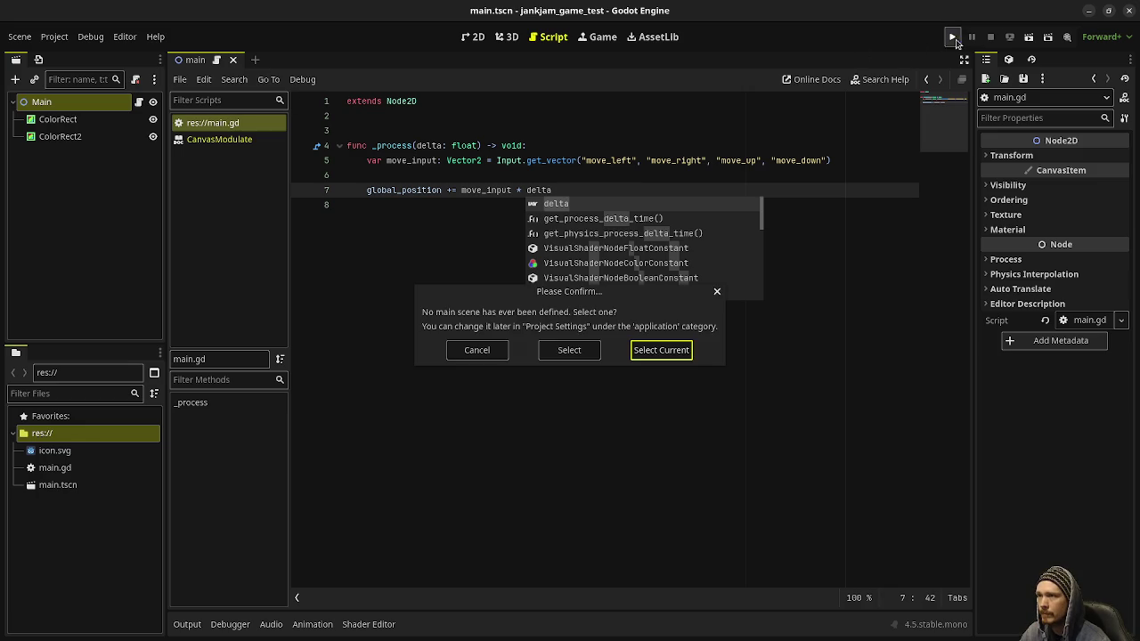
left_click(674, 350)
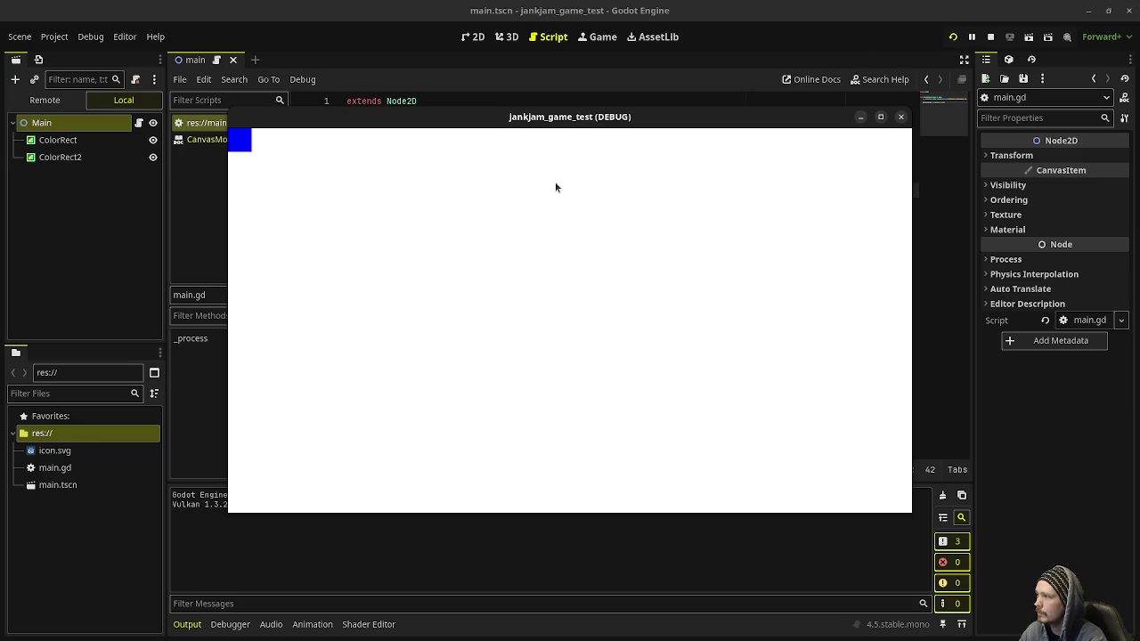
left_click(990, 36)
key("Escape")
key("Up")
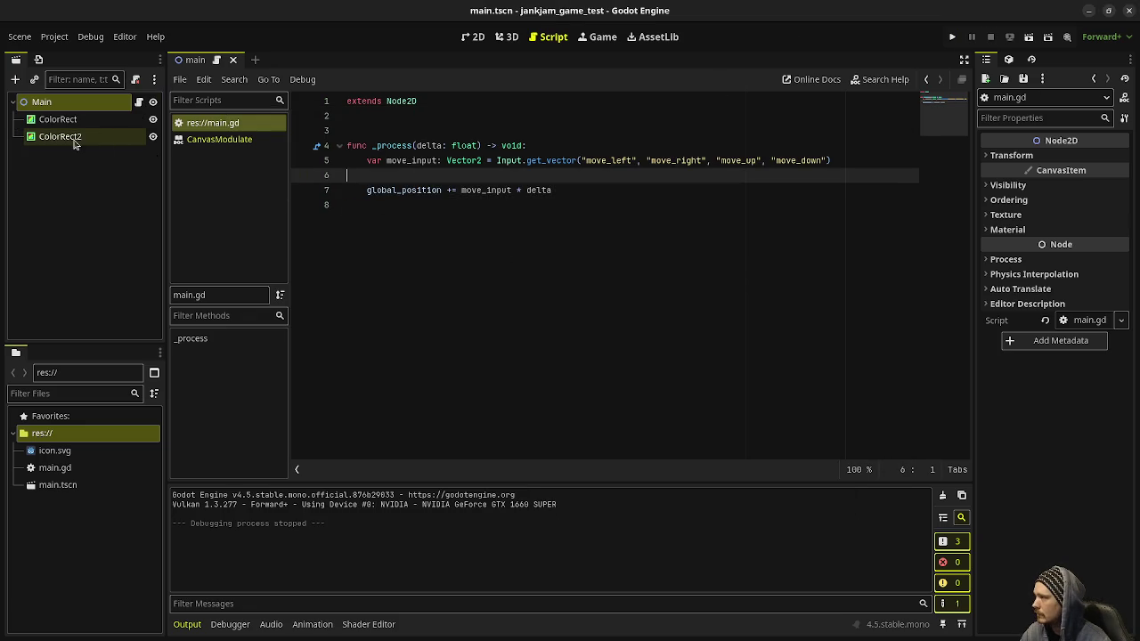
Step: Rename ColorRect2 to Player
left_click(76, 138)
double_click(64, 142)
type("Player")
key("Return")
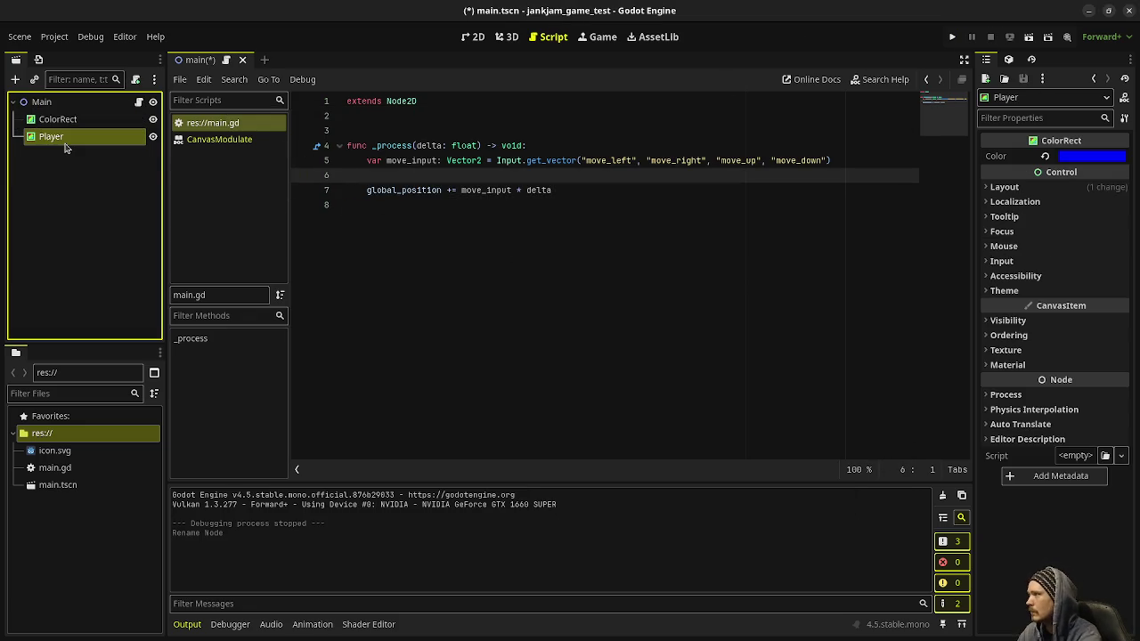
mouse_move(74, 137)
left_mouse_down()
mouse_move(483, 143)
mouse_move(552, 132)
left_mouse_up()
double_click(433, 130)
key("ctrl+c")
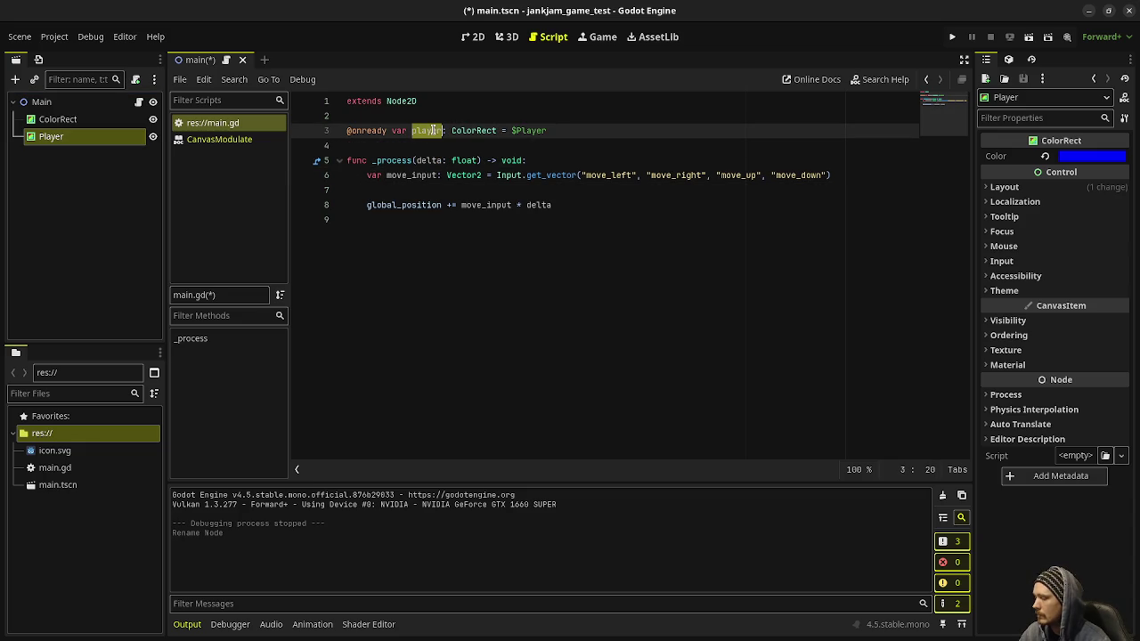
left_click(367, 205)
key("ctrl+v")
type(".")
key("ctrl+s")
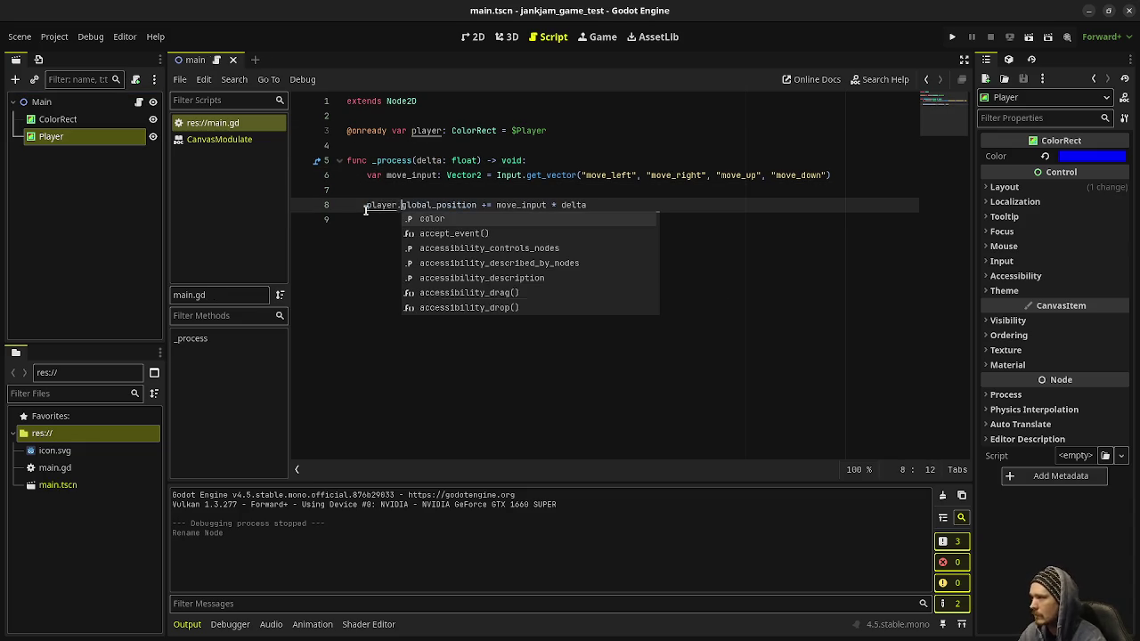
key("F5")
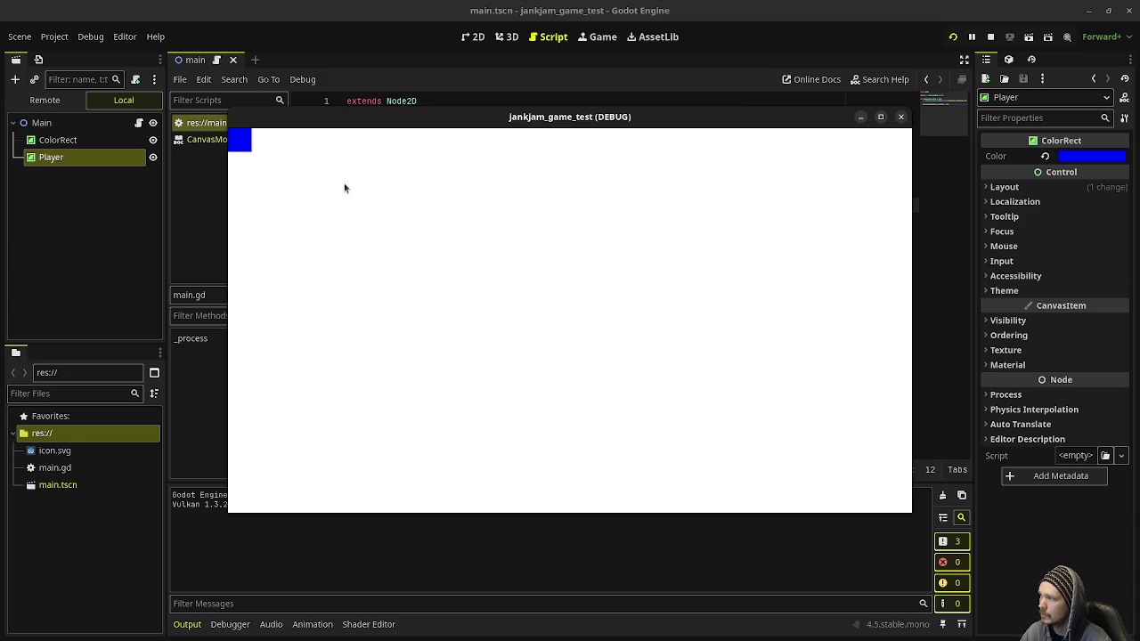
Step: Stop the game and review the four move actions in the Input Map
left_click(990, 36)
left_click(537, 151)
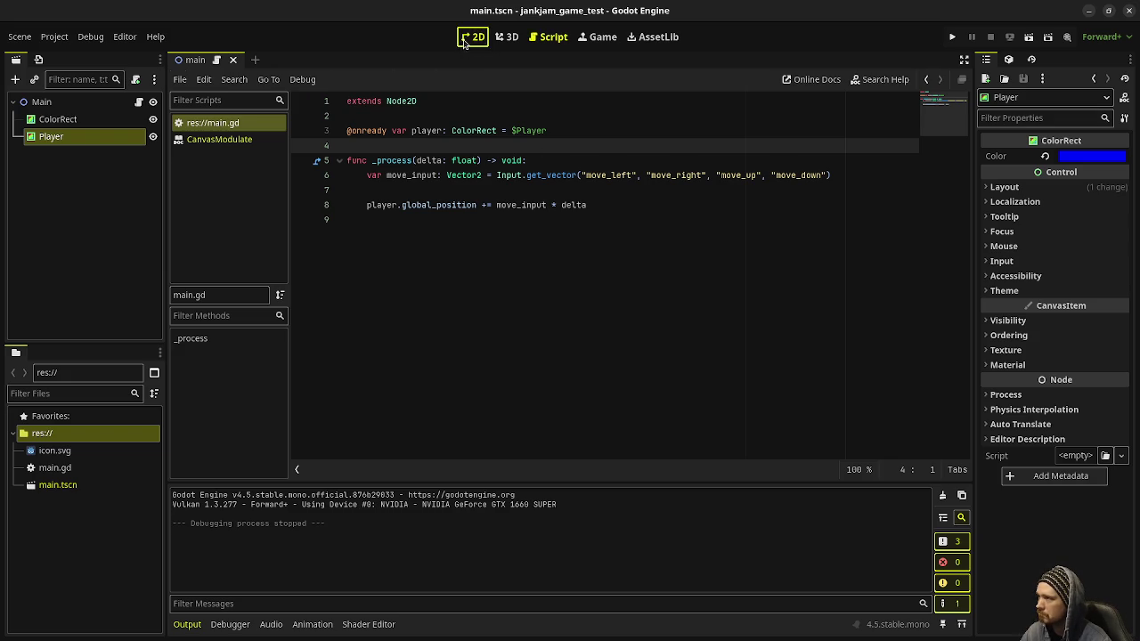
left_click(473, 37)
left_click(54, 36)
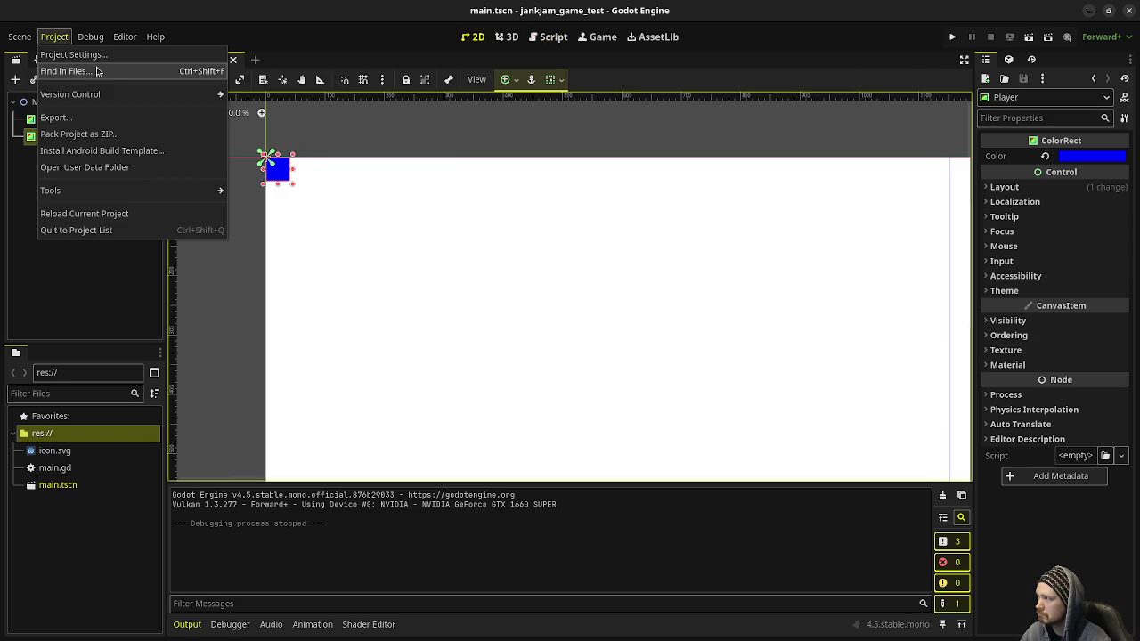
left_click(89, 53)
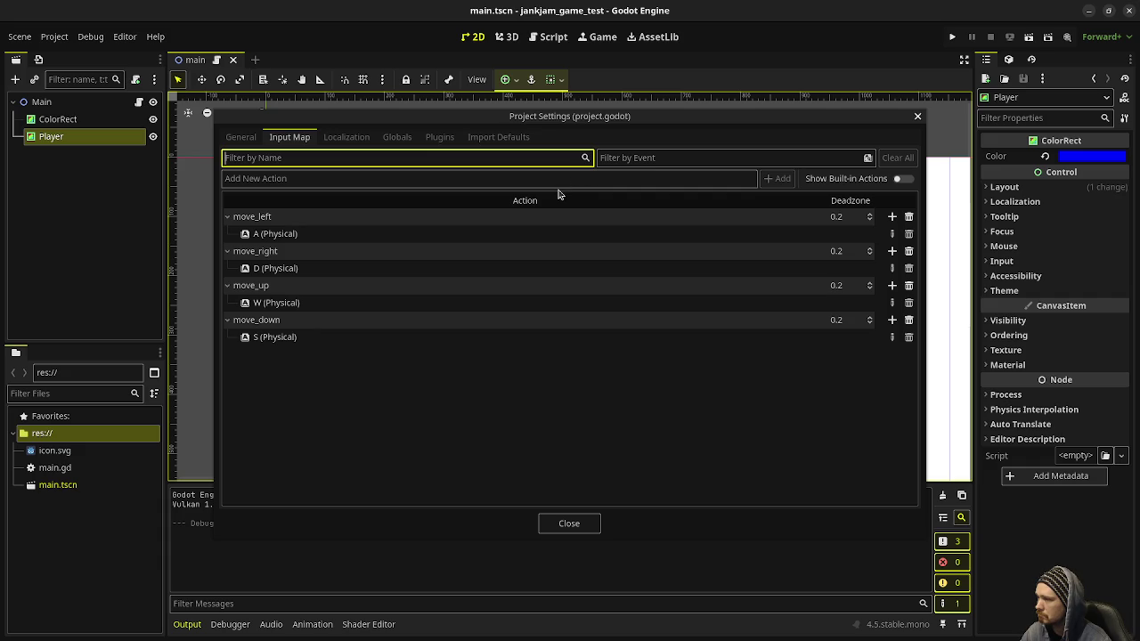
left_click(569, 524)
Step: Replace global_position on line 8 with position
left_click(548, 37)
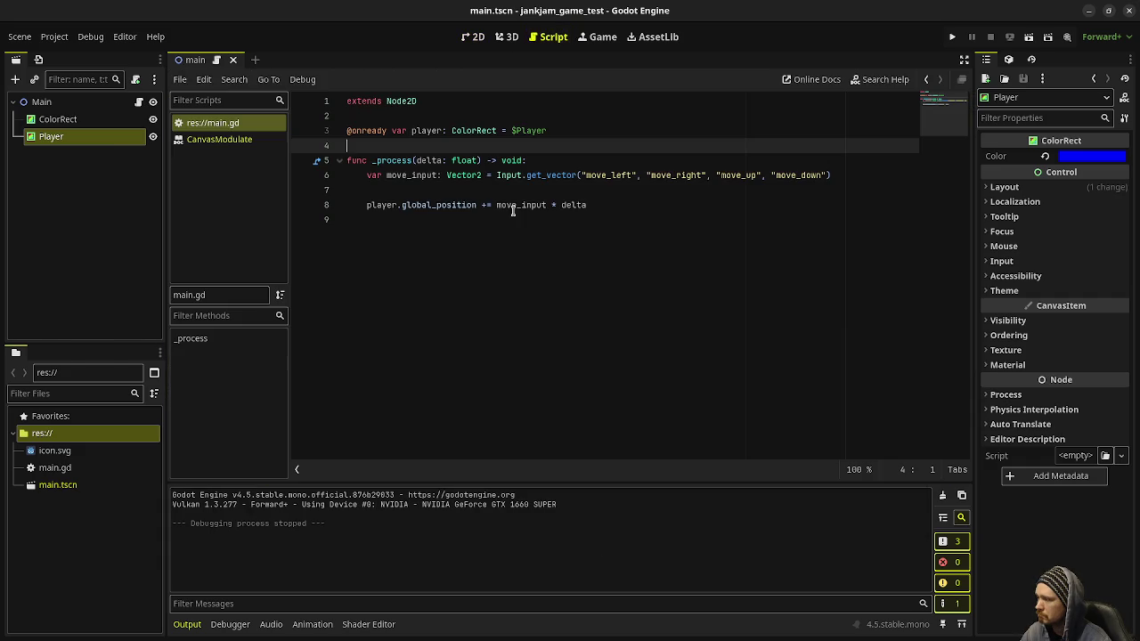
double_click(432, 207)
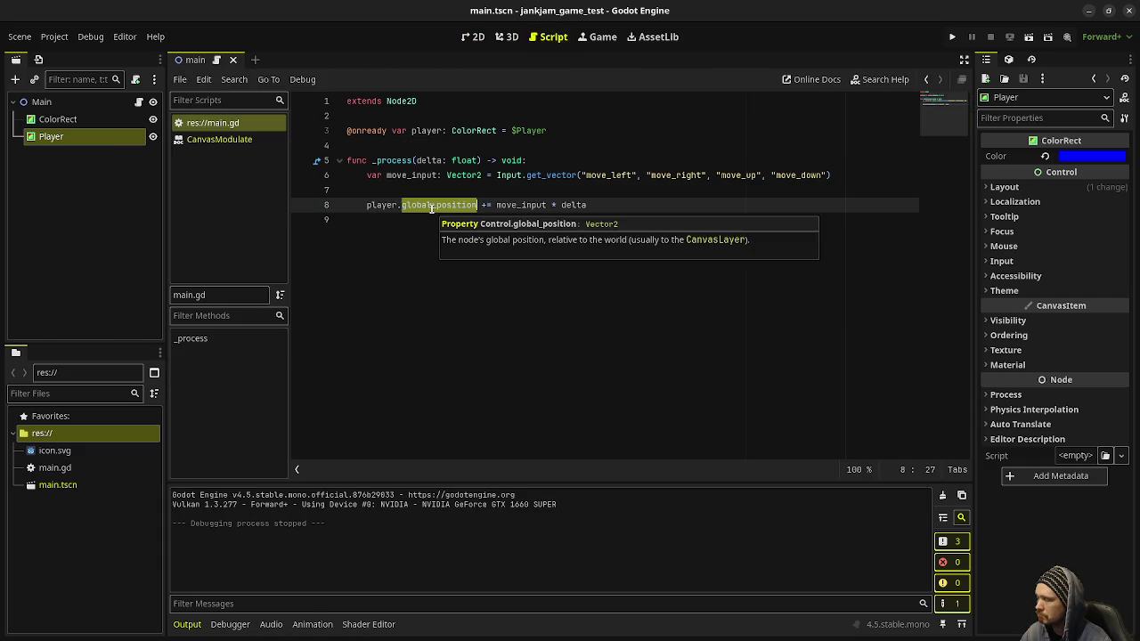
key("BackSpace")
type("position")
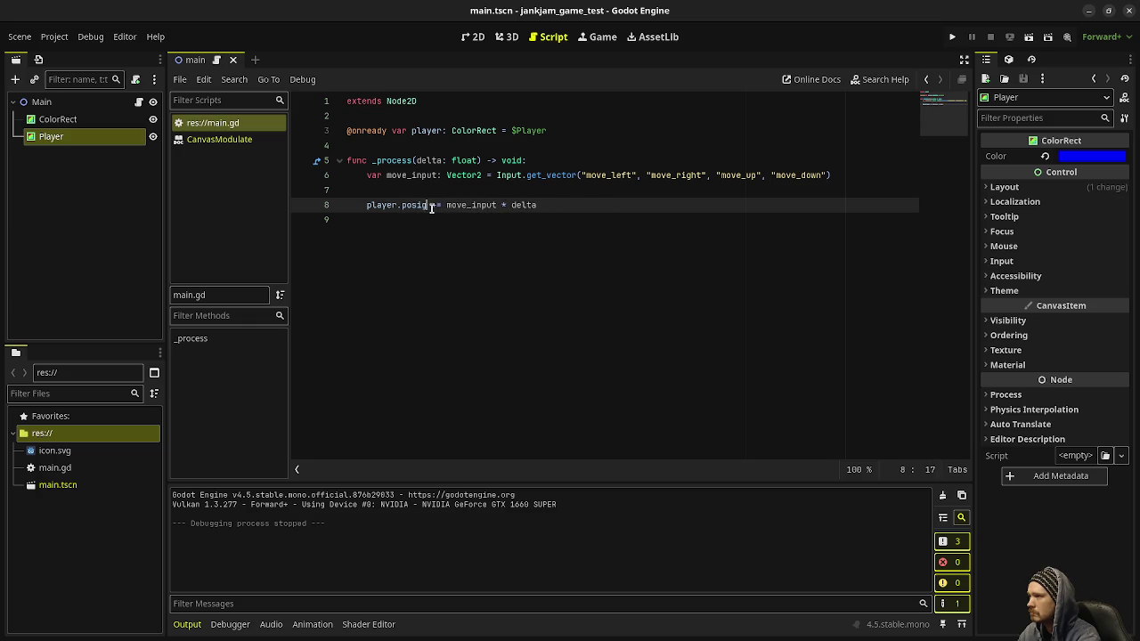
Step: Test-run the game with player.position += move_input * delta, then stop it
key("ctrl+space")
key("F5")
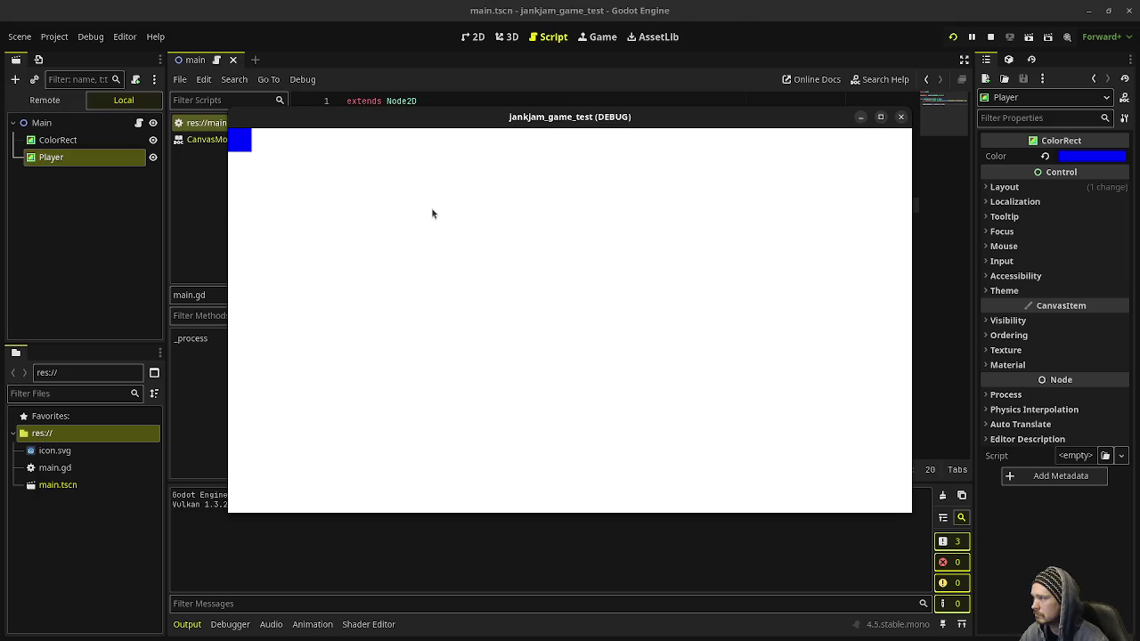
left_click(992, 36)
left_click(521, 205)
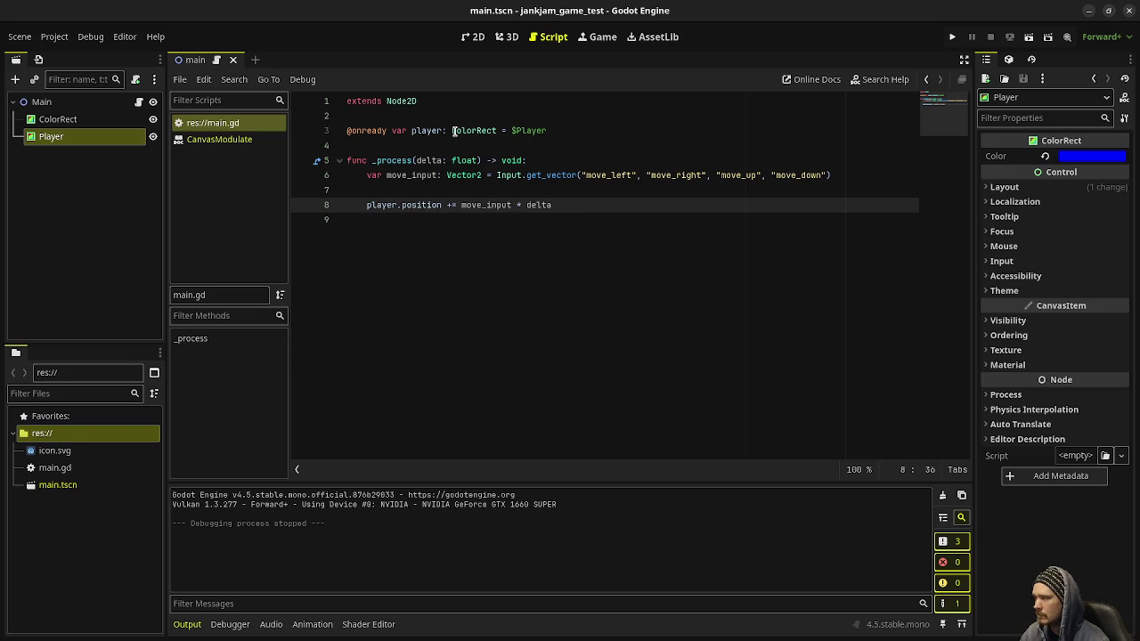
mouse_move(455, 131)
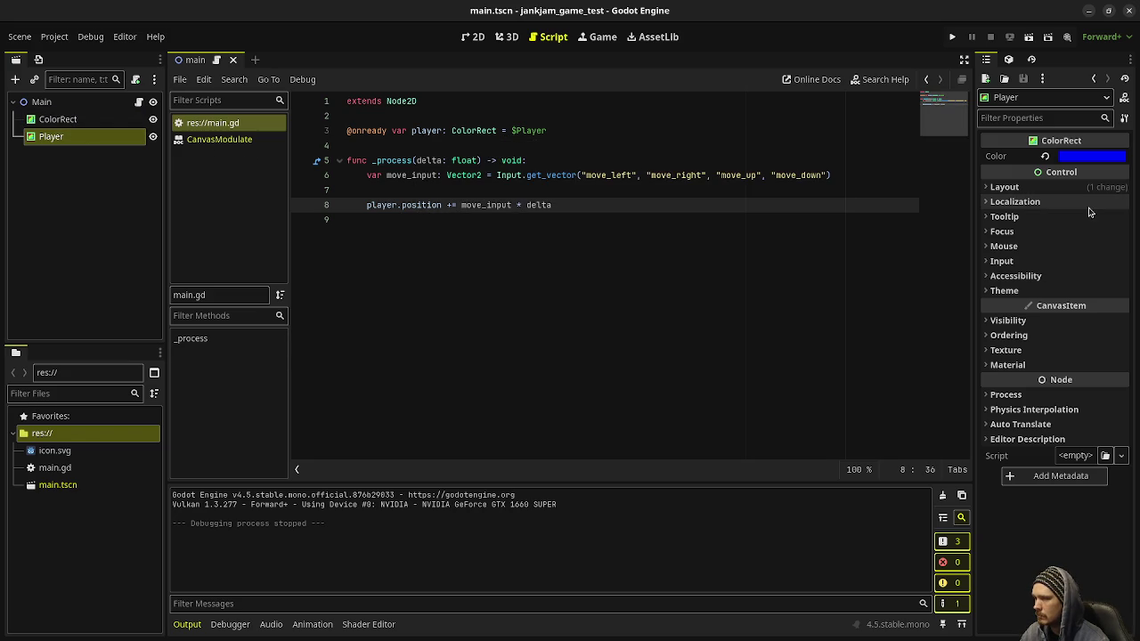
Step: Expand the Player's Layout > Transform properties, then nudge its x position and undo the nudge
left_click(1024, 187)
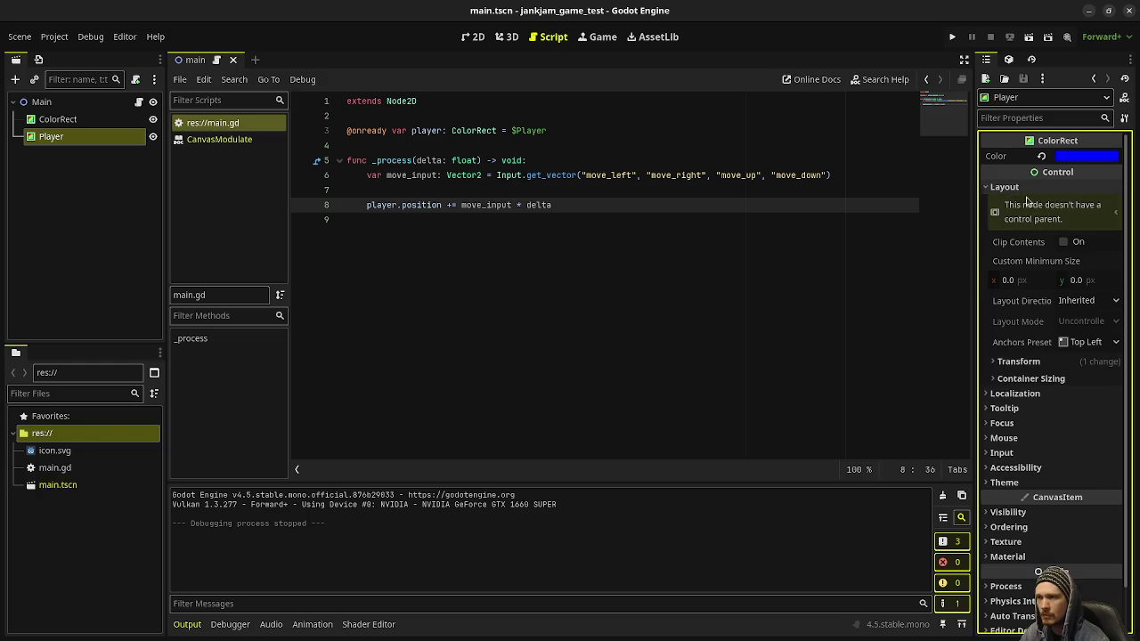
left_click(1018, 362)
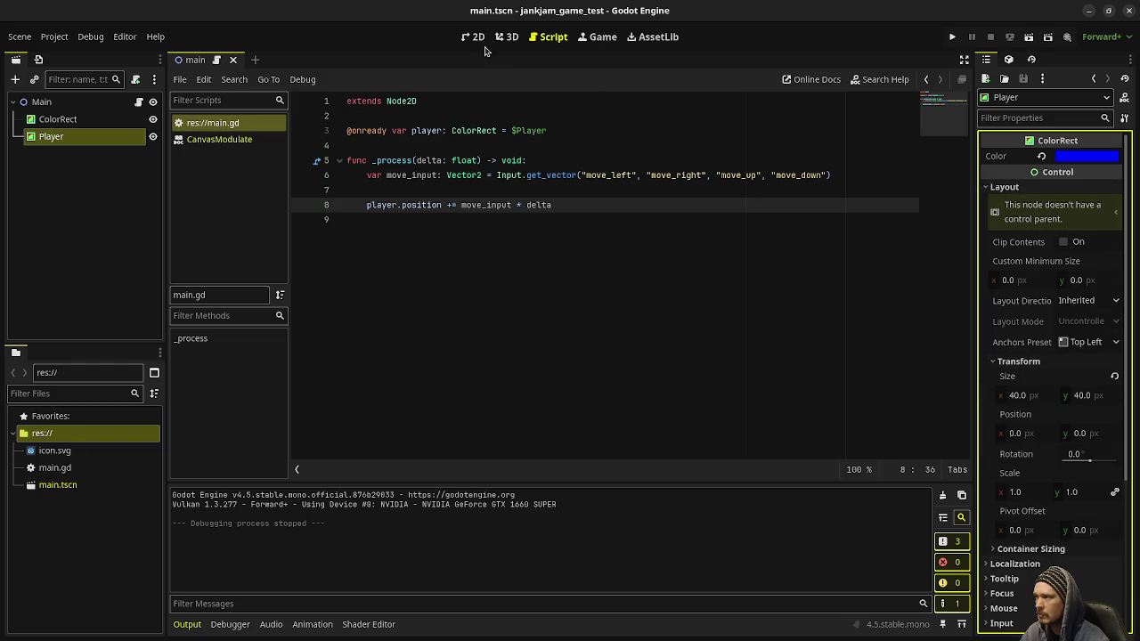
left_click(474, 36)
left_click_drag(1030, 431, 1041, 431)
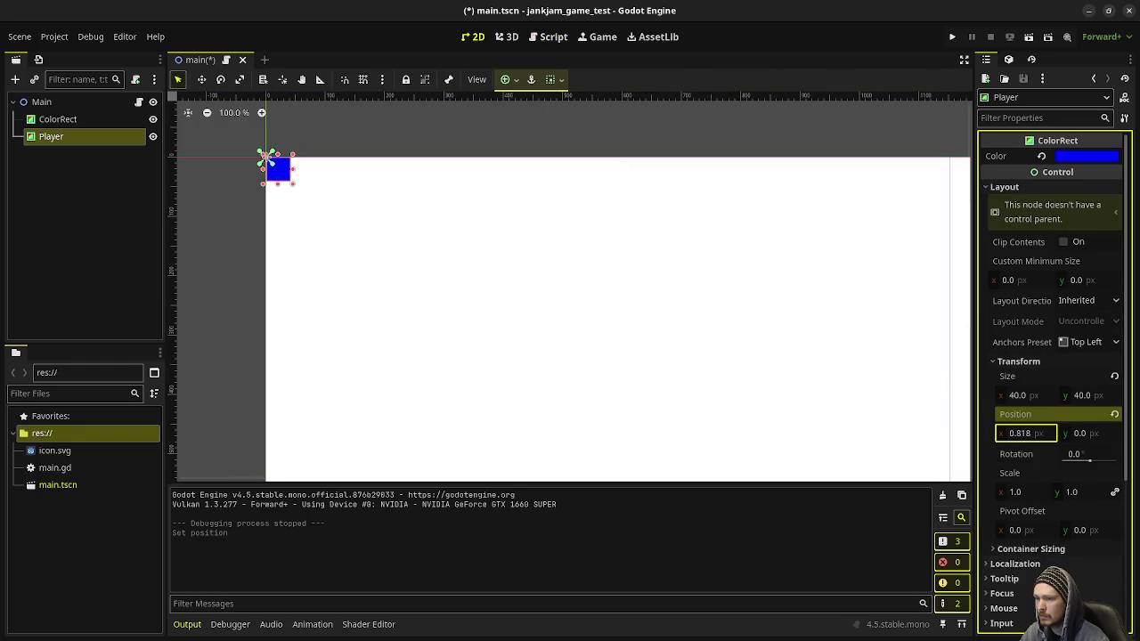
key("ctrl+z")
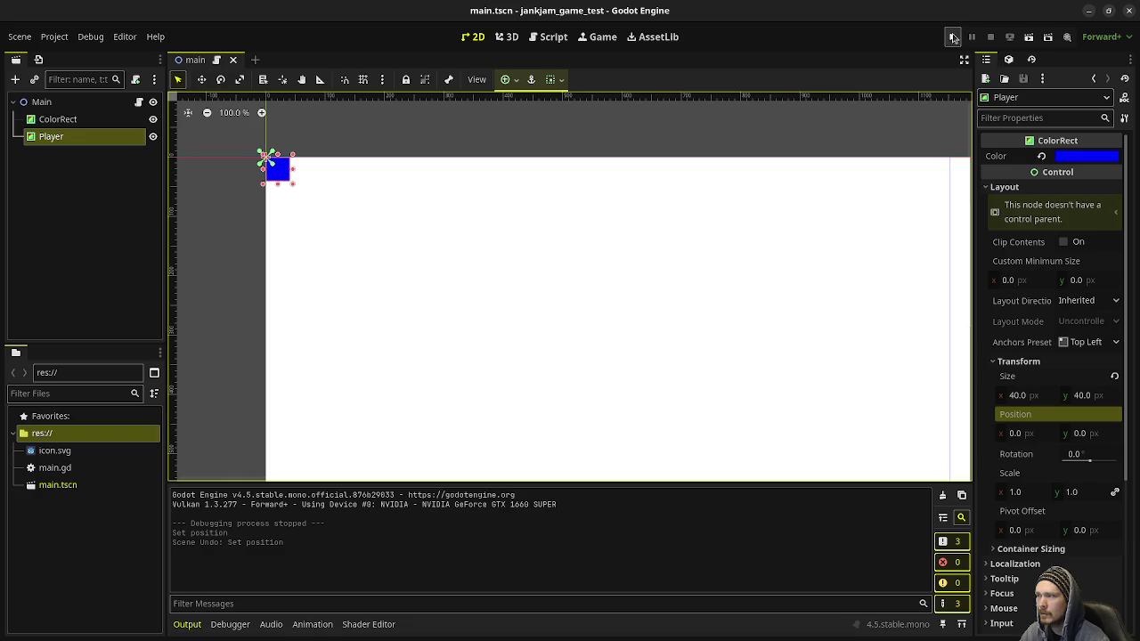
Step: Add a speed multiplier after move_input on line 8 and test-run the game
left_click(549, 36)
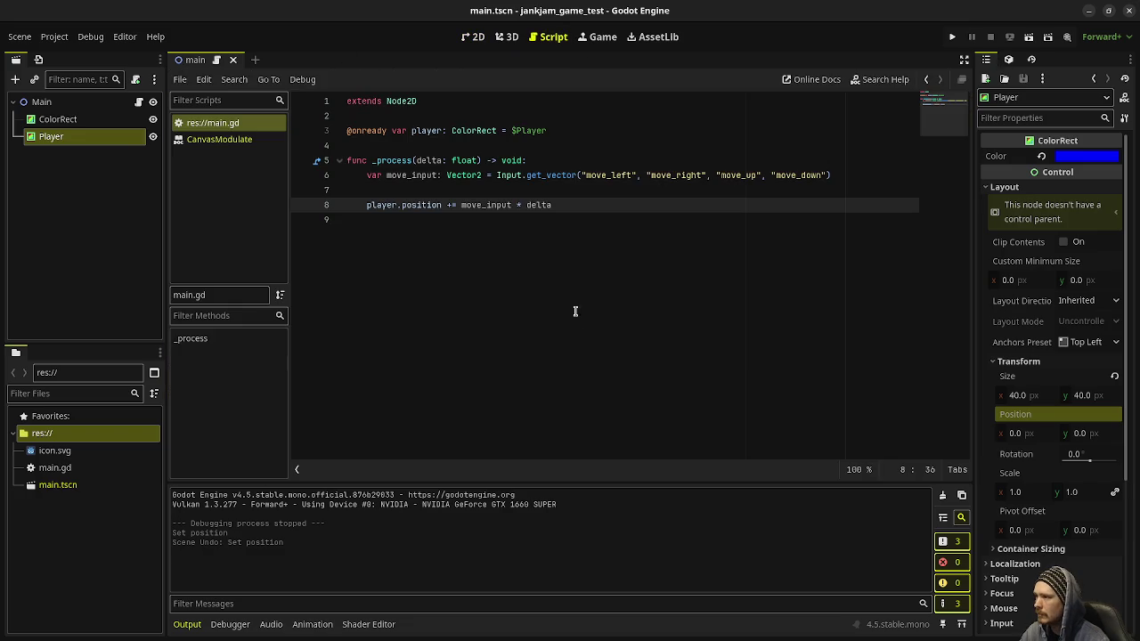
left_click(511, 205)
type("* 100.0 *")
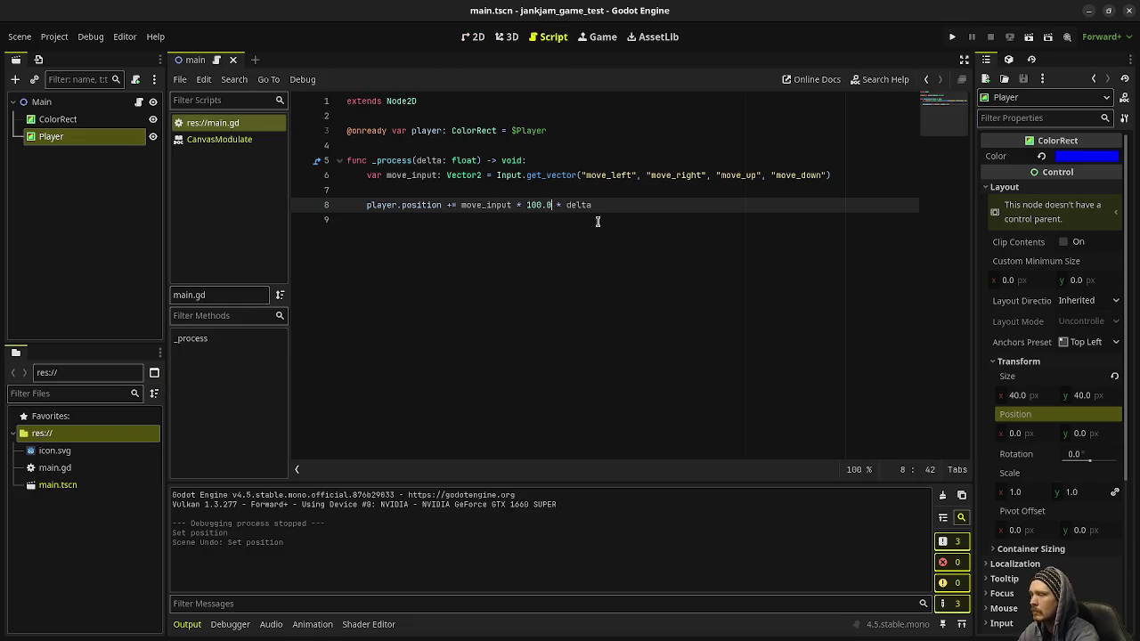
key("F5")
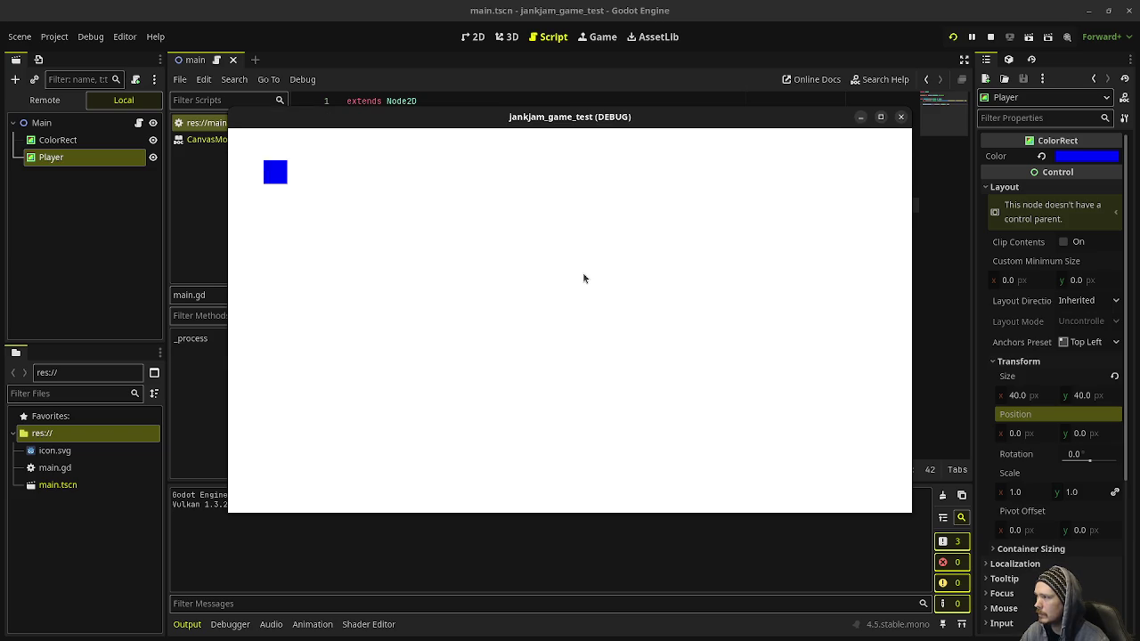
left_click(990, 37)
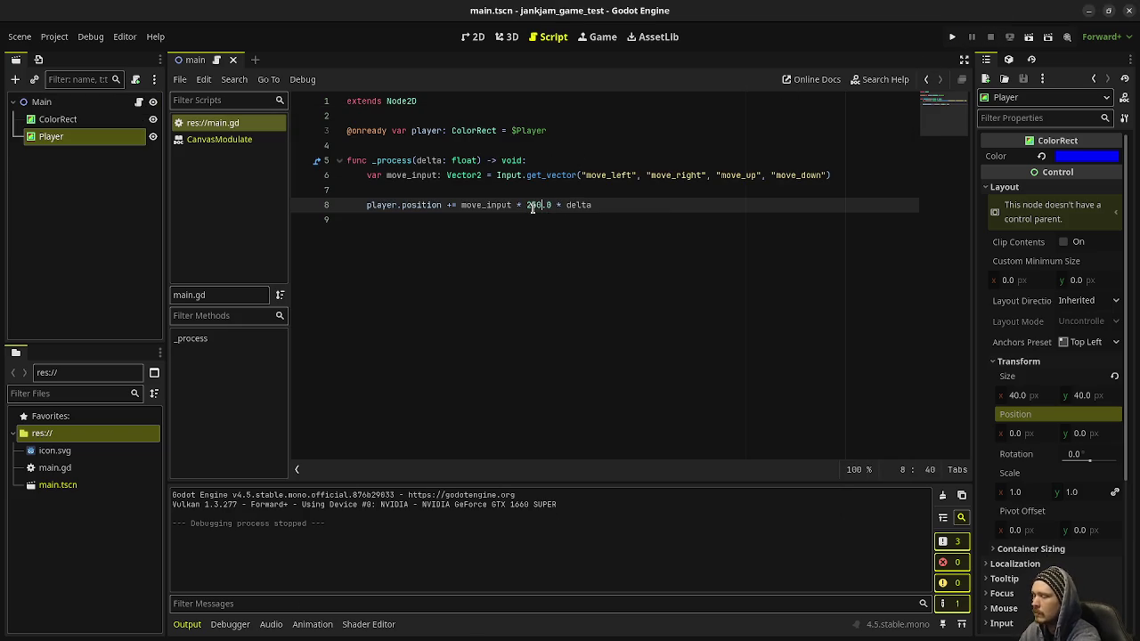
Step: Rerun the game, move the square down, right and up, then switch to Aseprite
key("F5")
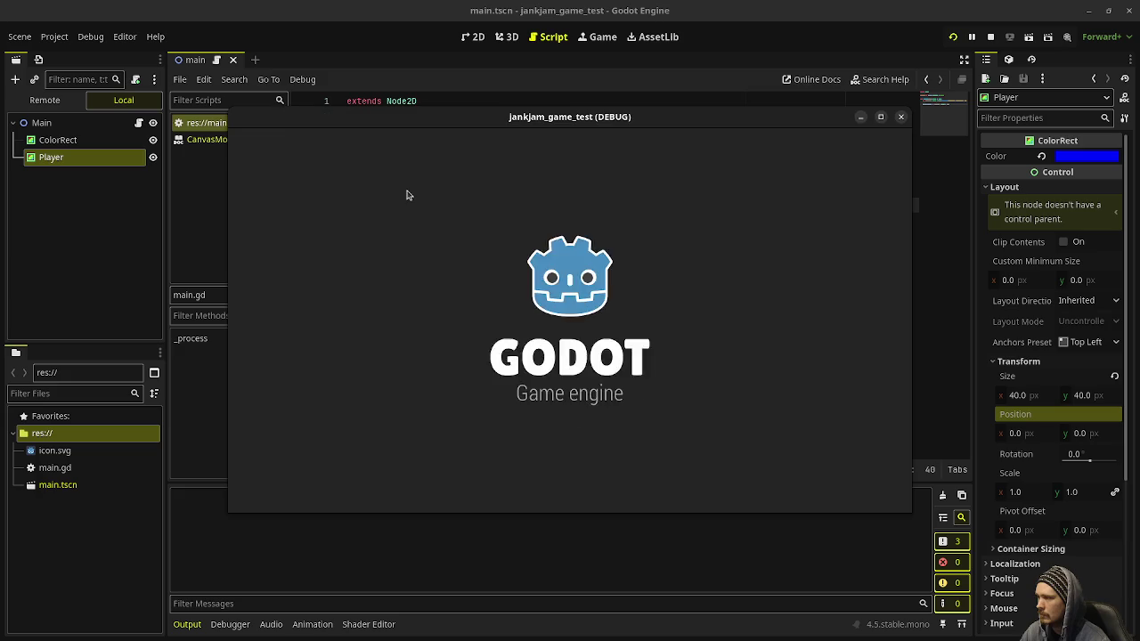
key("Down")
key("Right")
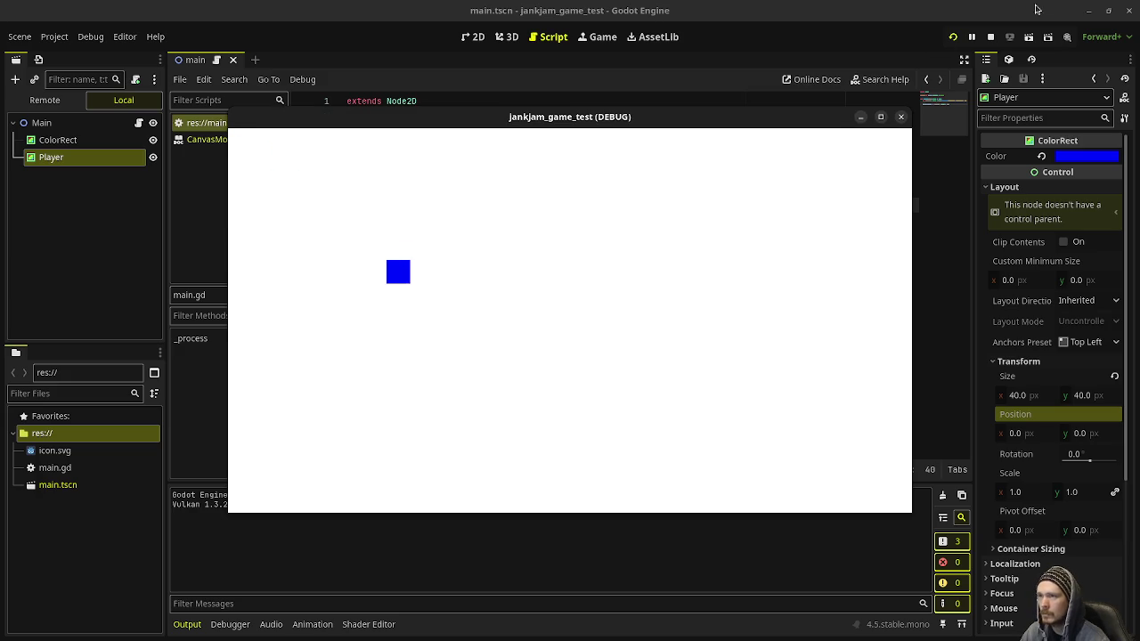
key("Up")
key("F8")
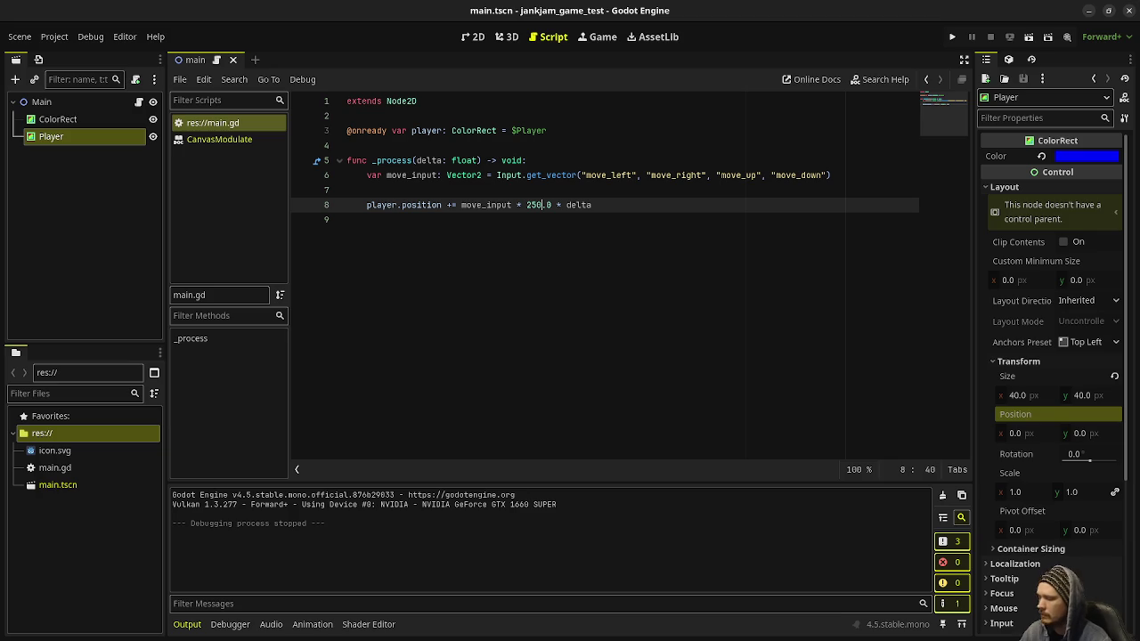
key("super+w")
key("Escape")
Step: Create a new sprite in Aseprite
left_click(153, 28)
left_click(169, 39)
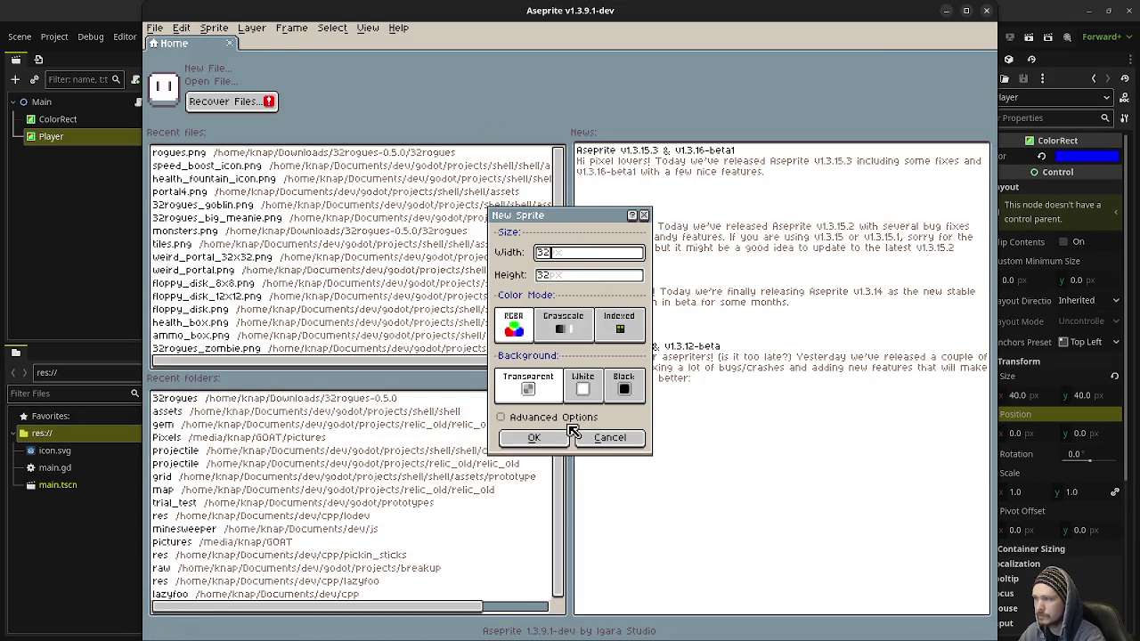
type("0")
key("Tab")
key("Return")
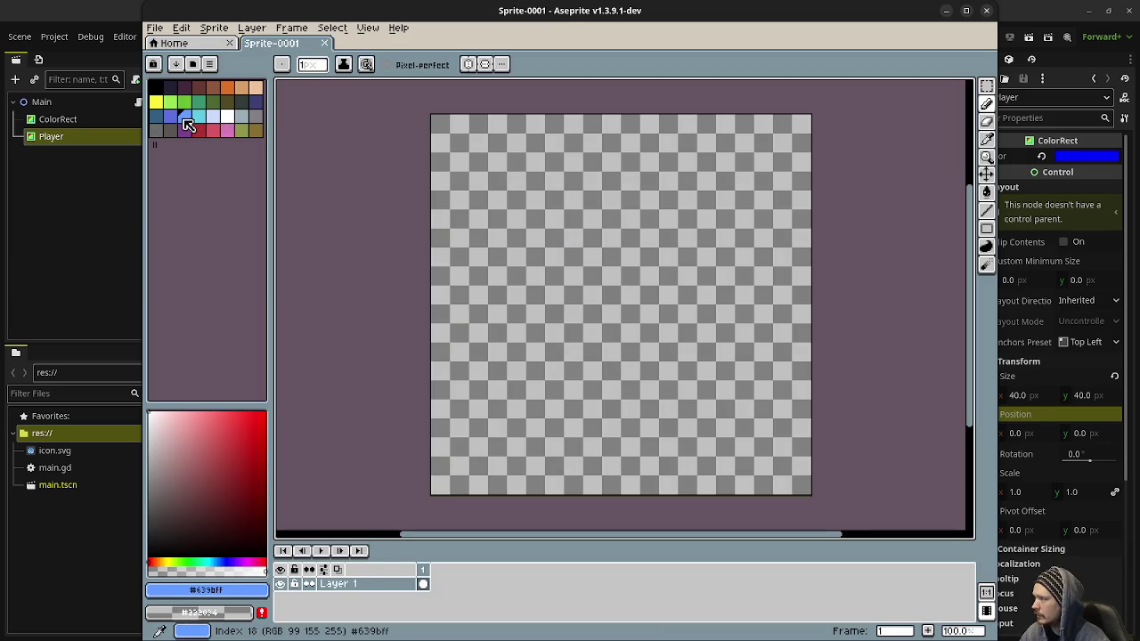
Step: Fill the whole canvas with light blue, then undo a stray brush stroke
key("g")
left_click(534, 223)
key("b")
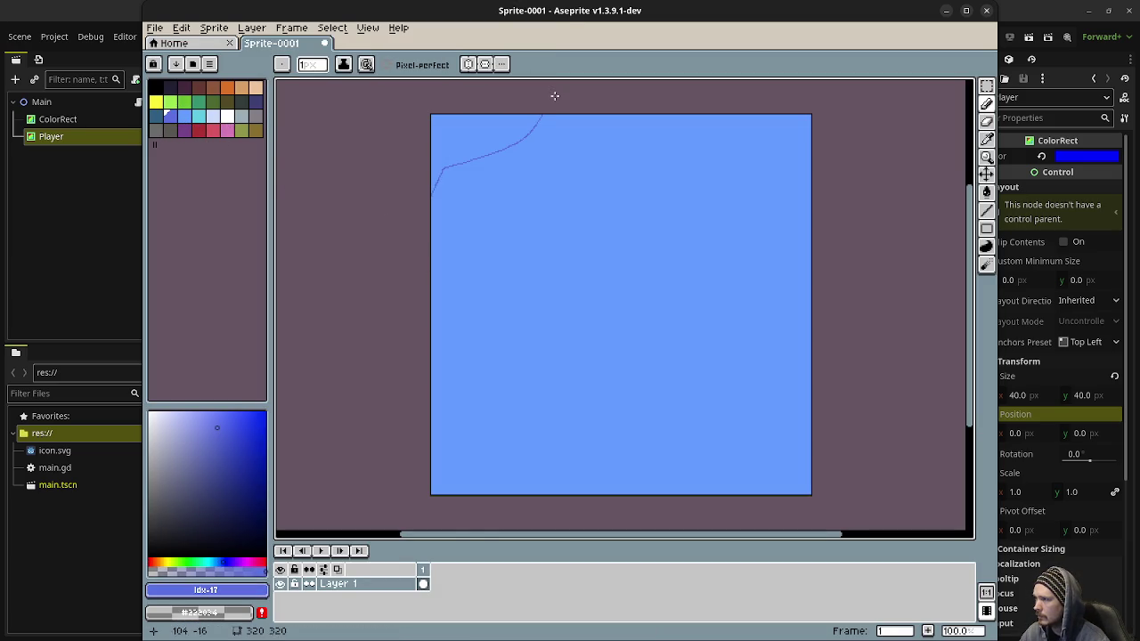
key("ctrl+z")
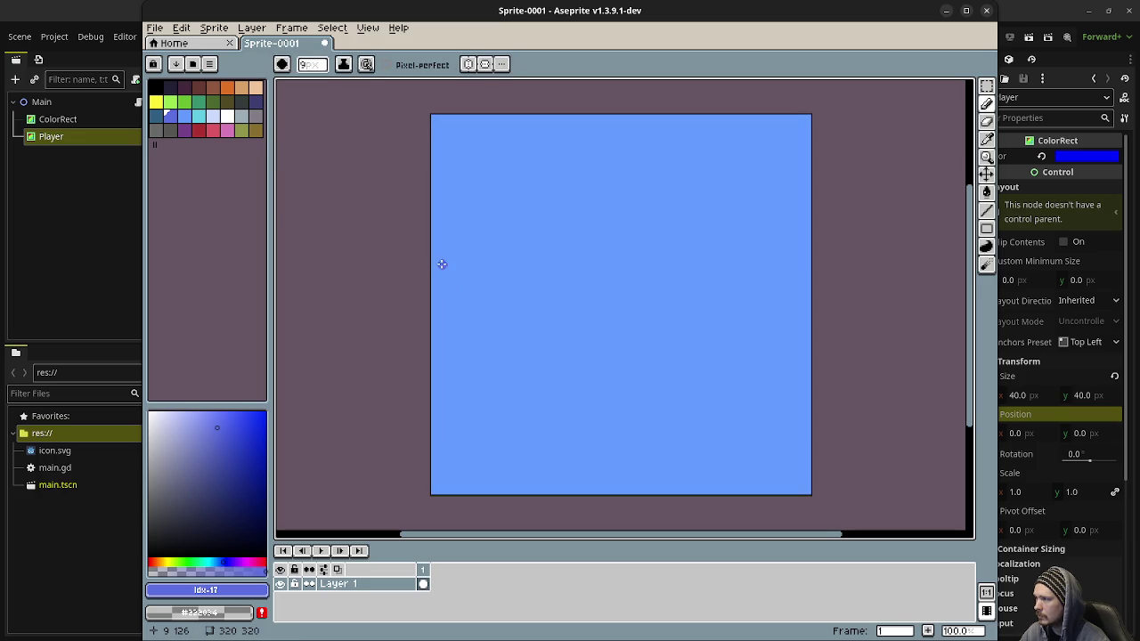
Step: Enlarge the brush to 33px, enable Tiled in Both Axes, zoom out and paint a curved stroke
key("plus")
key("plus")
key("plus")
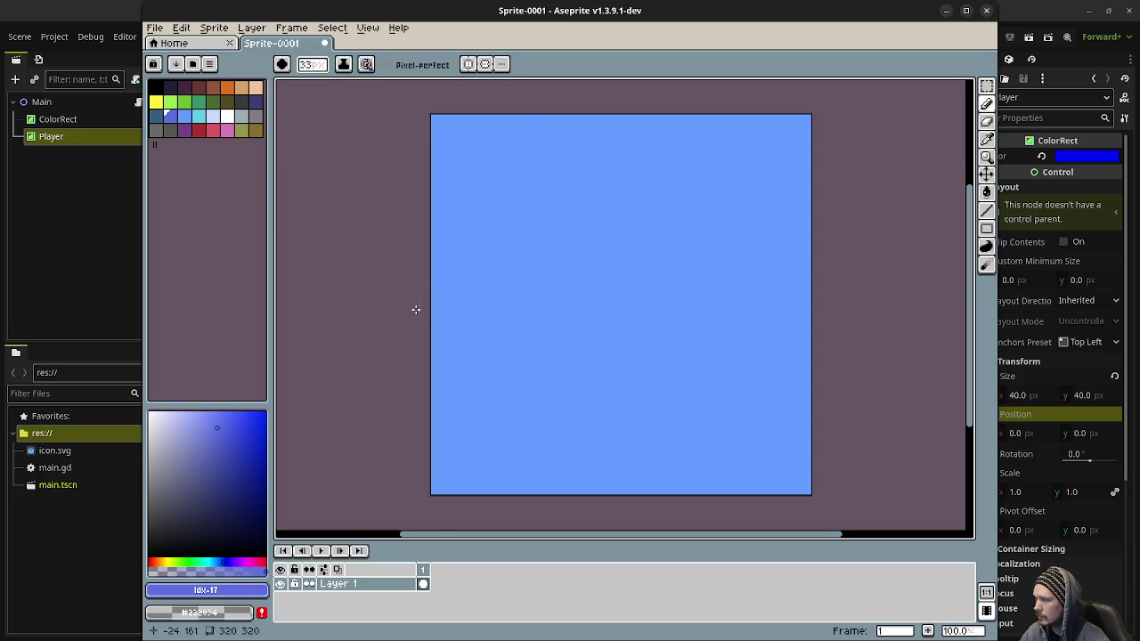
left_click(367, 28)
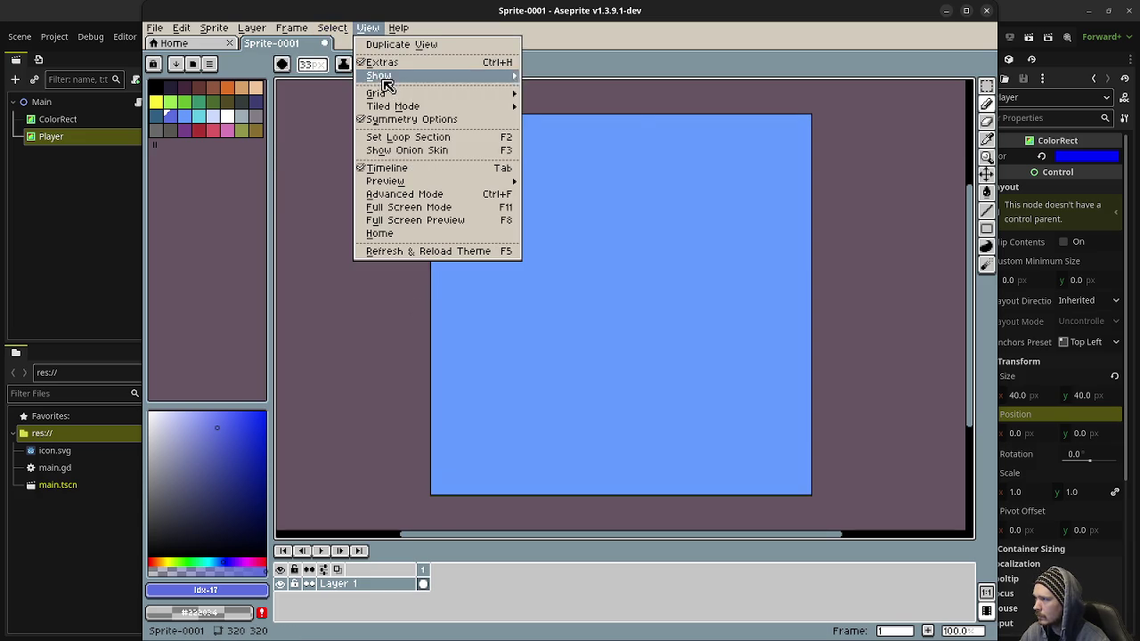
mouse_move(396, 107)
left_click(560, 126)
scroll(529, 241, "down", 2)
mouse_move(478, 286)
left_mouse_down()
mouse_move(490, 242)
mouse_move(579, 203)
mouse_move(603, 175)
left_mouse_up()
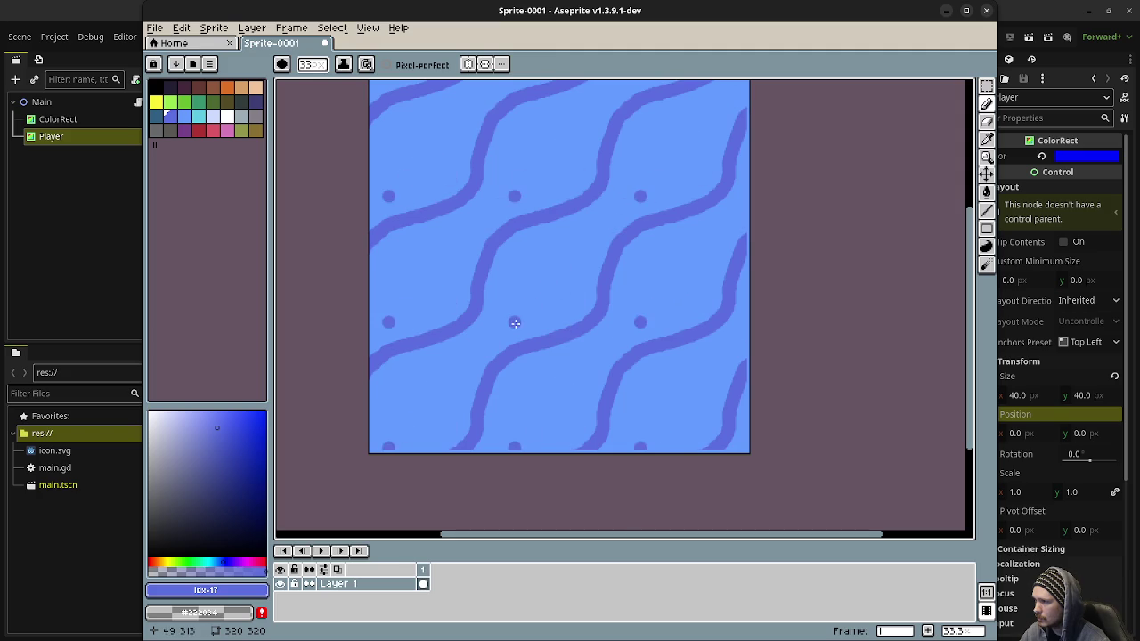
Step: Clear the tile and redraw the repeating wave strokes, undoing the latest attempt
key("ctrl+a")
key("Delete")
key("ctrl+d")
mouse_move(482, 258)
left_mouse_down()
mouse_move(540, 246)
mouse_move(552, 207)
mouse_move(607, 157)
mouse_move(617, 121)
left_mouse_up()
key("v")
key("Delete")
key("ctrl+d")
key("b")
left_click_drag(498, 258, 623, 137)
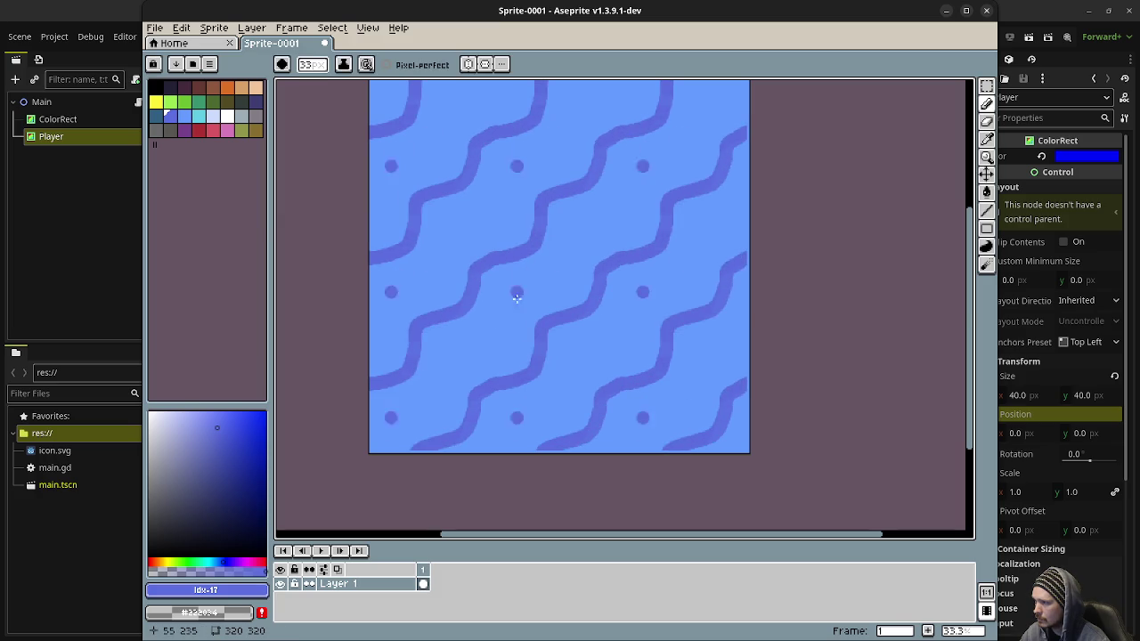
mouse_move(505, 334)
left_mouse_down()
mouse_move(504, 305)
mouse_move(537, 292)
mouse_move(575, 238)
mouse_move(632, 212)
left_mouse_up()
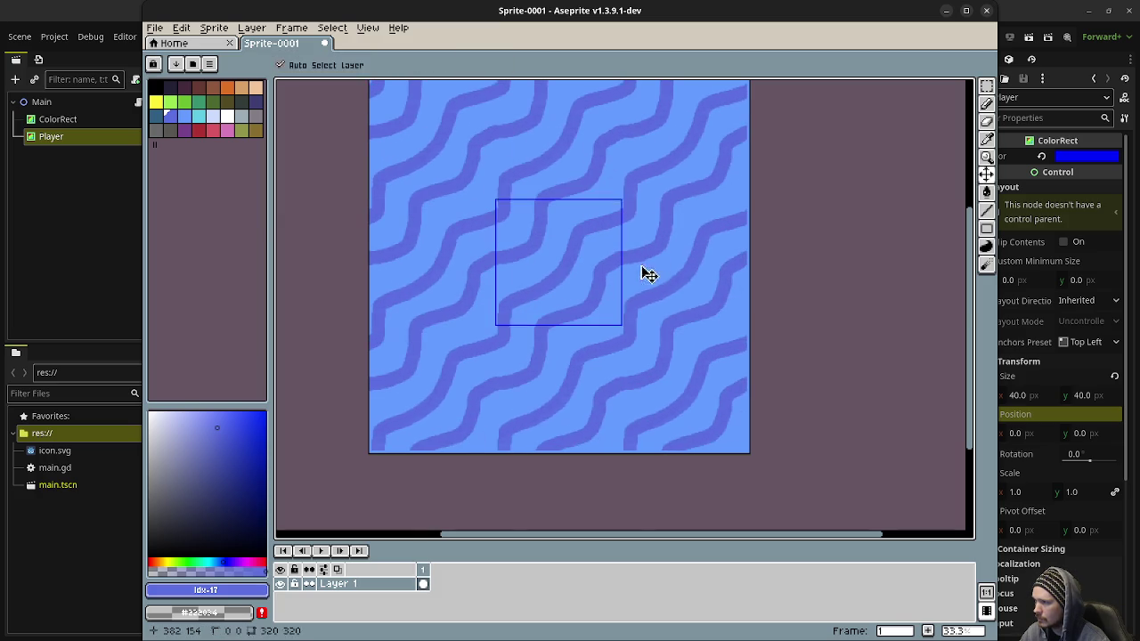
key("ctrl+z")
Step: Add another curved wave stroke across the tiles, removing the trial dots
left_click(558, 269)
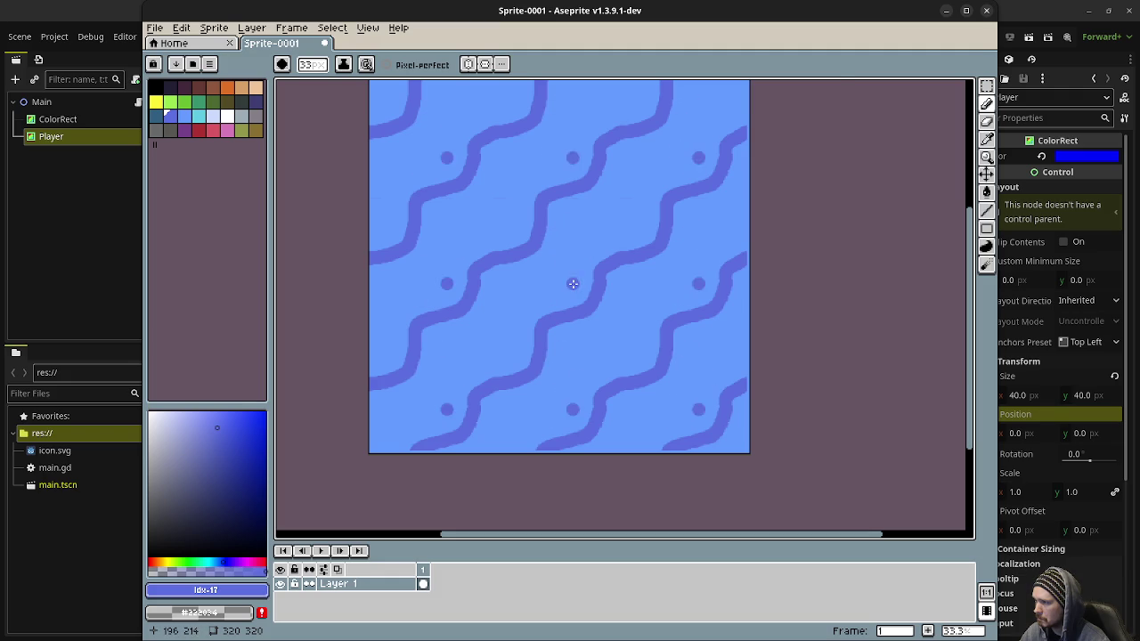
scroll(559, 274, "up", 1)
scroll(555, 237, "down", 1)
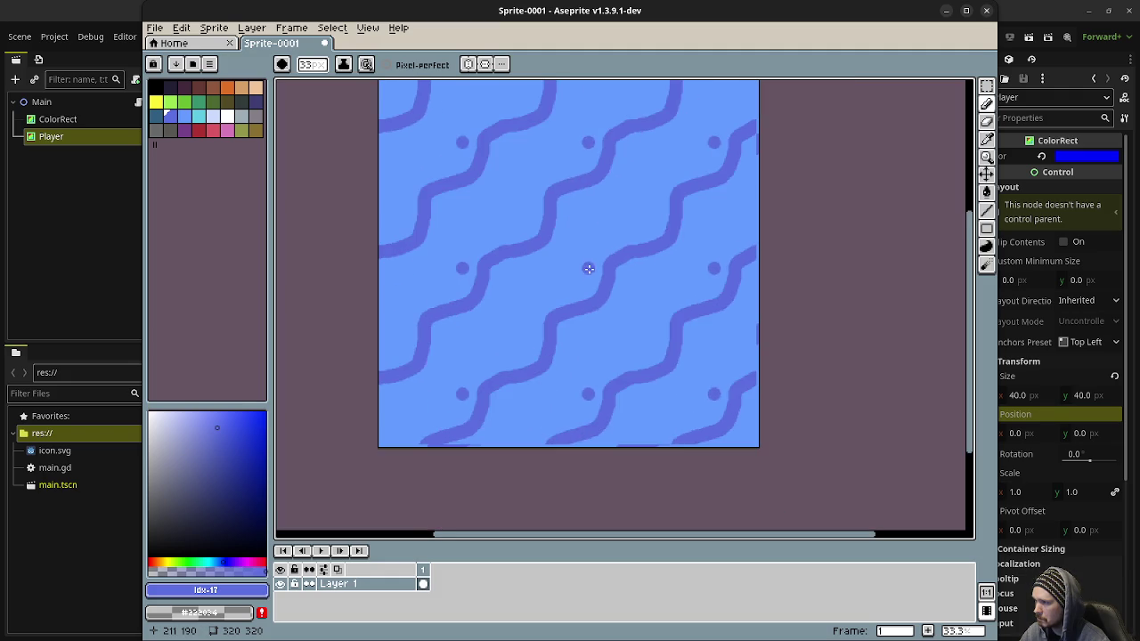
key("ctrl+z")
mouse_move(504, 385)
left_mouse_down()
mouse_move(528, 346)
mouse_move(561, 336)
mouse_move(581, 289)
mouse_move(633, 259)
mouse_move(644, 318)
mouse_move(641, 262)
left_mouse_up()
left_click(593, 326)
scroll(593, 303, "up", 3)
key("ctrl+z")
scroll(593, 294, "down", 2)
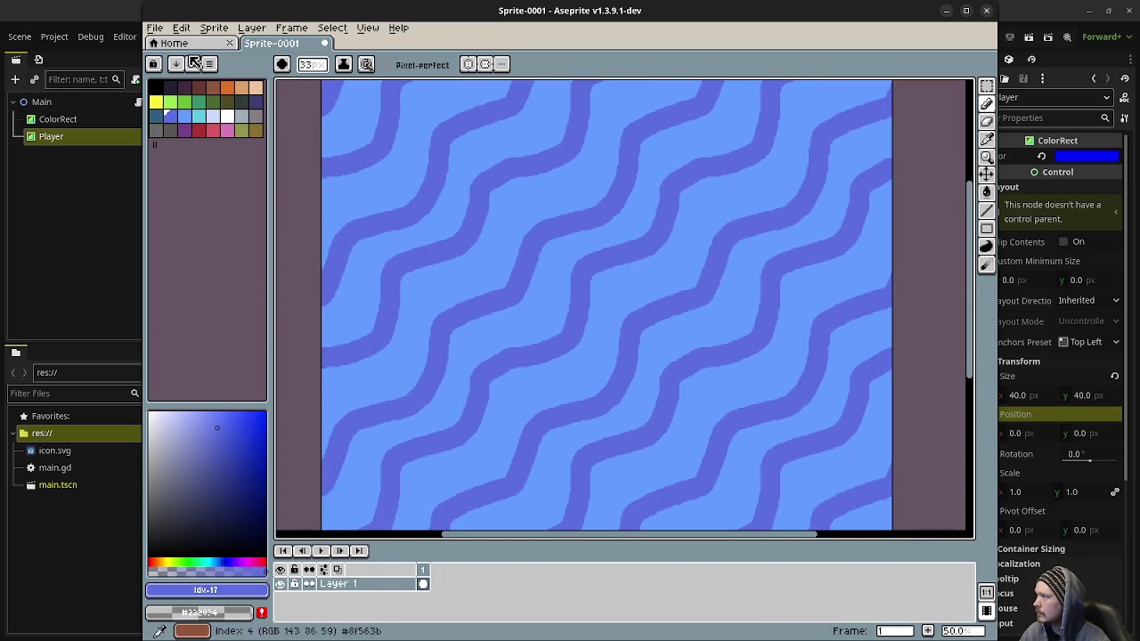
left_click(154, 27)
Step: Export the tile as bg.png into the prototypes/jankjam_game_test folder
mouse_move(178, 146)
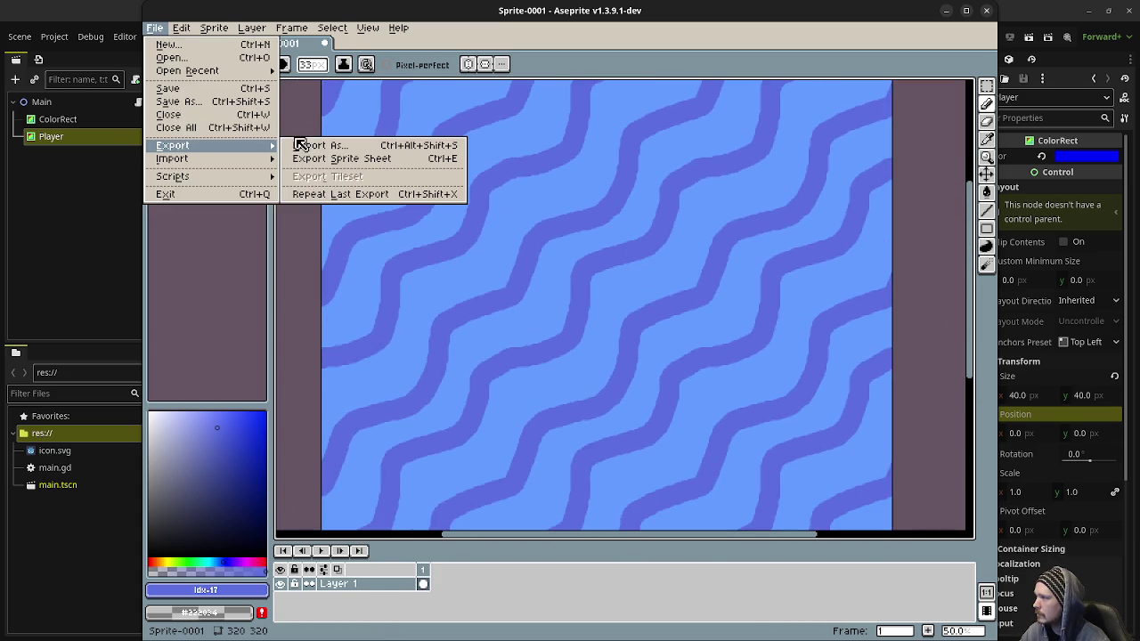
left_click(308, 144)
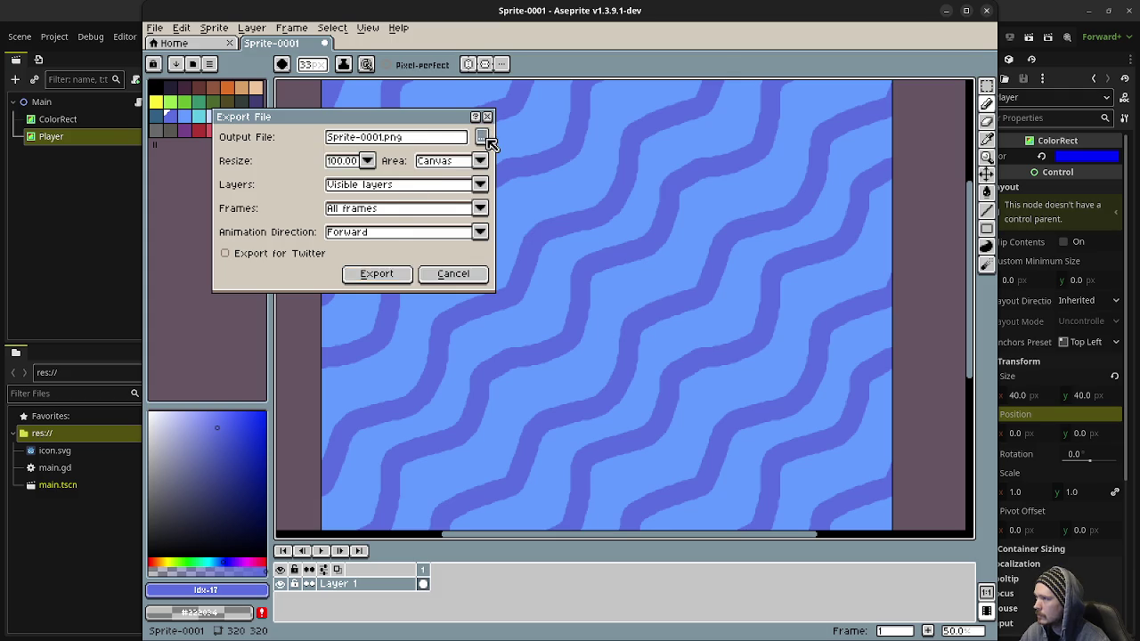
left_click(482, 138)
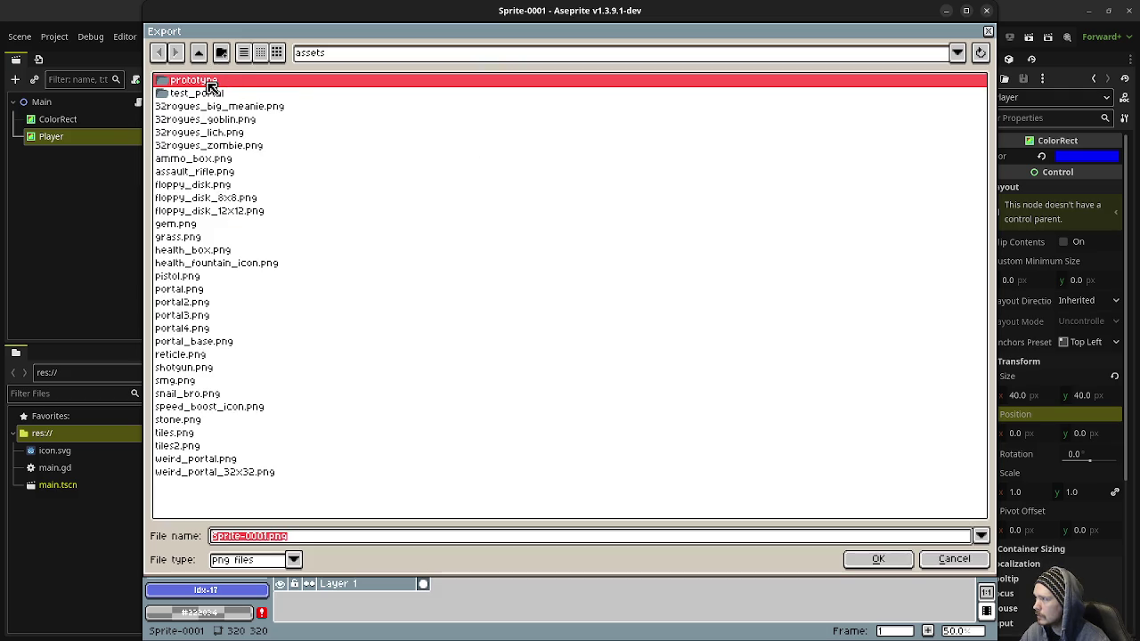
left_click(199, 53)
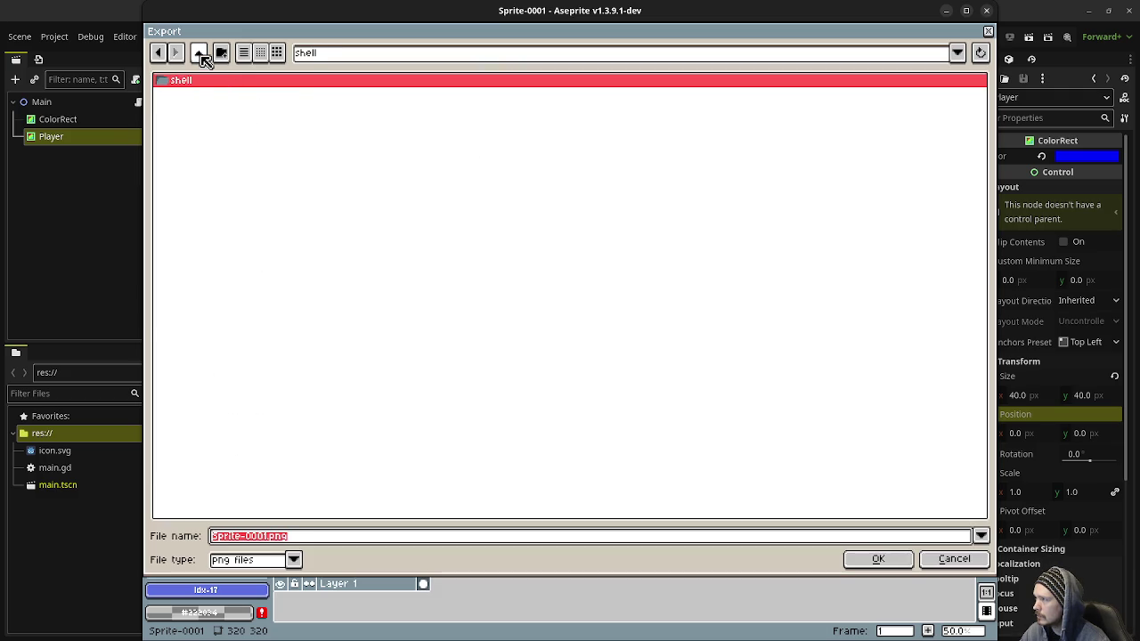
left_click(199, 54)
left_click(201, 55)
double_click(212, 93)
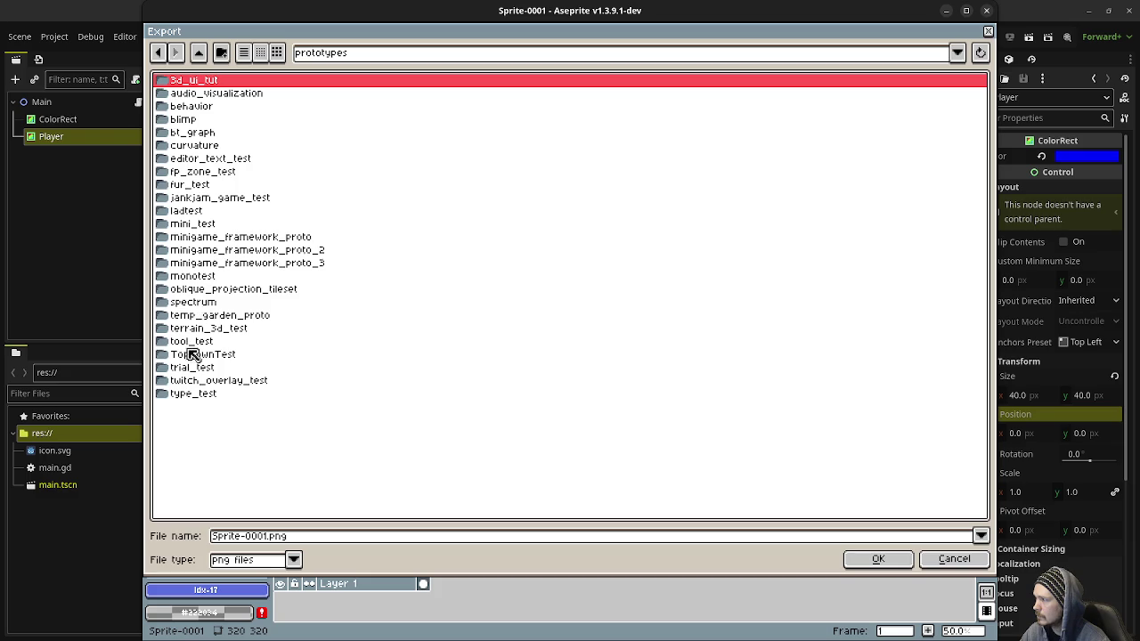
double_click(197, 198)
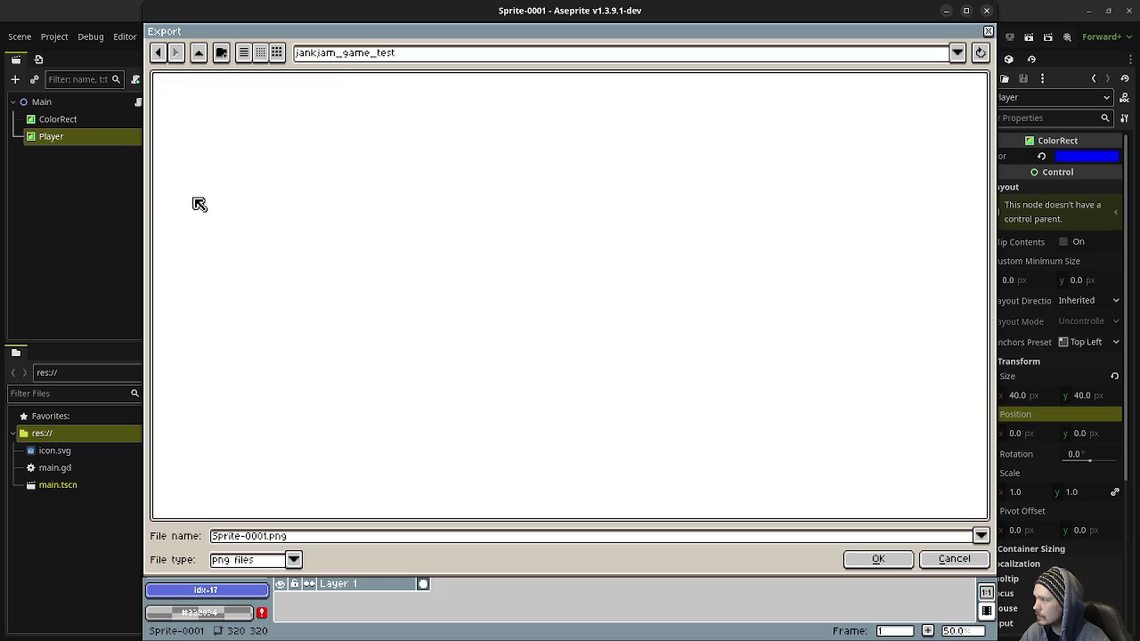
left_click_drag(252, 535, 169, 539)
key("BackSpace")
type("bg")
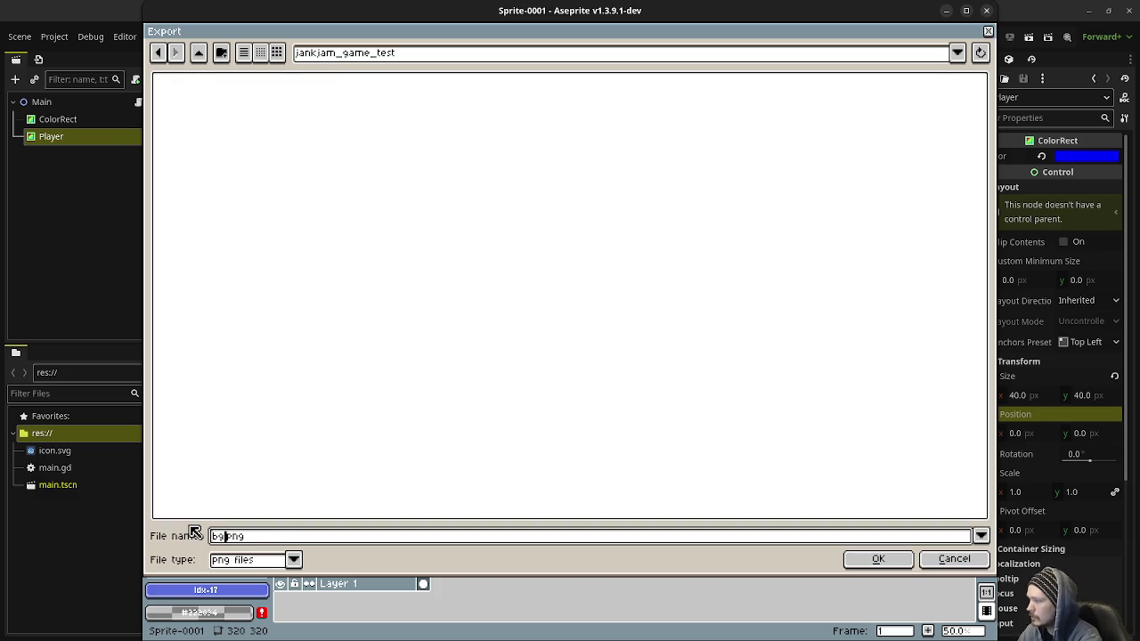
key("Return")
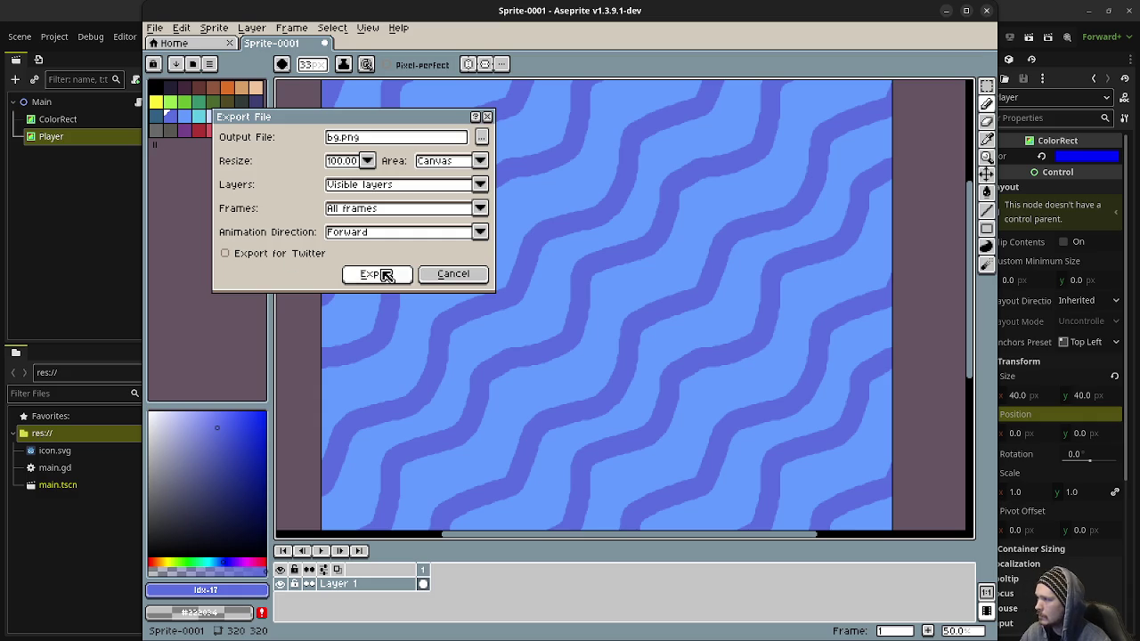
left_click(378, 271)
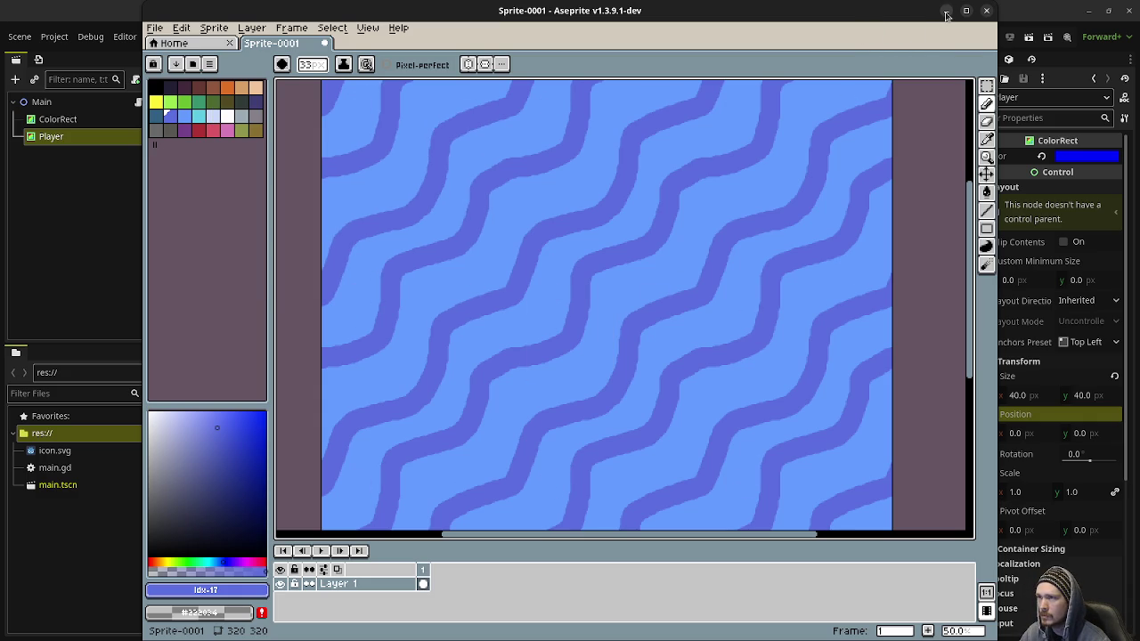
Step: Delete the ColorRect node from the Godot scene and select Main
key("alt+Tab")
left_click(79, 119)
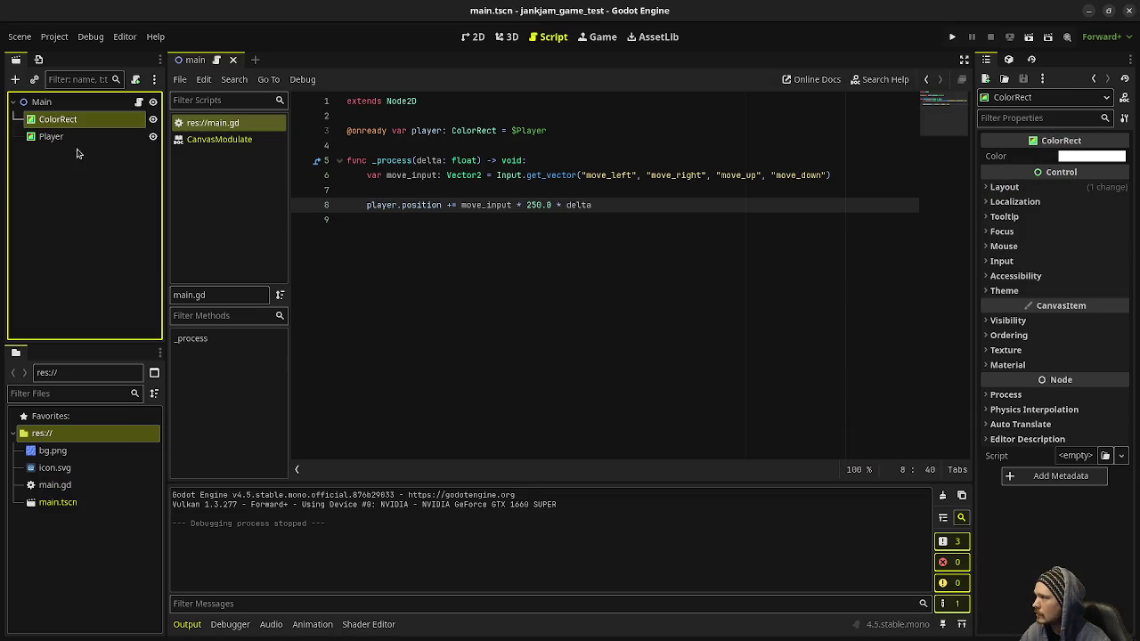
right_click(80, 124)
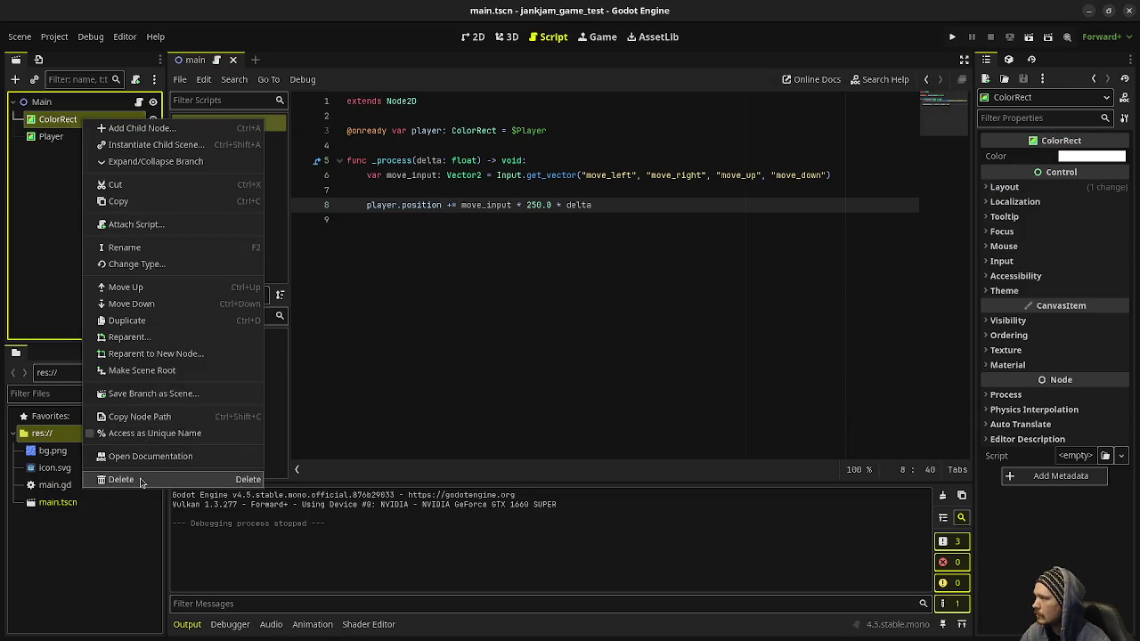
left_click(141, 481)
left_click(603, 342)
left_click(478, 39)
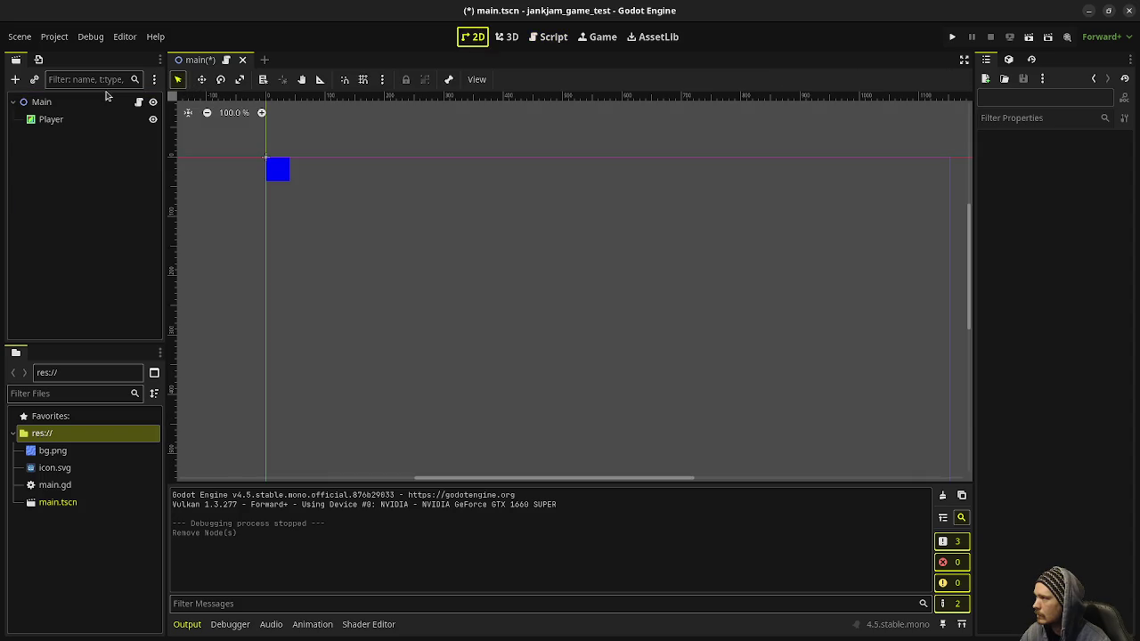
left_click(92, 102)
left_click(83, 105)
Step: Add a TextureRect under Main with bg.png as its texture and Full Rect anchors
key("Escape")
key("ctrl+a")
type("textur")
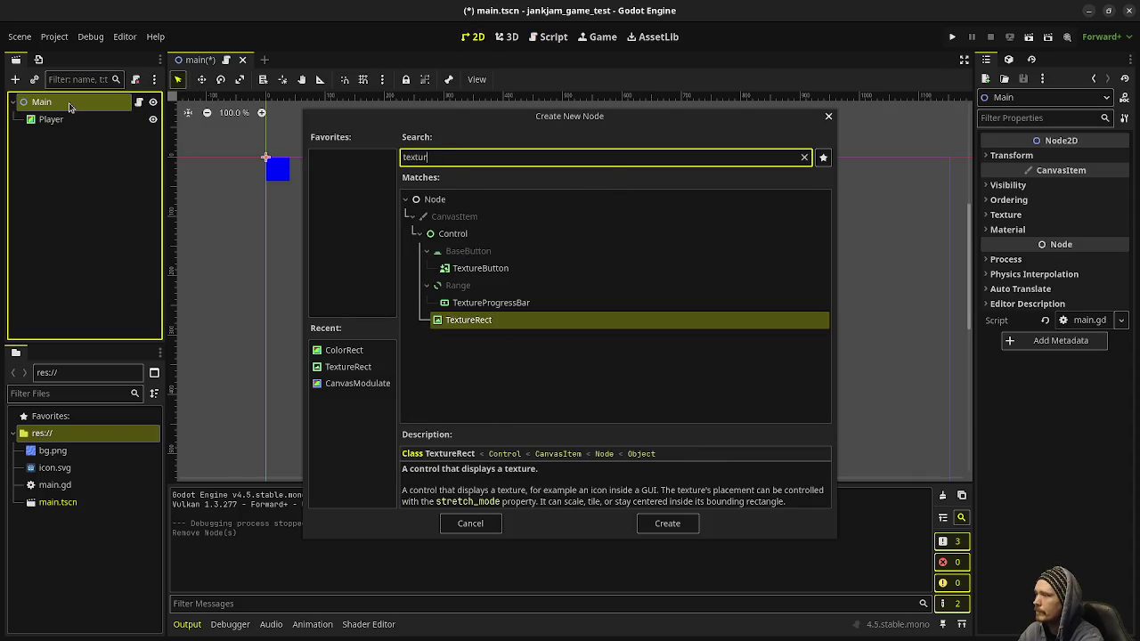
key("Return")
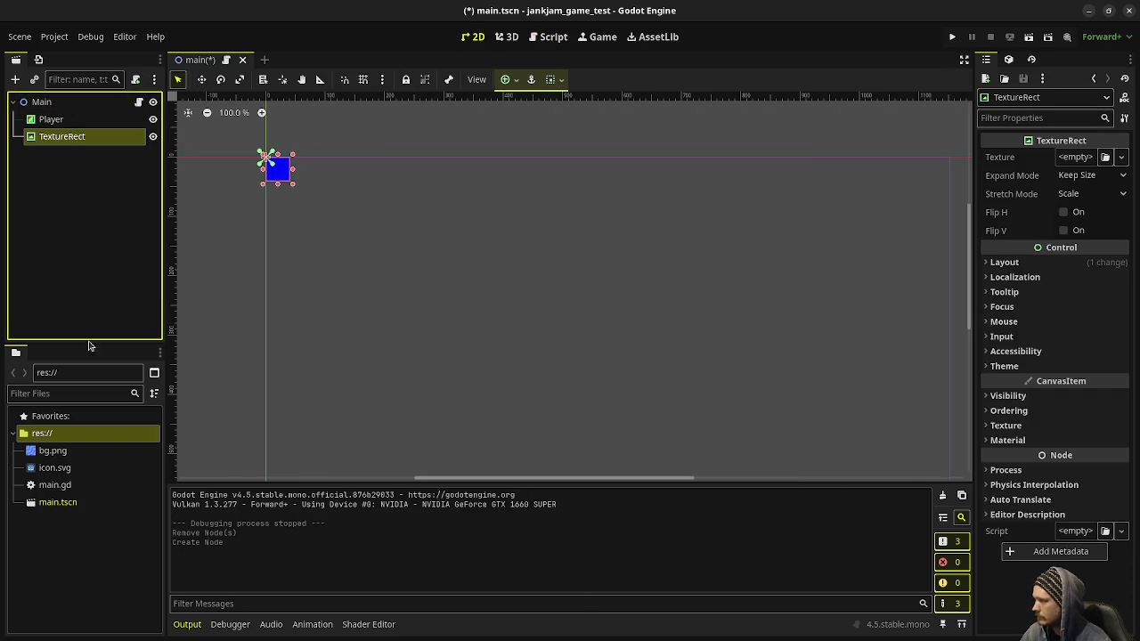
left_click_drag(52, 450, 1066, 159)
scroll(534, 267, "down", 3)
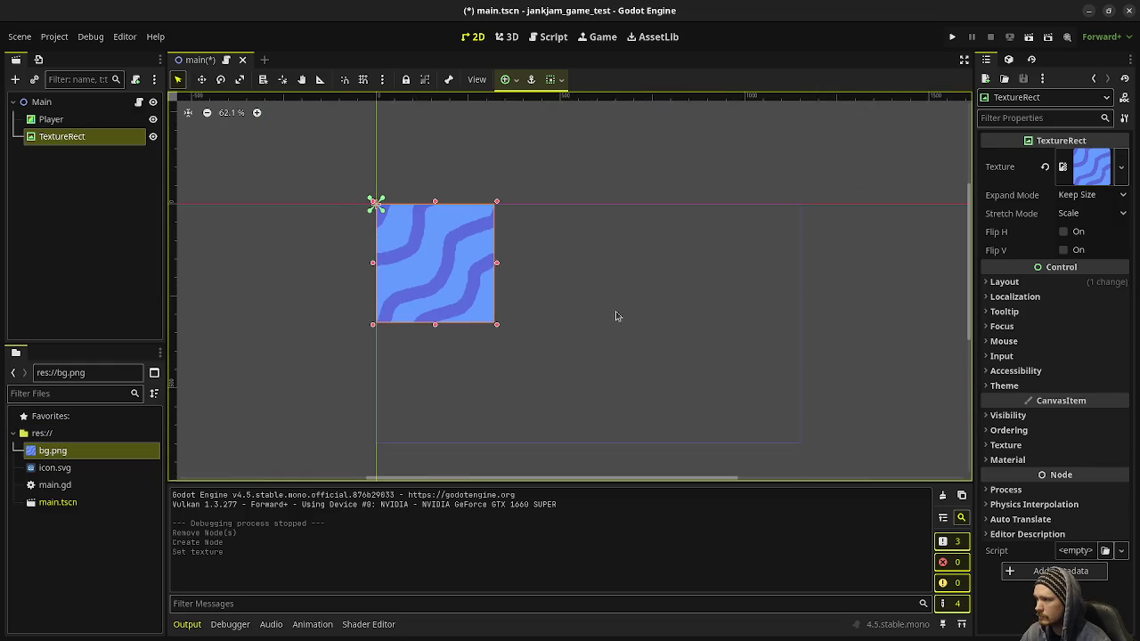
left_click(507, 80)
left_click(577, 190)
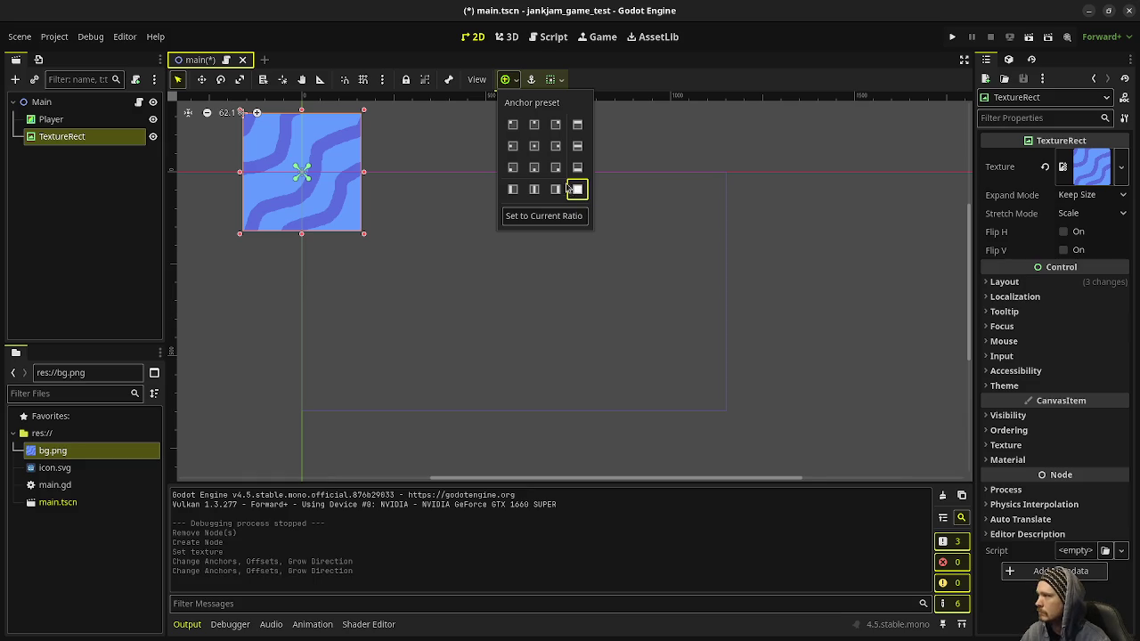
Step: Add a Control node under Main and set it to fill the whole screen
right_click(44, 103)
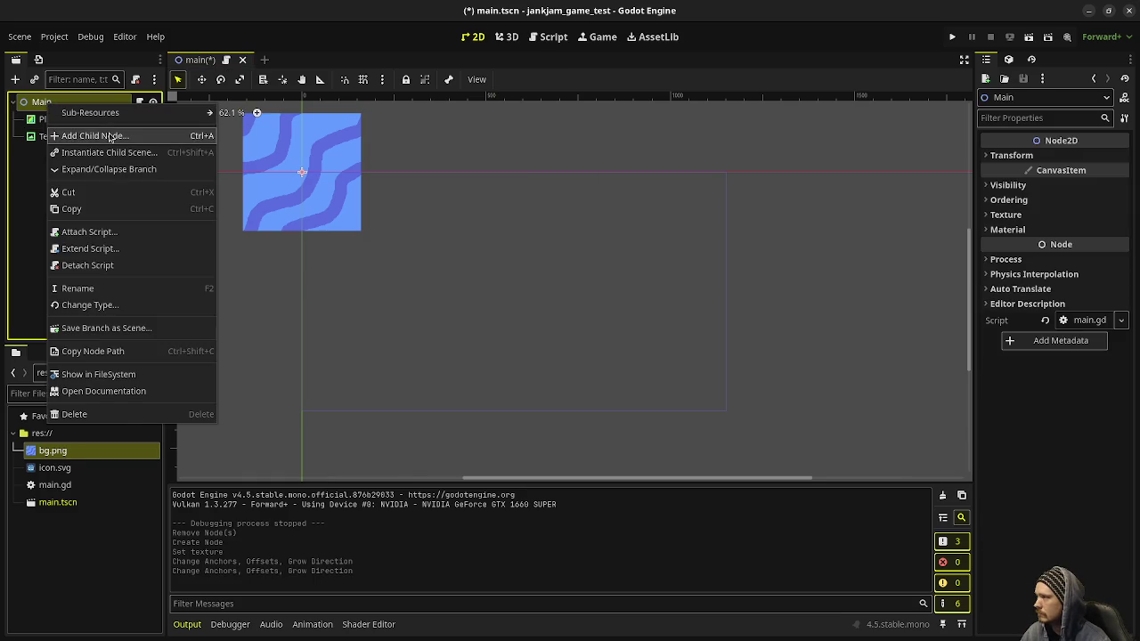
left_click(109, 136)
type("control")
key("Return")
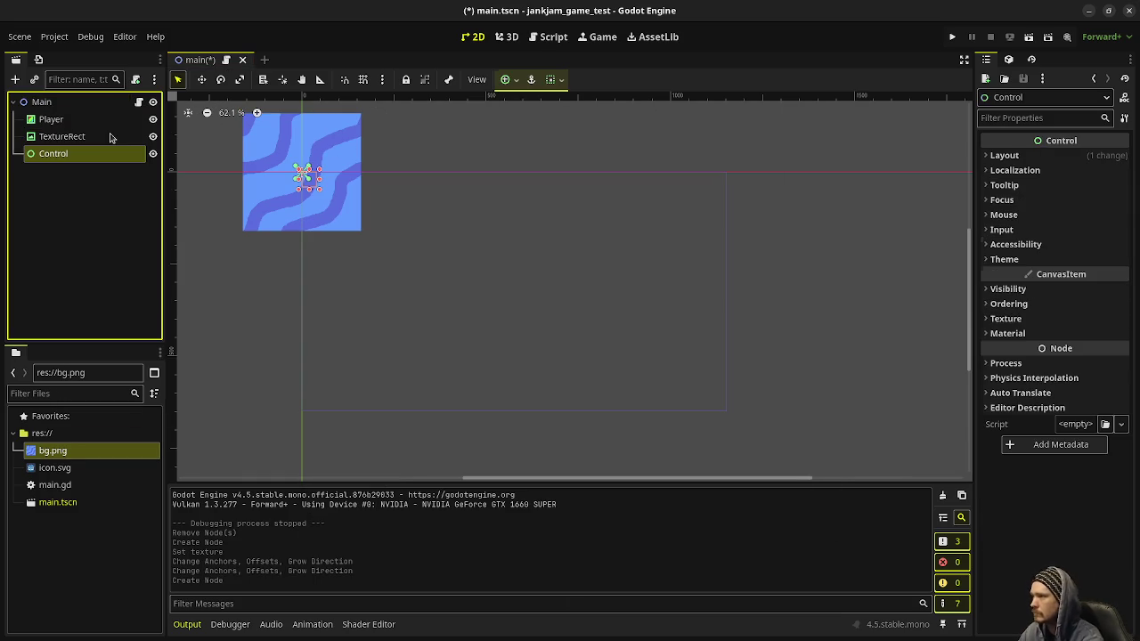
left_click(505, 79)
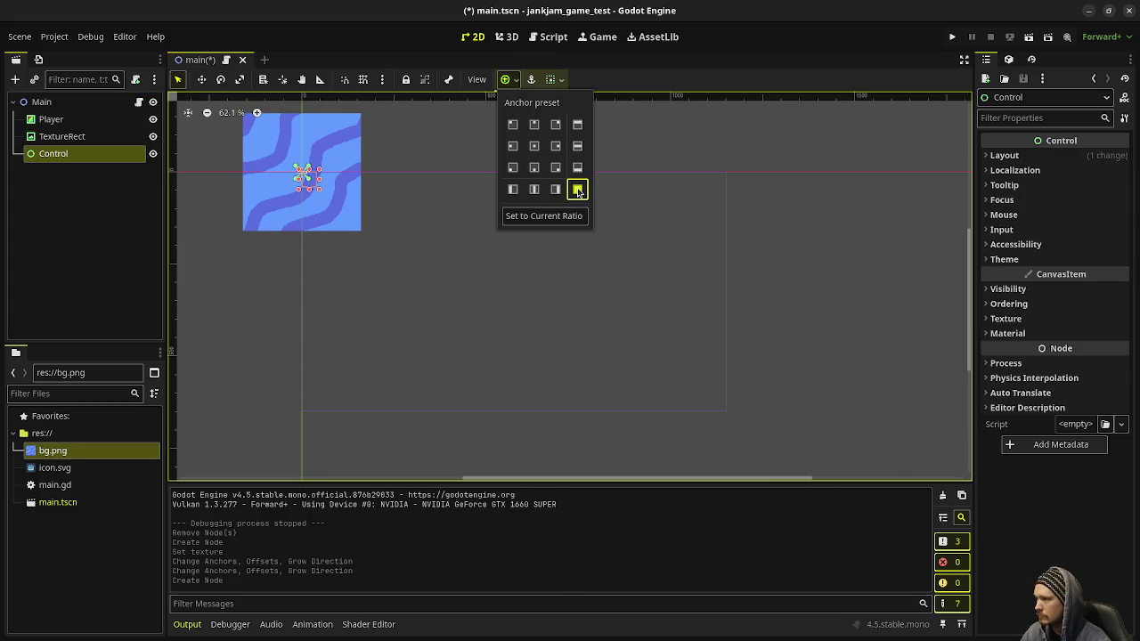
left_click(577, 190)
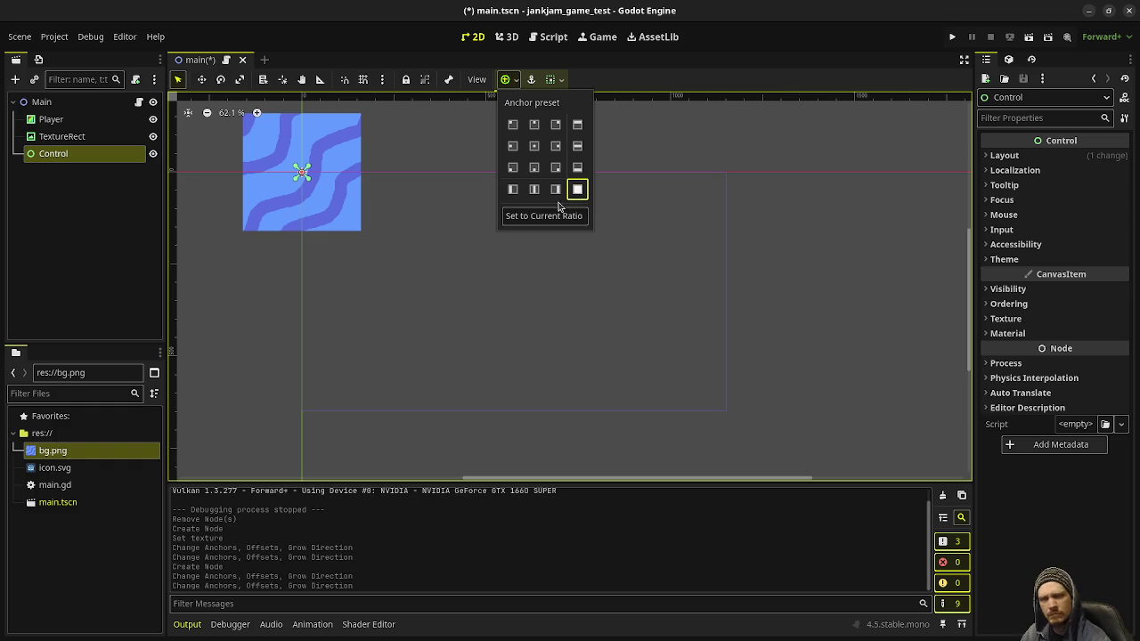
Step: Delete the Control node and revert the TextureRect's anchor changes
left_click(86, 220)
left_click(69, 160)
right_click(69, 163)
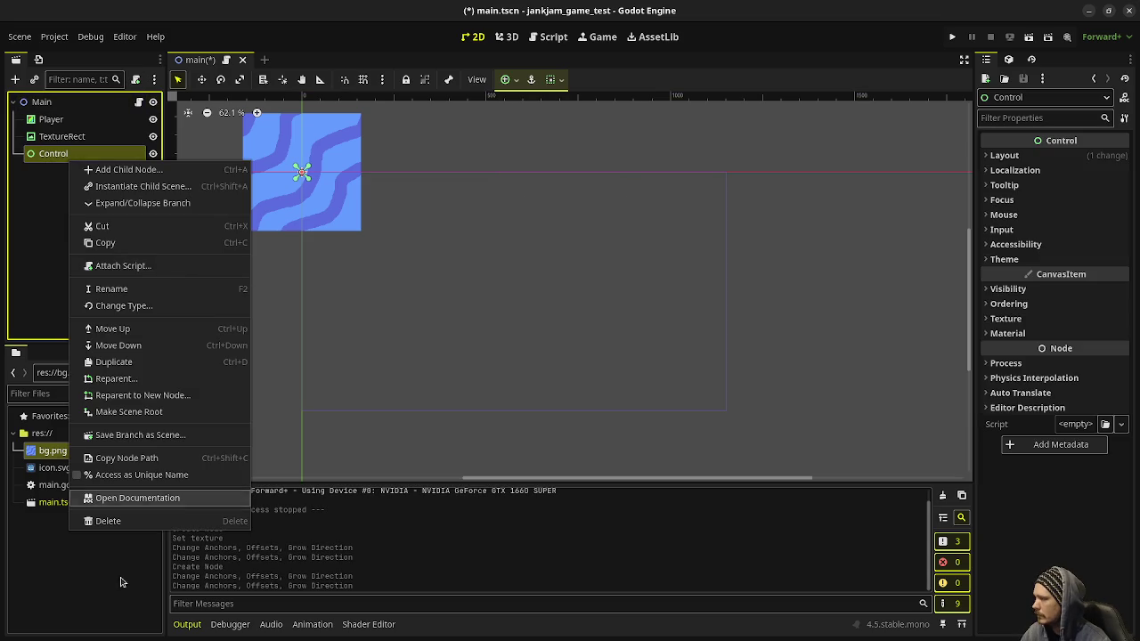
left_click(98, 521)
key("Return")
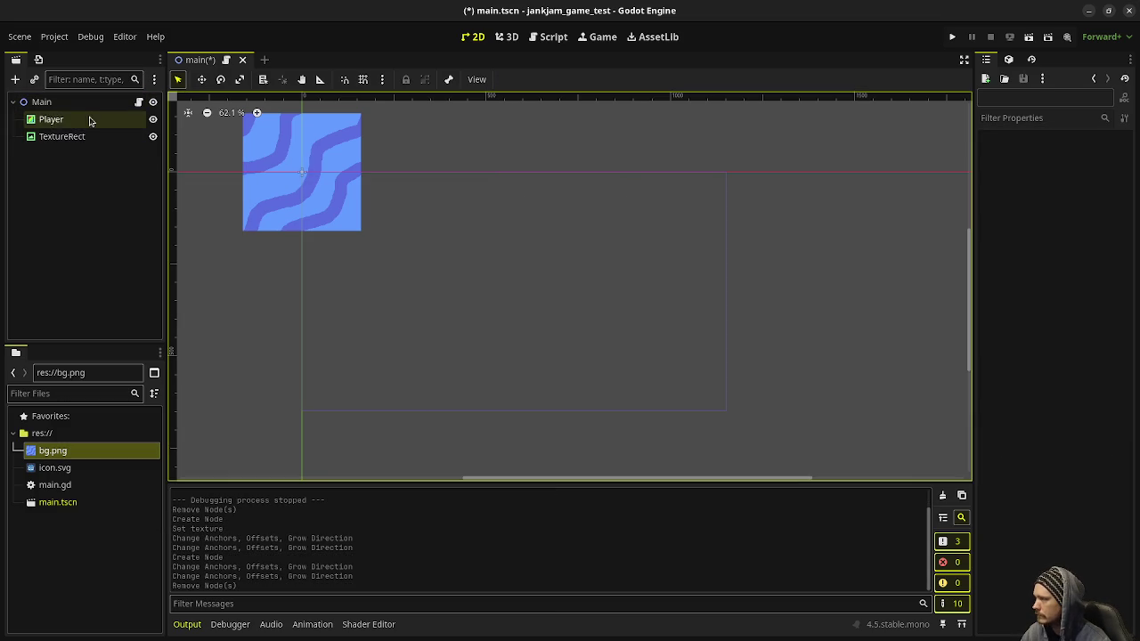
left_click(302, 171)
key("ctrl+z")
key("ctrl+z")
key("ctrl+z")
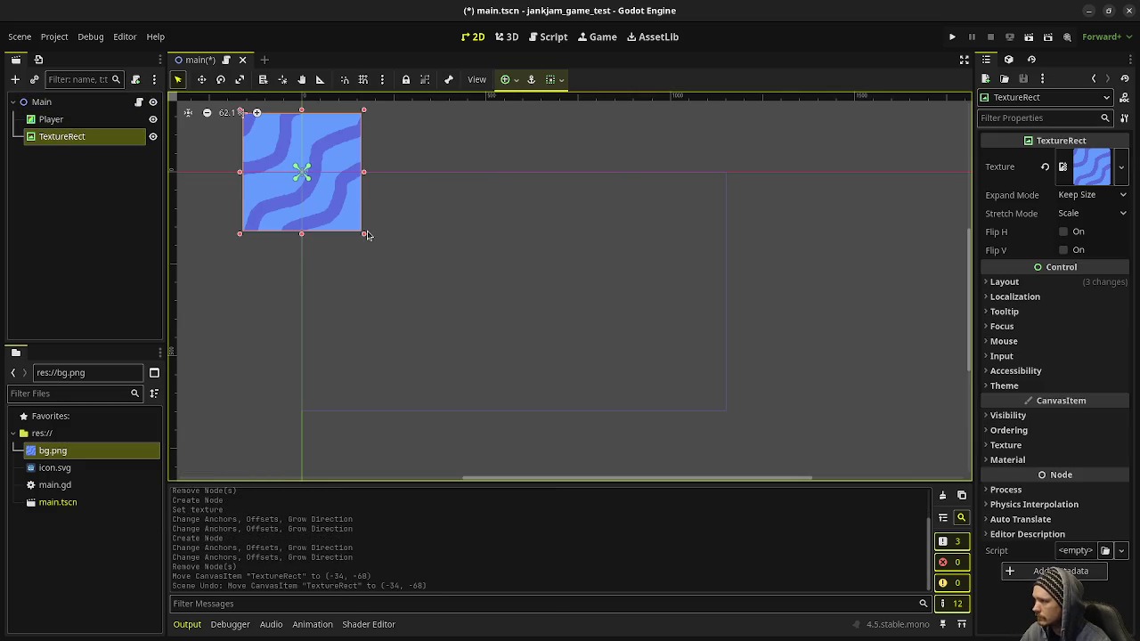
key("ctrl+z")
key("ctrl+z")
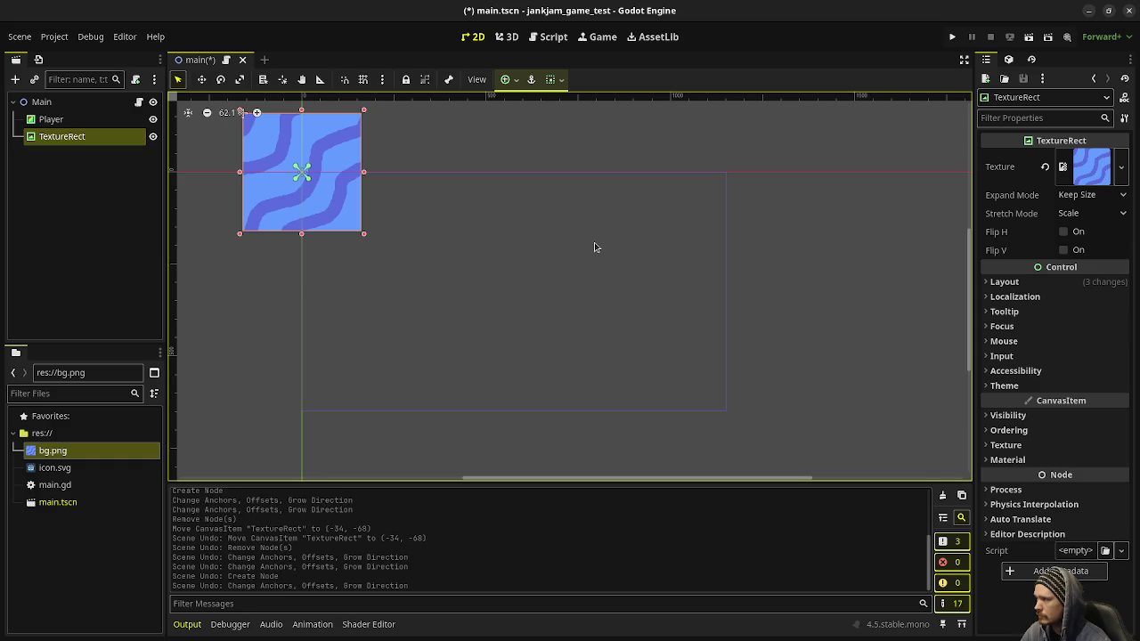
Step: Resize the TextureRect with its corner and edge handles to fill the game area
mouse_move(424, 295)
left_mouse_down()
mouse_move(643, 398)
mouse_move(722, 417)
mouse_move(651, 446)
mouse_move(649, 481)
mouse_move(756, 535)
mouse_move(733, 557)
mouse_move(536, 242)
mouse_move(546, 232)
left_mouse_up()
mouse_move(546, 296)
left_mouse_down()
mouse_move(758, 320)
mouse_move(726, 325)
left_mouse_up()
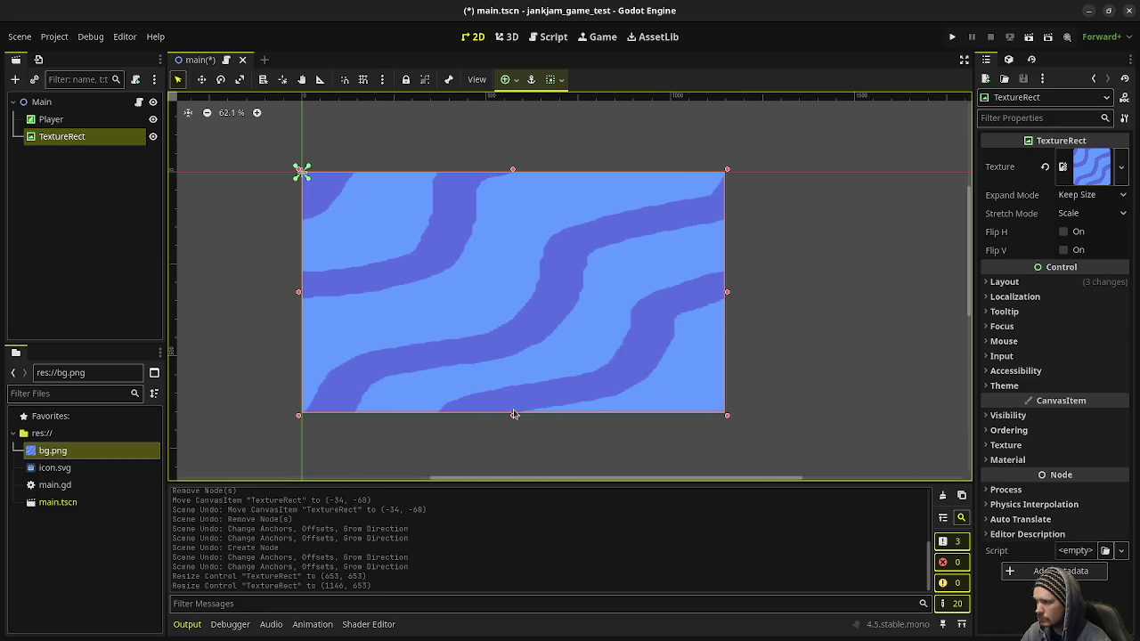
left_click_drag(508, 420, 521, 417)
left_click_drag(720, 295, 732, 295)
key("ctrl+z")
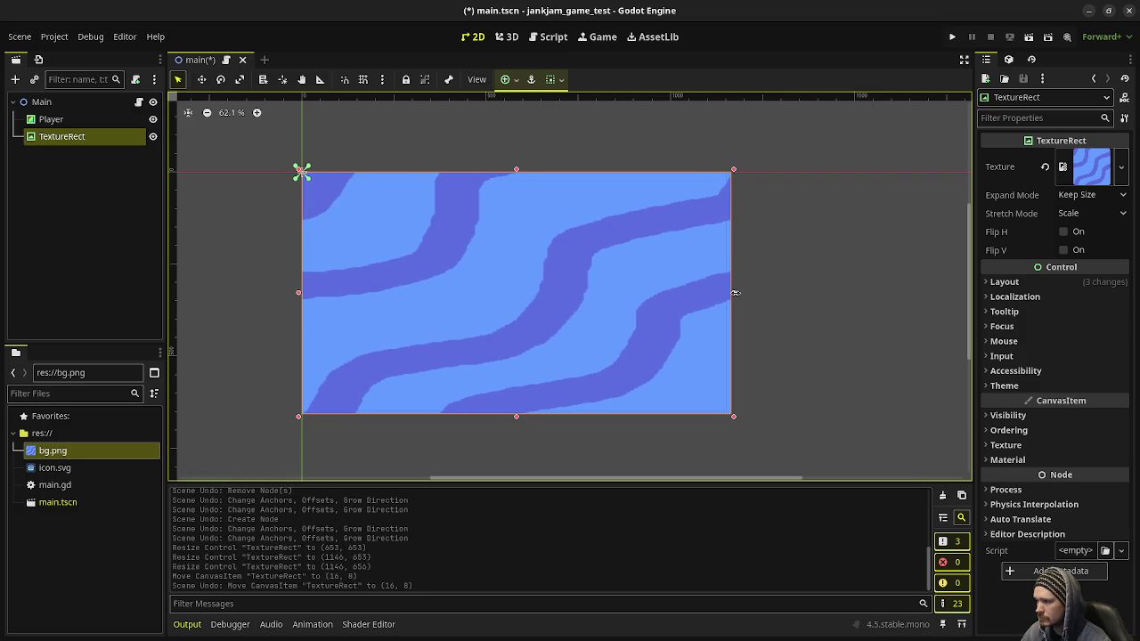
Step: Save the scene and reorder TextureRect next to Player in the Scene dock
key("ctrl+s")
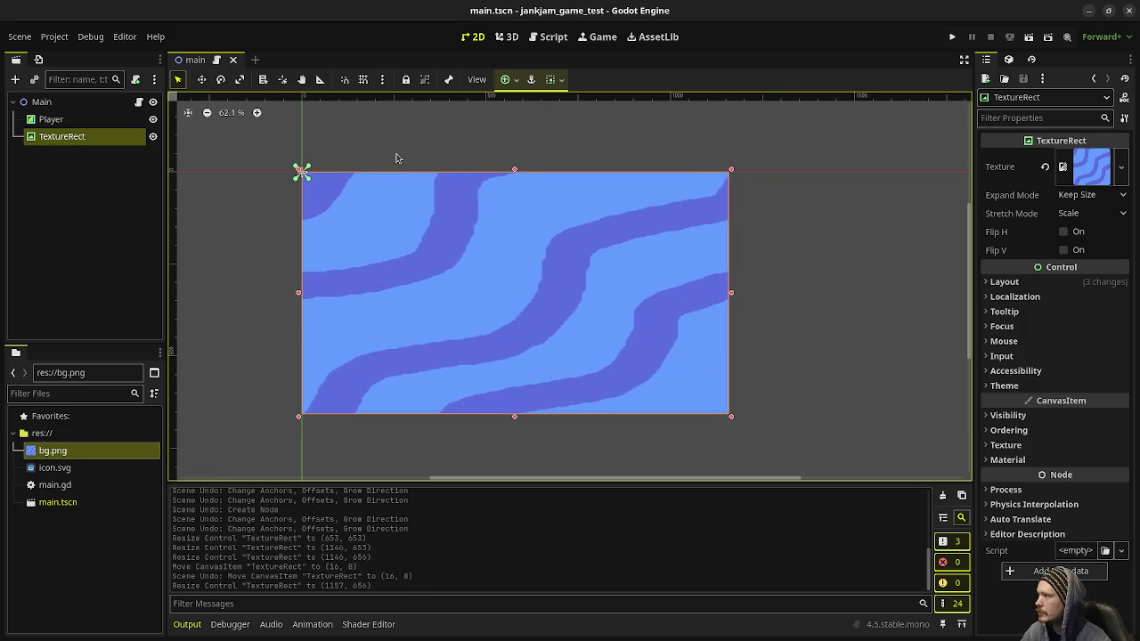
left_click_drag(62, 136, 57, 112)
key("ctrl+z")
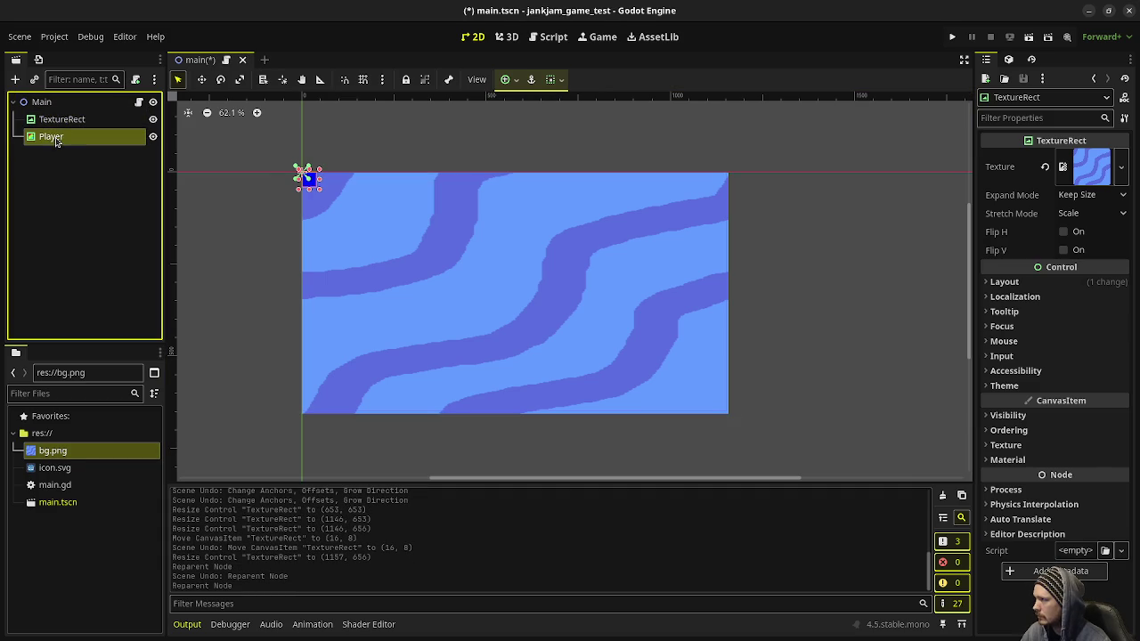
Step: Change the Player colour to orange-red e44400 and test-run the game
left_click(1078, 155)
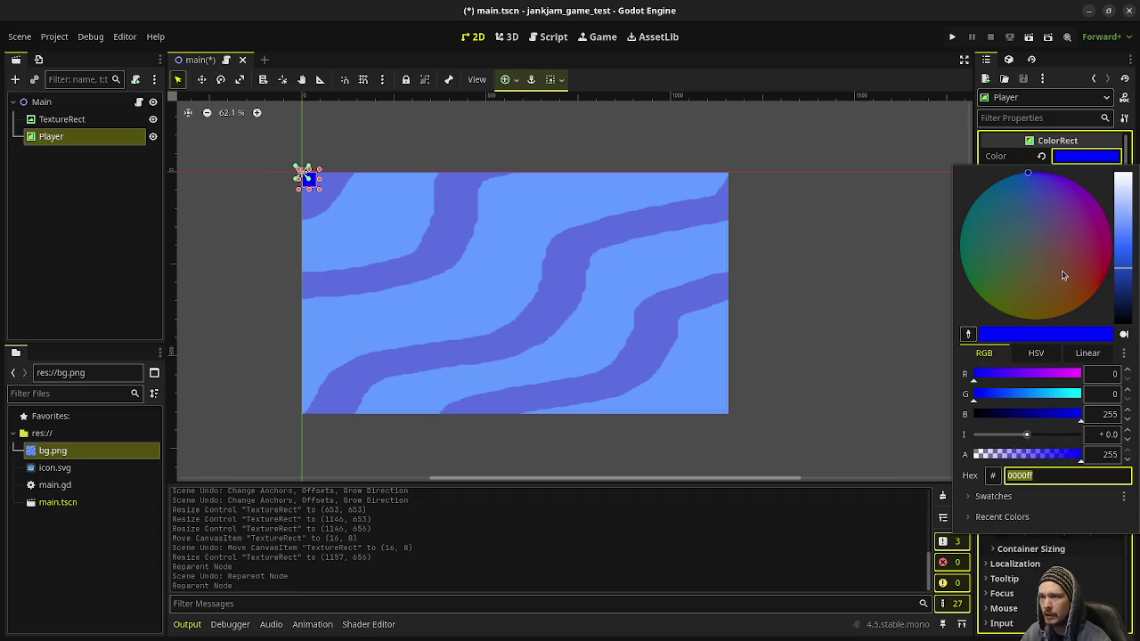
mouse_move(1070, 264)
left_mouse_down()
mouse_move(1124, 242)
mouse_move(1132, 216)
left_mouse_up()
mouse_move(1077, 190)
left_mouse_down()
mouse_move(1104, 281)
mouse_move(1068, 311)
mouse_move(998, 313)
mouse_move(958, 296)
mouse_move(1027, 330)
mouse_move(1117, 332)
mouse_move(1121, 320)
left_mouse_up()
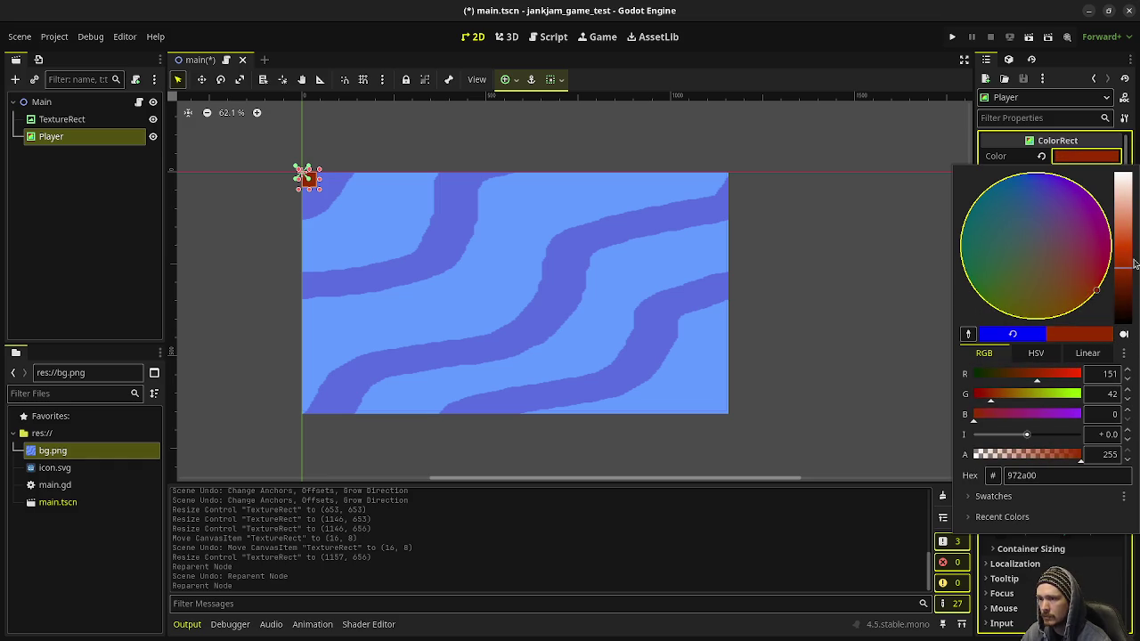
left_click(1127, 244)
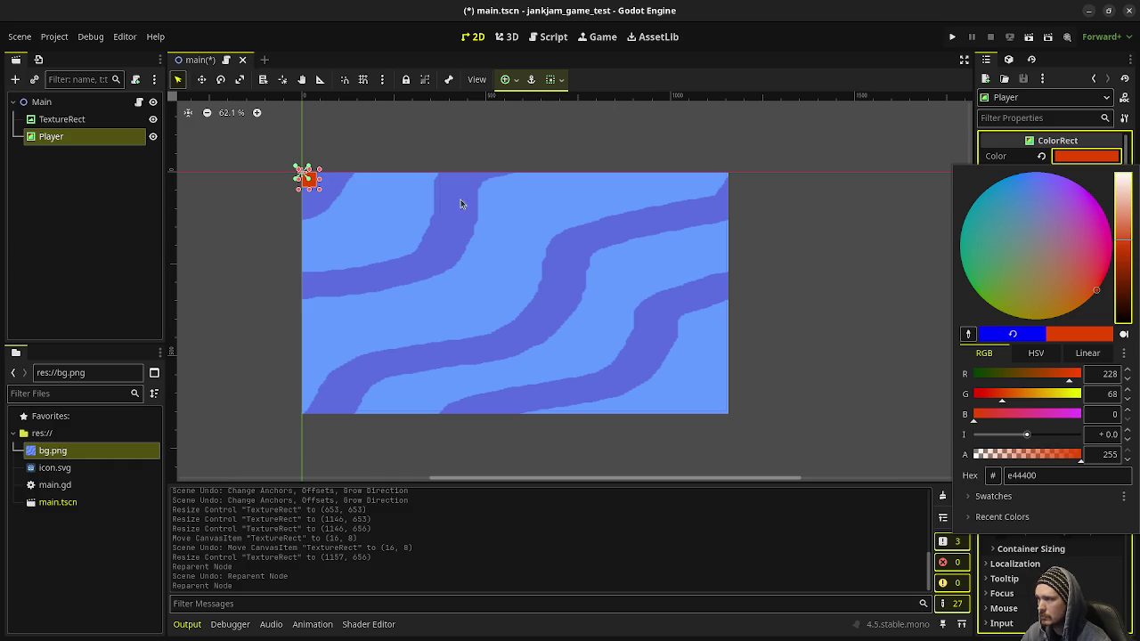
left_click(952, 41)
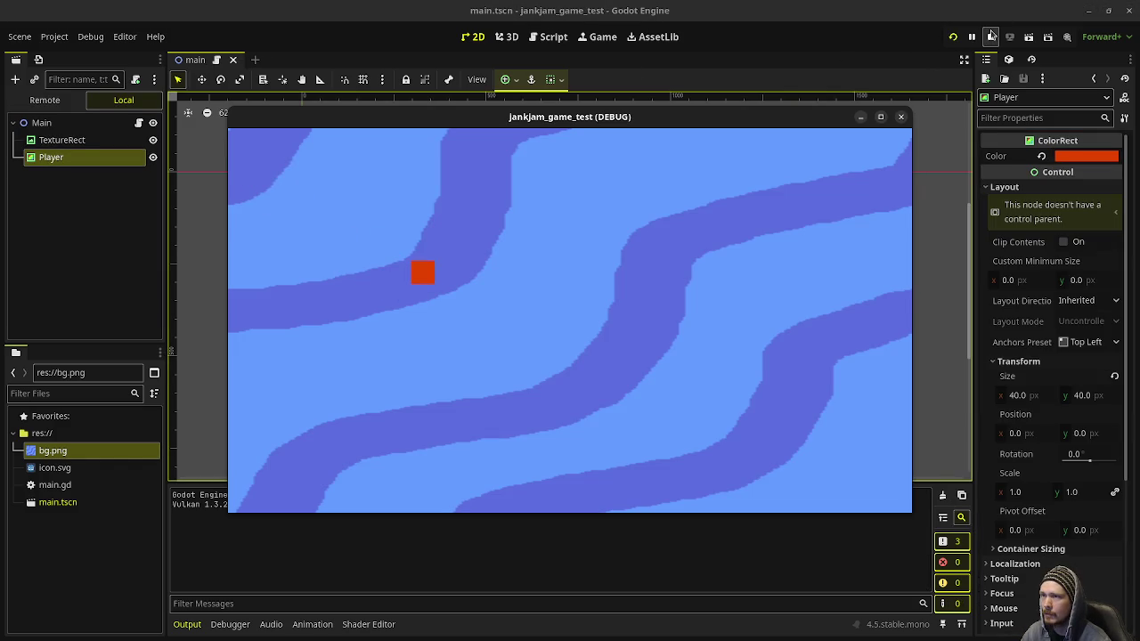
left_click(991, 36)
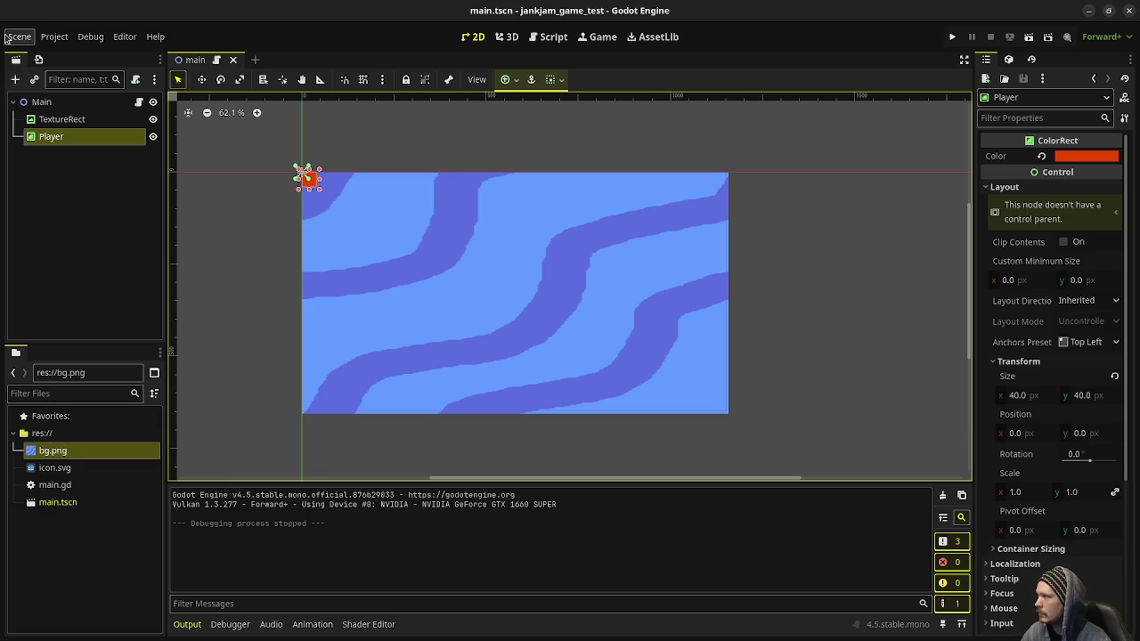
Step: Look through the Project menu and the Export dialog, then close it
left_click(54, 37)
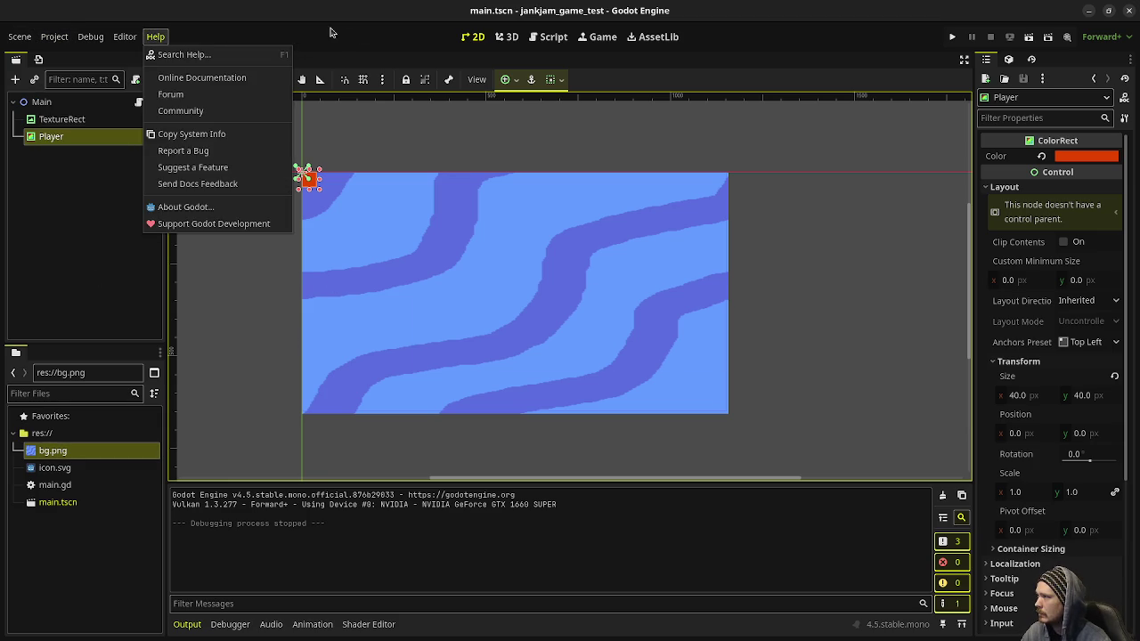
left_click(155, 37)
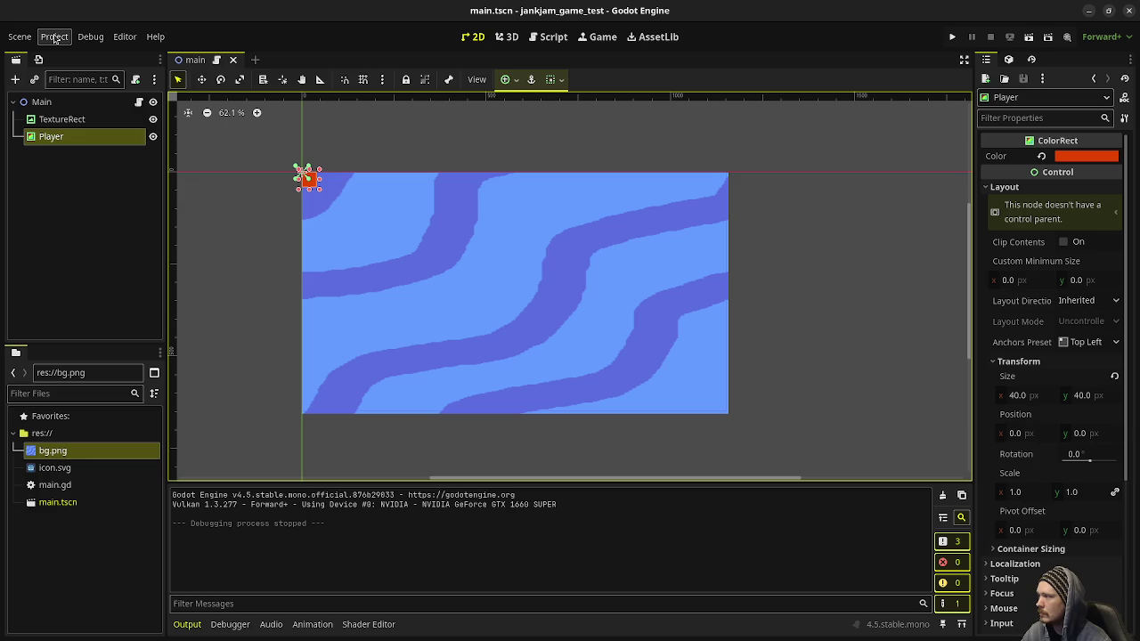
left_click(55, 37)
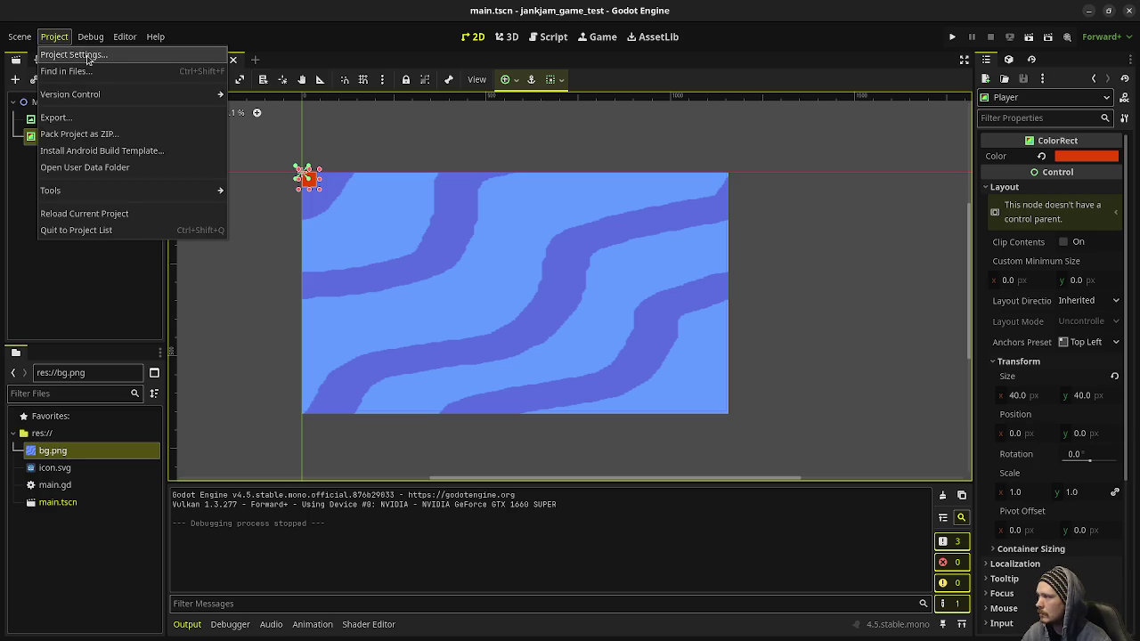
left_click(77, 543)
left_click(54, 36)
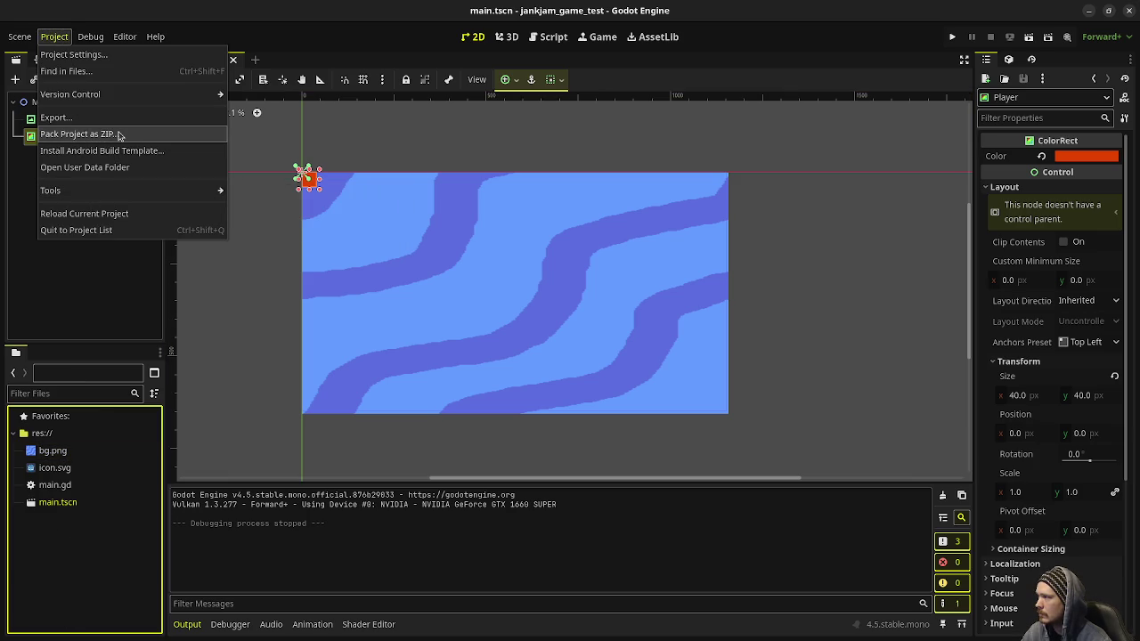
left_click(77, 119)
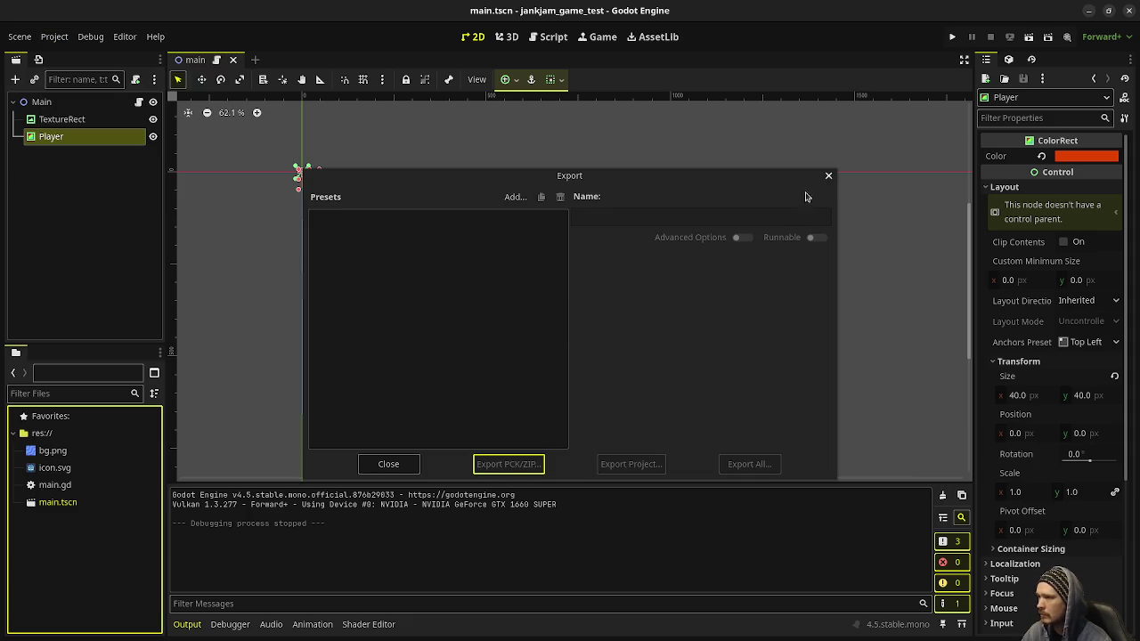
left_click(829, 178)
Step: Open Pack Project as ZIP from the Project menu, then cancel it
left_click(54, 37)
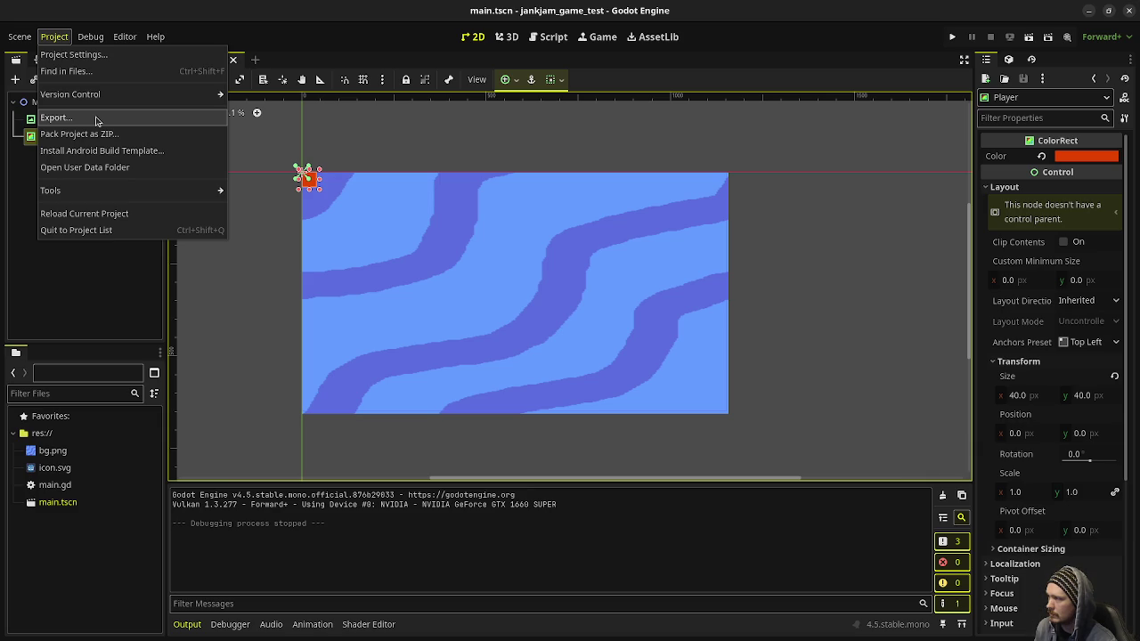
left_click(90, 135)
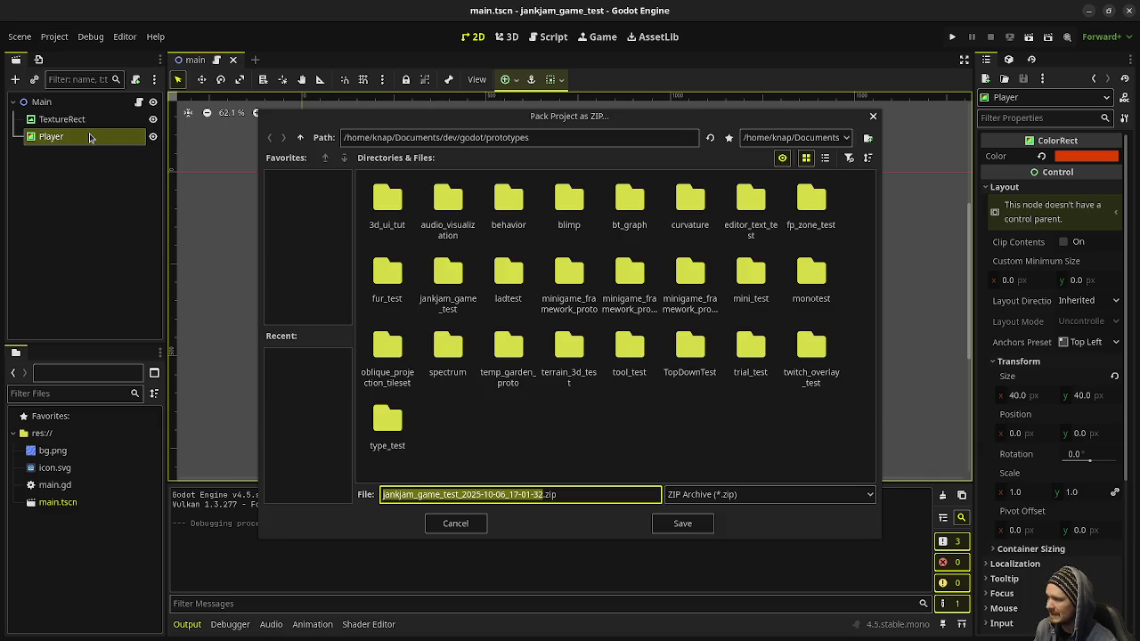
left_click(455, 525)
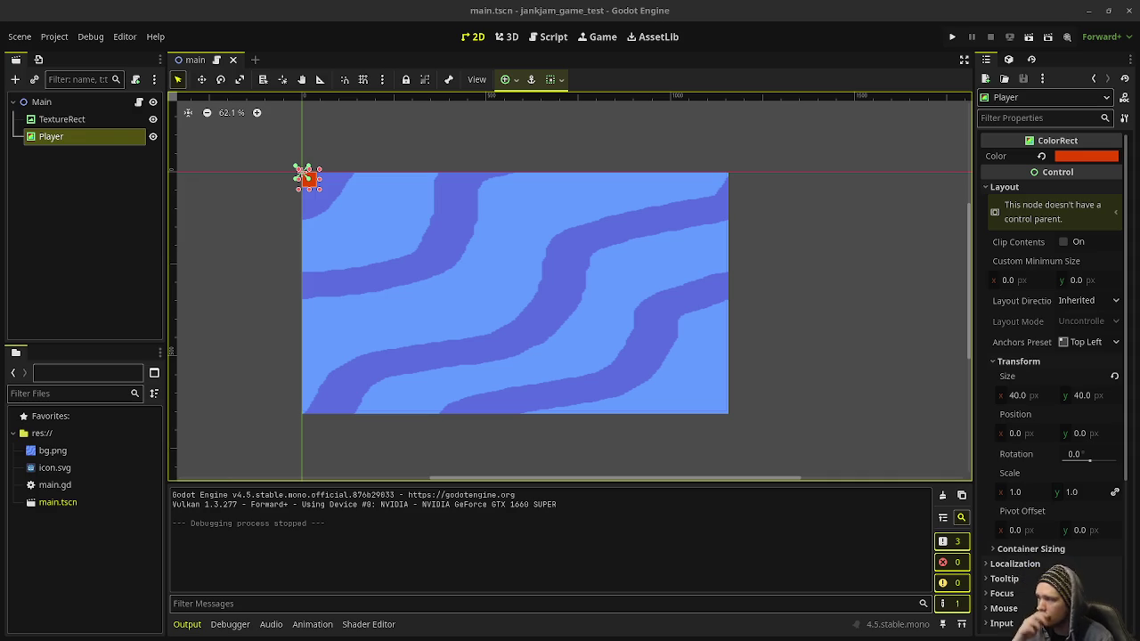
Step: Open the Project menu
left_click(54, 37)
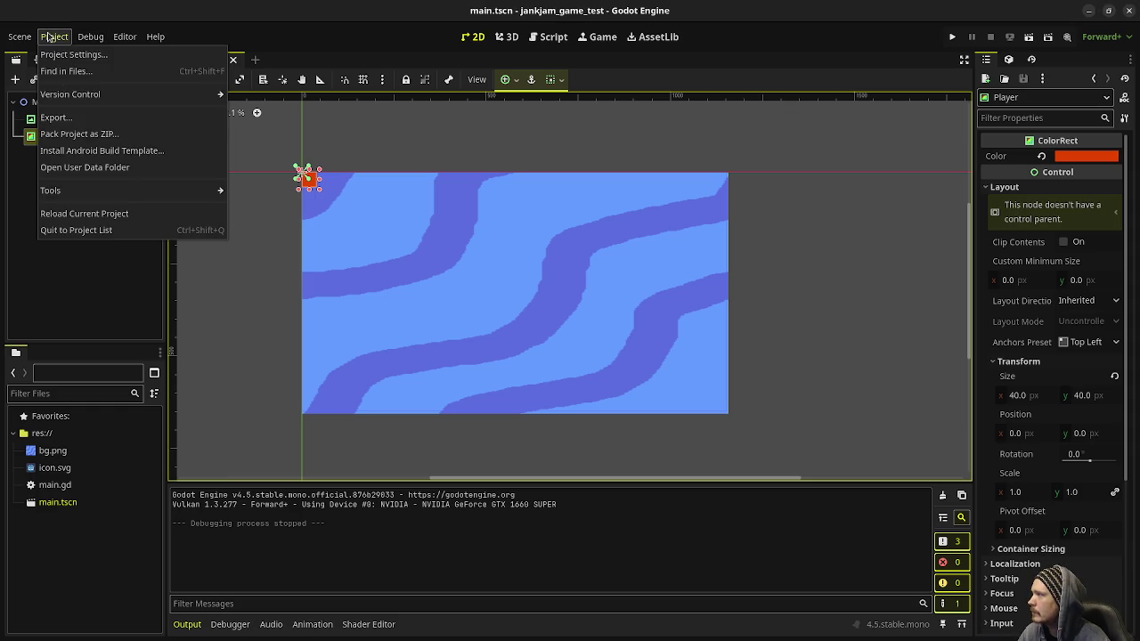
Step: Add a Linux export preset and download the missing 4.5 export templates
left_click(73, 119)
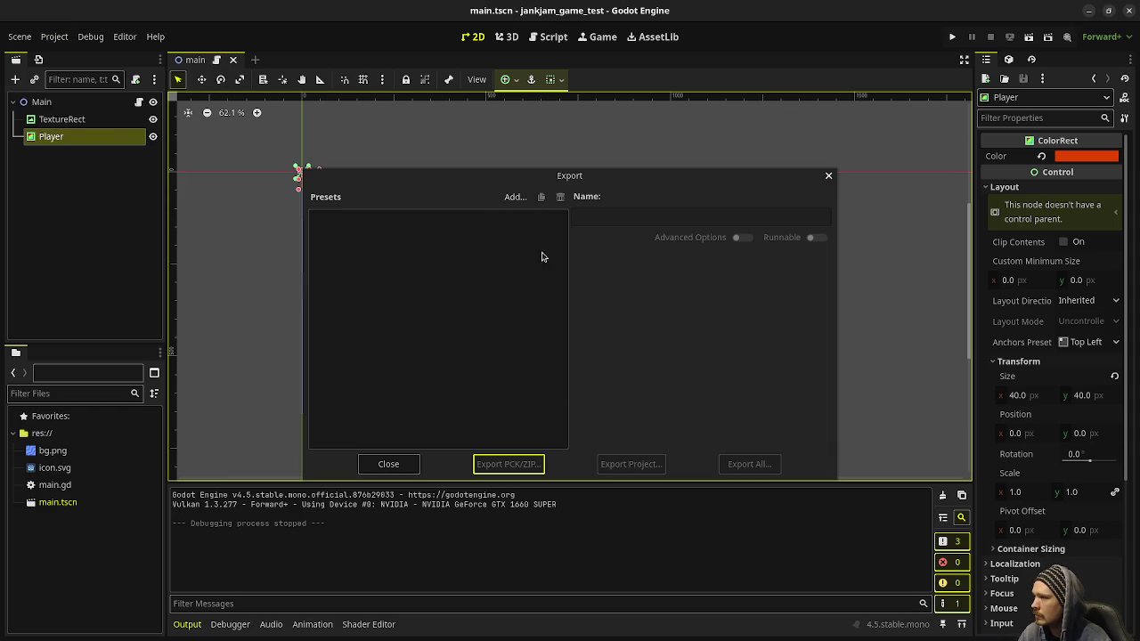
left_click(513, 197)
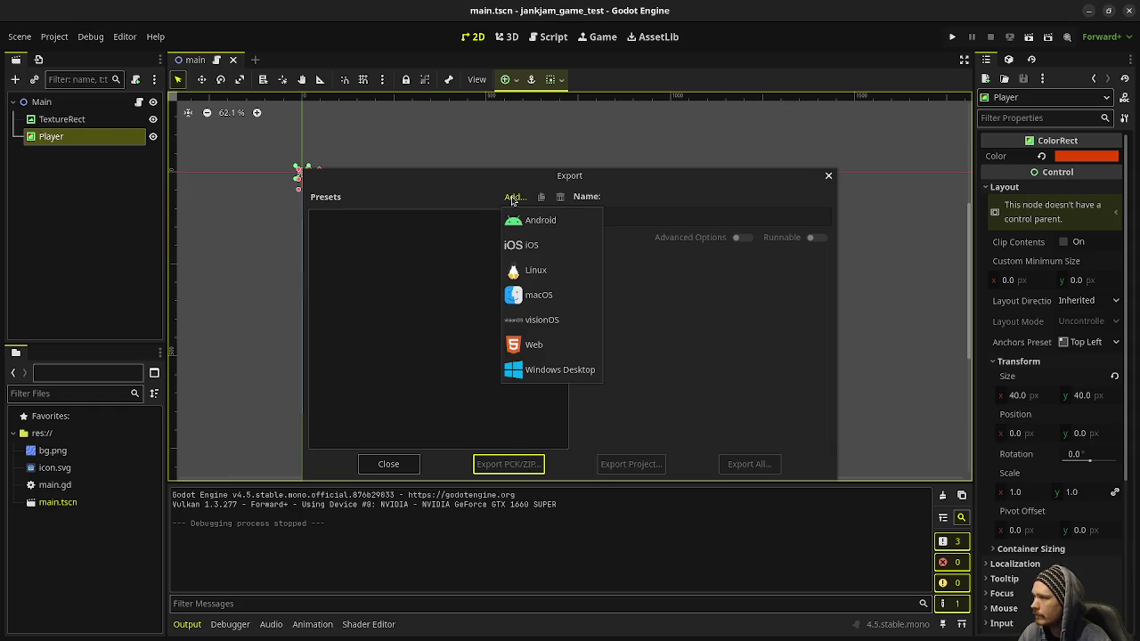
left_click(558, 272)
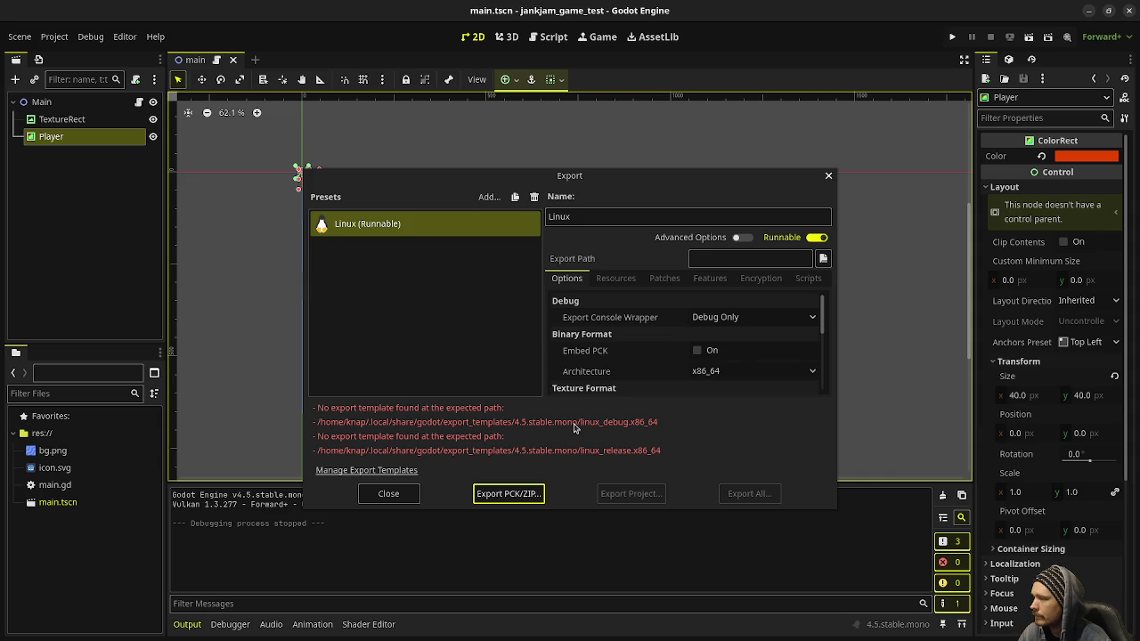
left_click(392, 470)
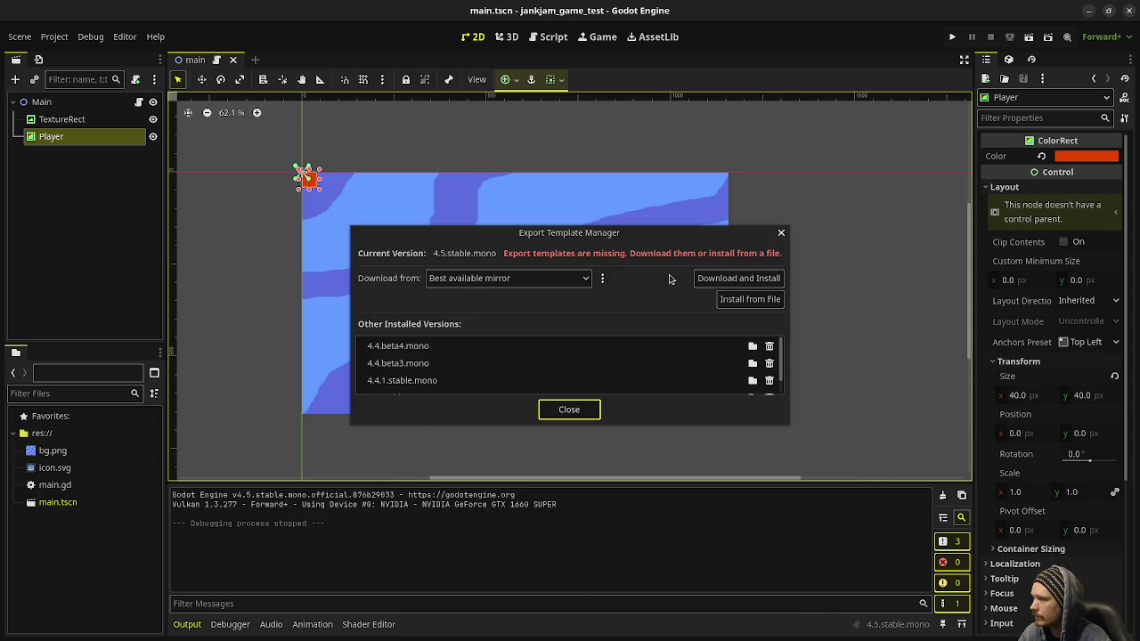
left_click(717, 278)
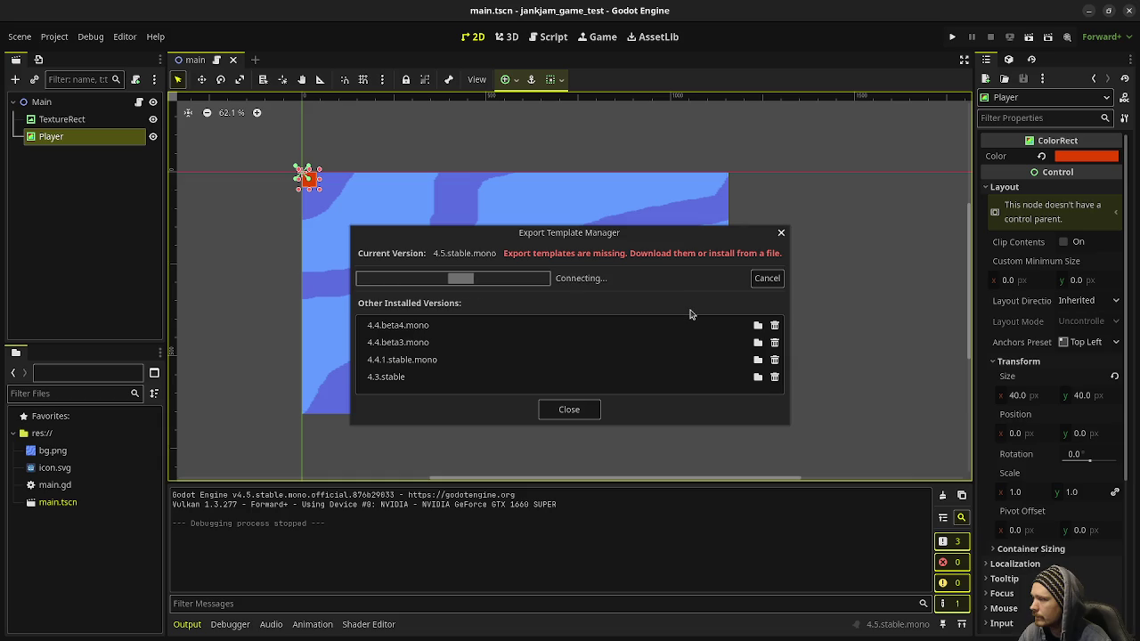
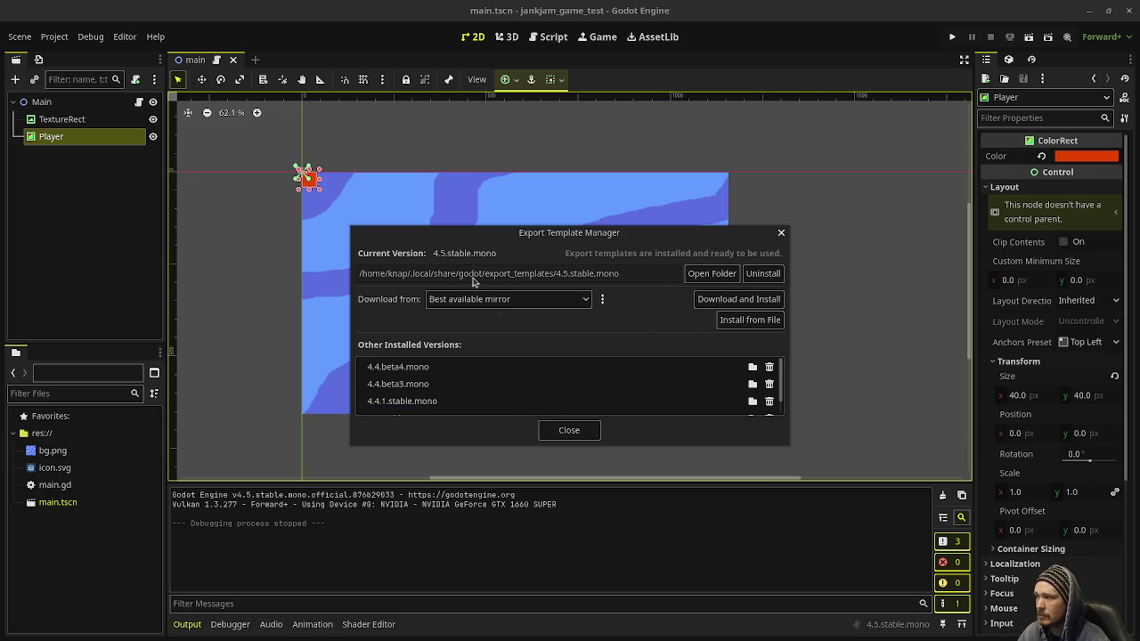
Step: Close the Export Template Manager and start a PCK/ZIP export from the Export window
left_click(566, 428)
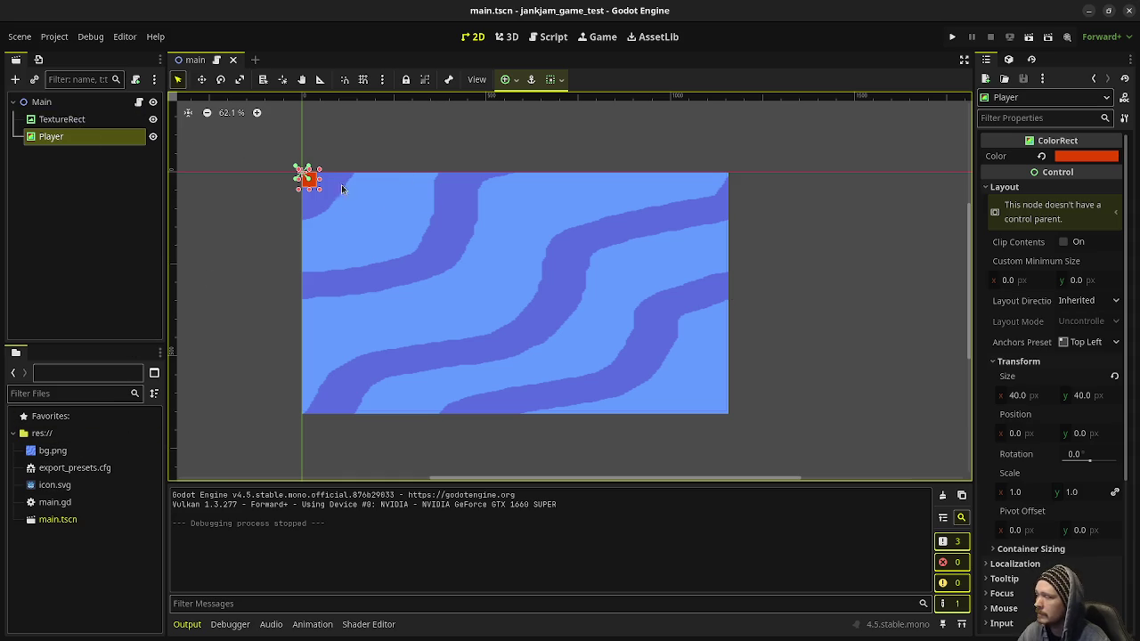
left_click(55, 37)
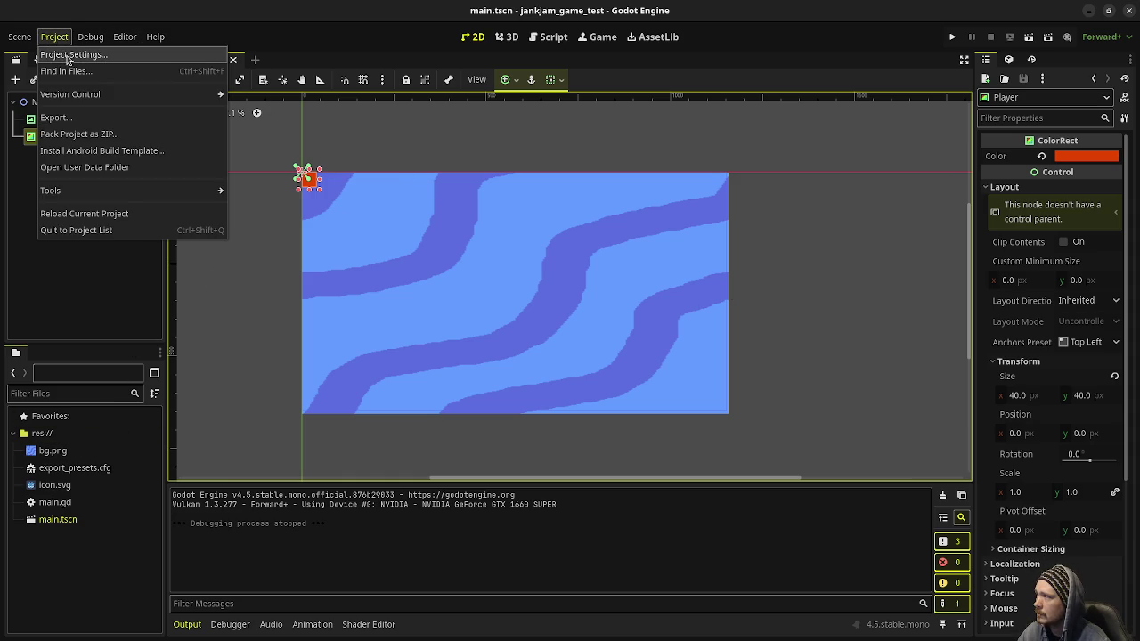
left_click(57, 116)
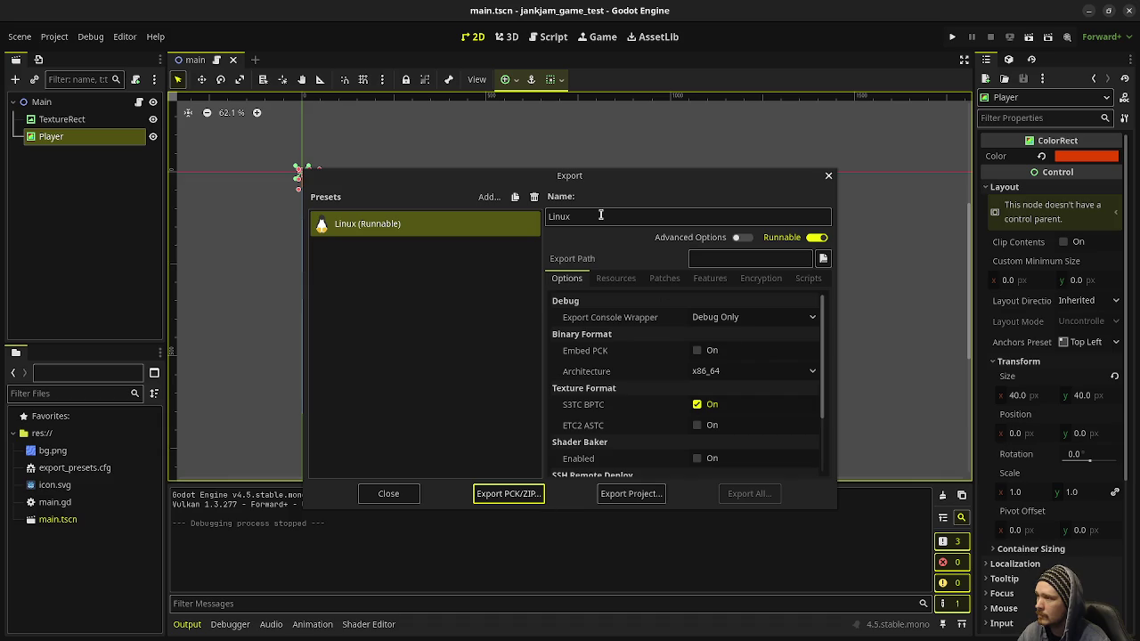
left_click(508, 494)
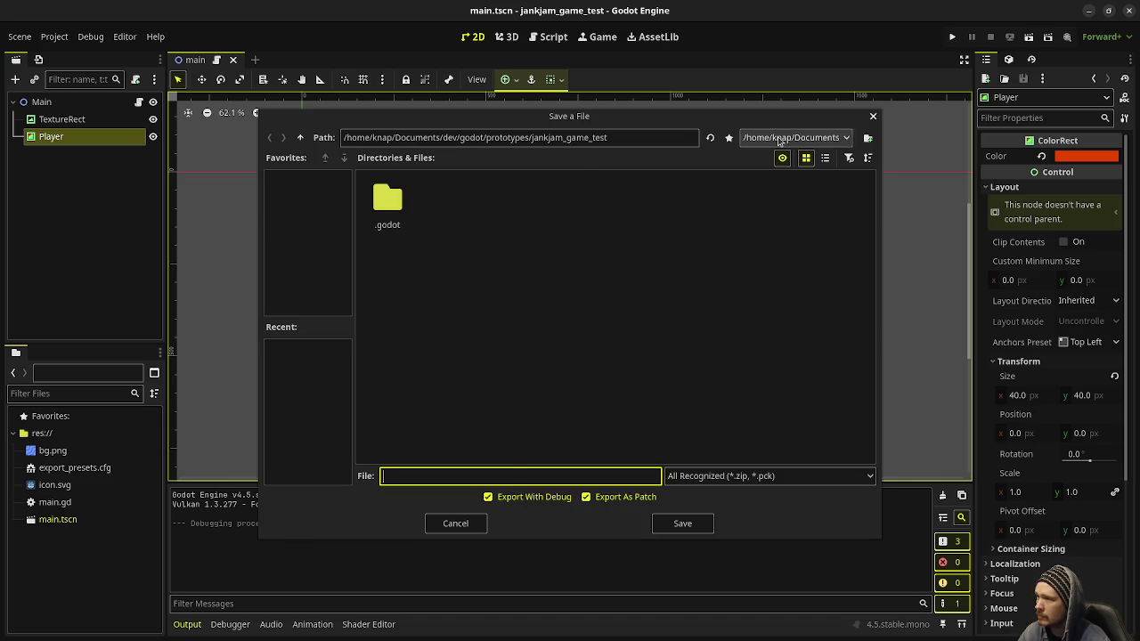
Step: Save the export as jankjam_game_test in a new builds folder, then close Export
left_click(867, 138)
type("builds")
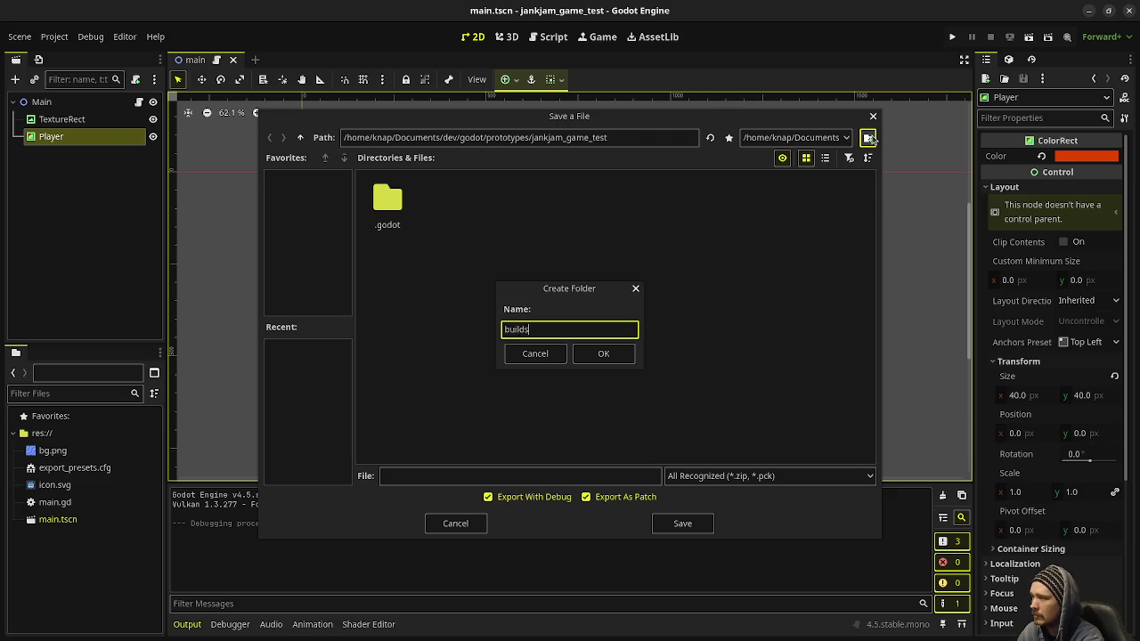
key("Return")
left_click(569, 478)
type("jankjam_tes")
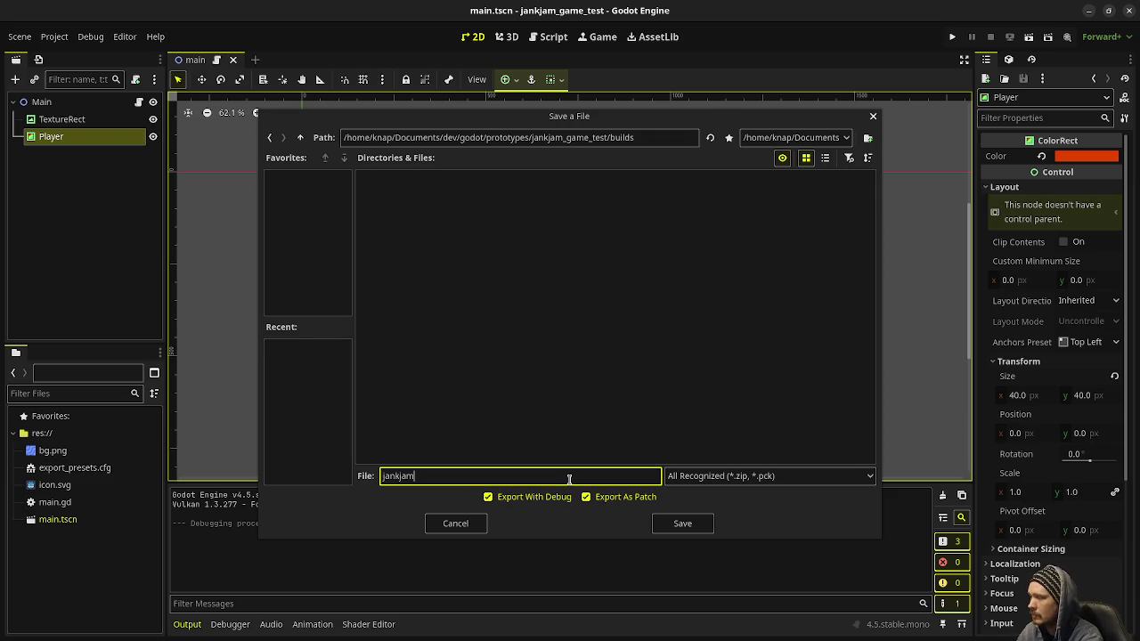
key("BackSpace")
key("BackSpace")
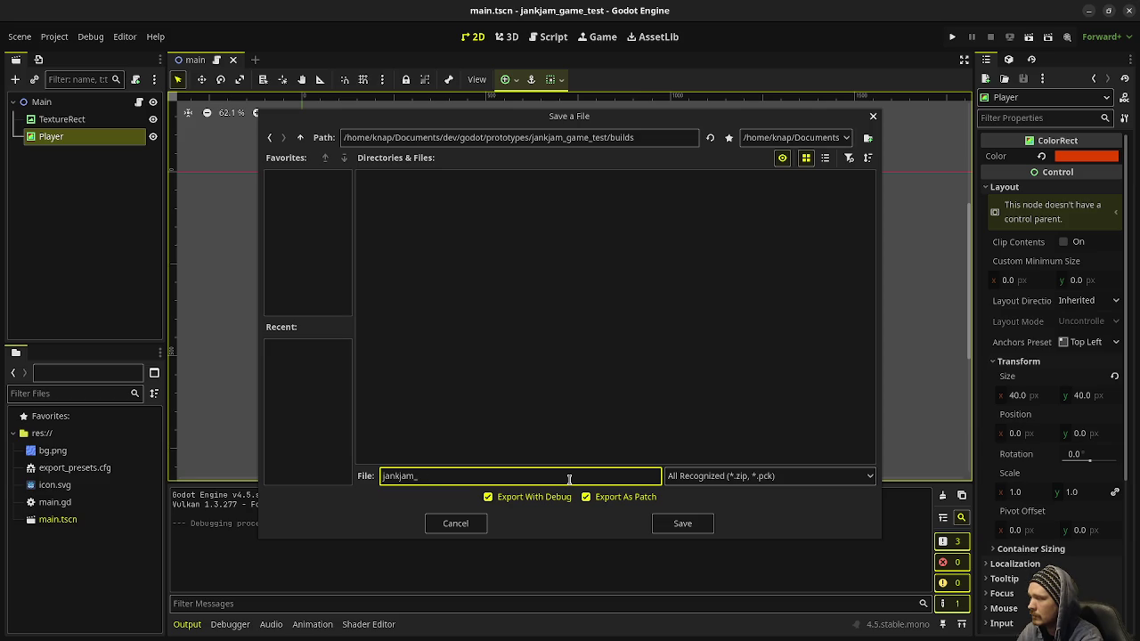
type("game_test")
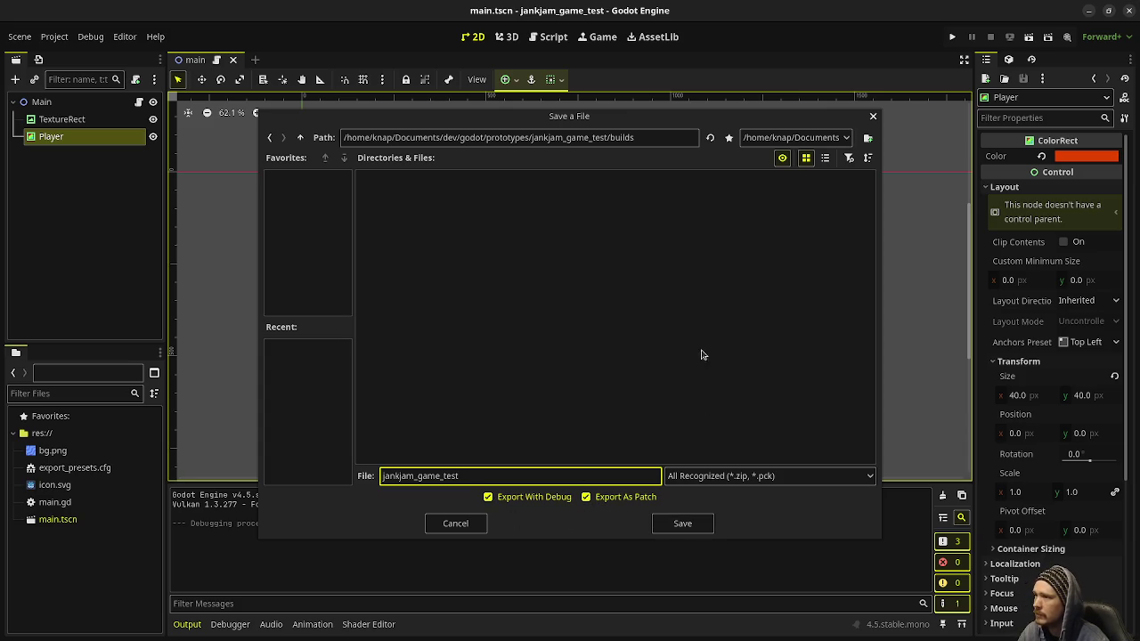
left_click(691, 532)
left_click(682, 524)
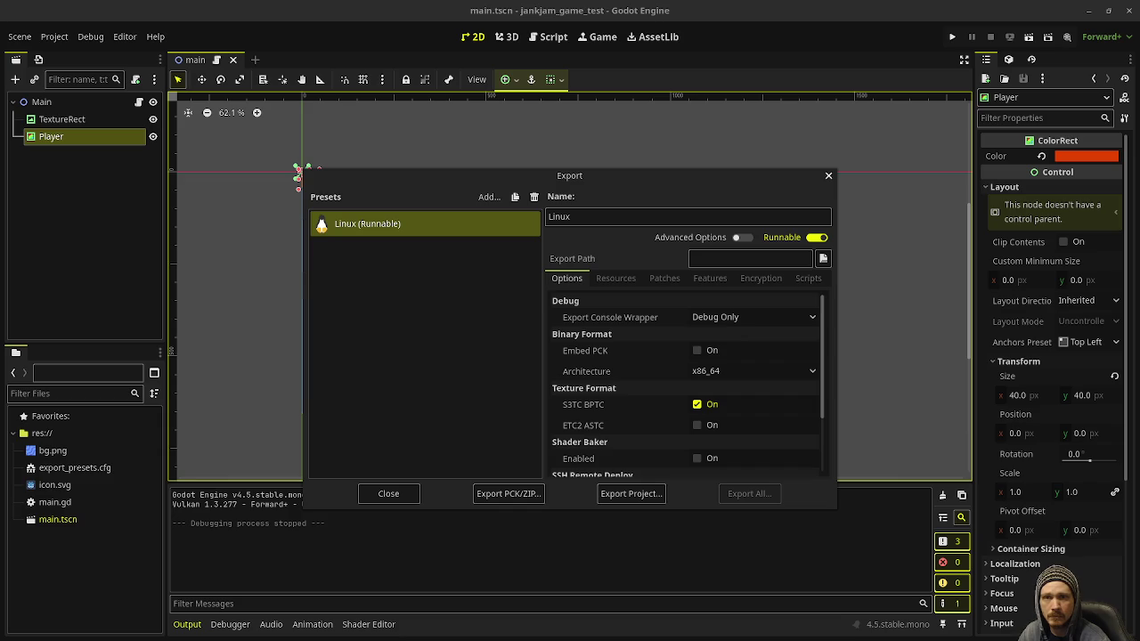
left_click(405, 495)
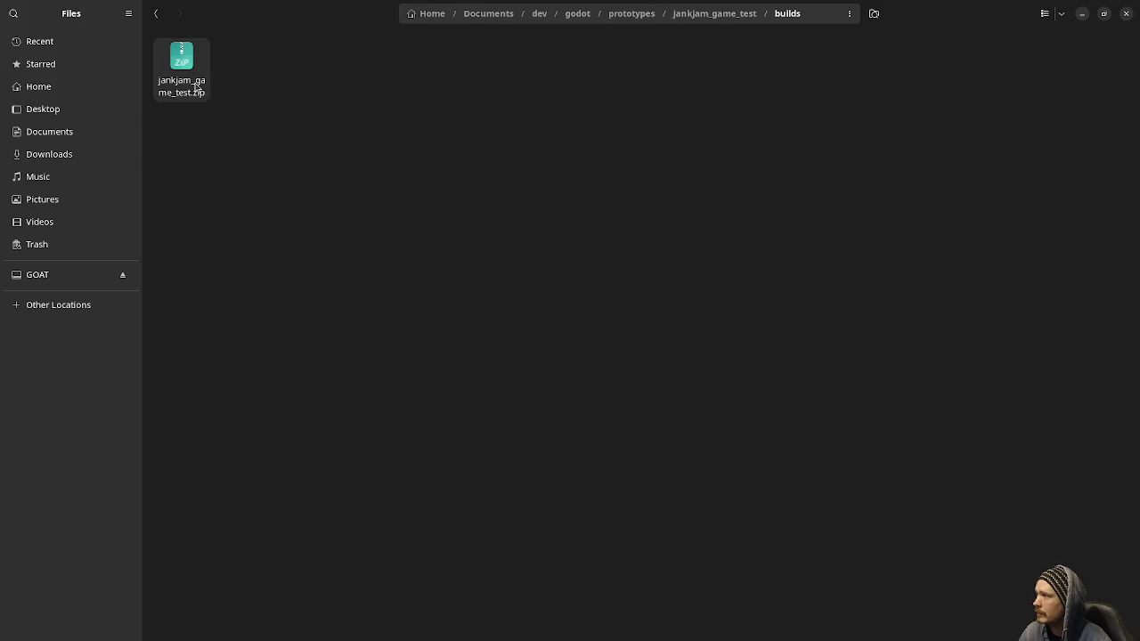
Step: Extract jankjam_game_test.zip and inspect its files, such as main.gd.remap
double_click(196, 87)
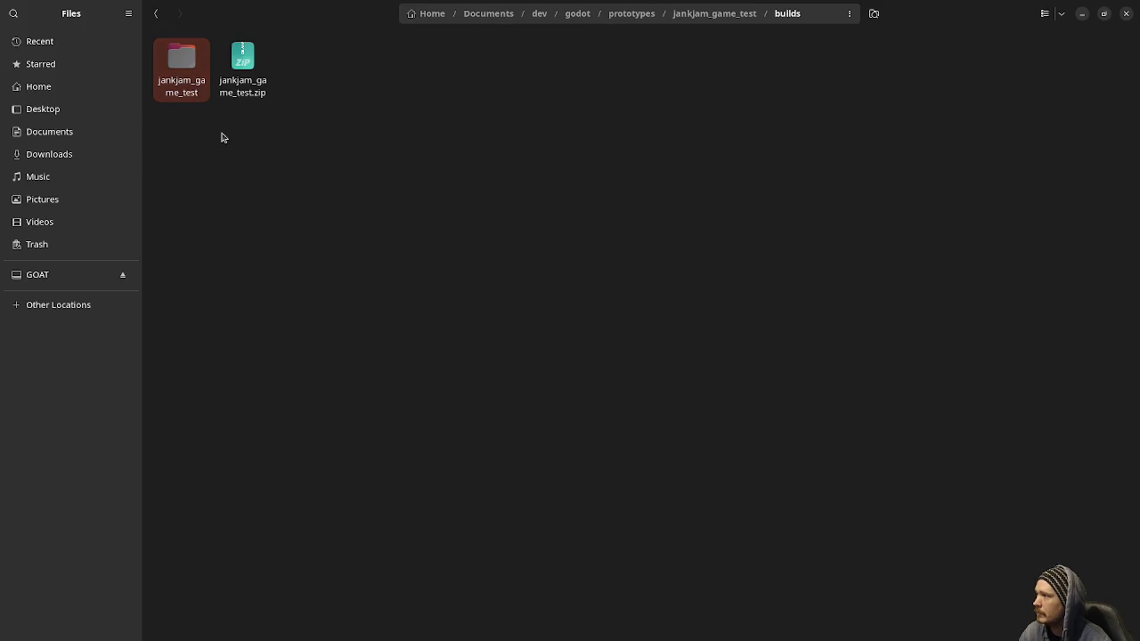
key("Return")
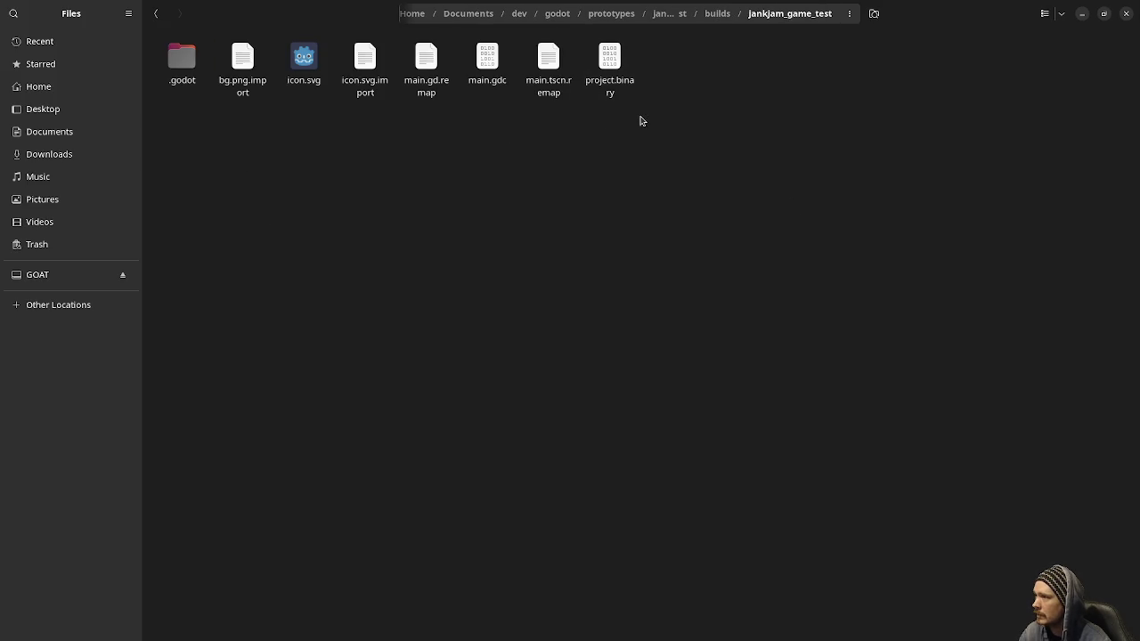
left_click_drag(157, 100, 547, 90)
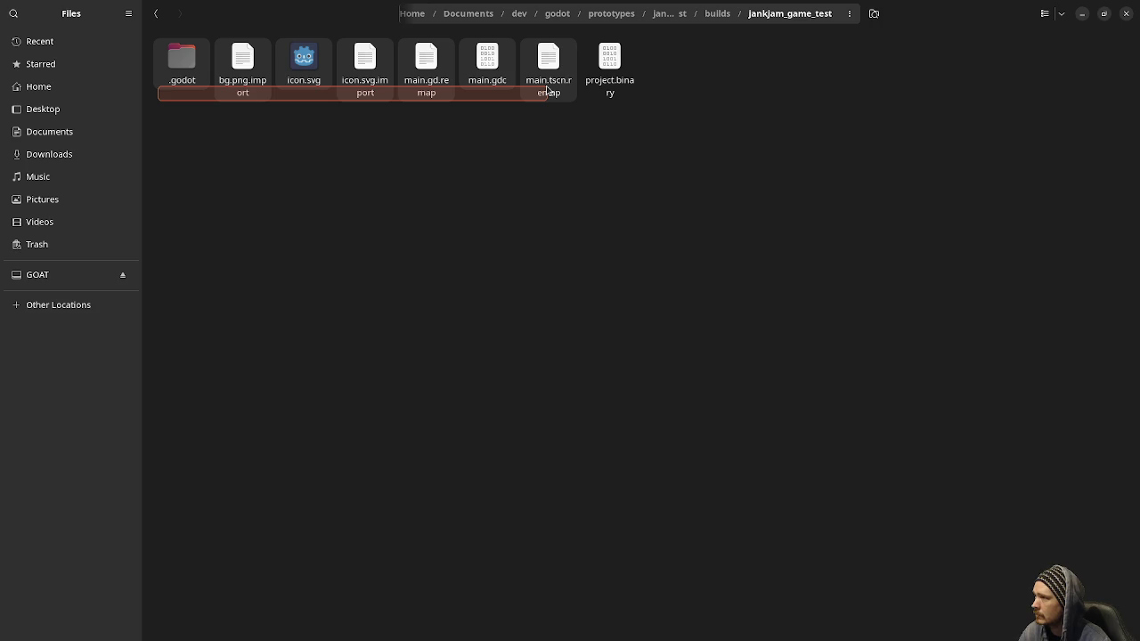
left_click_drag(547, 89, 442, 97)
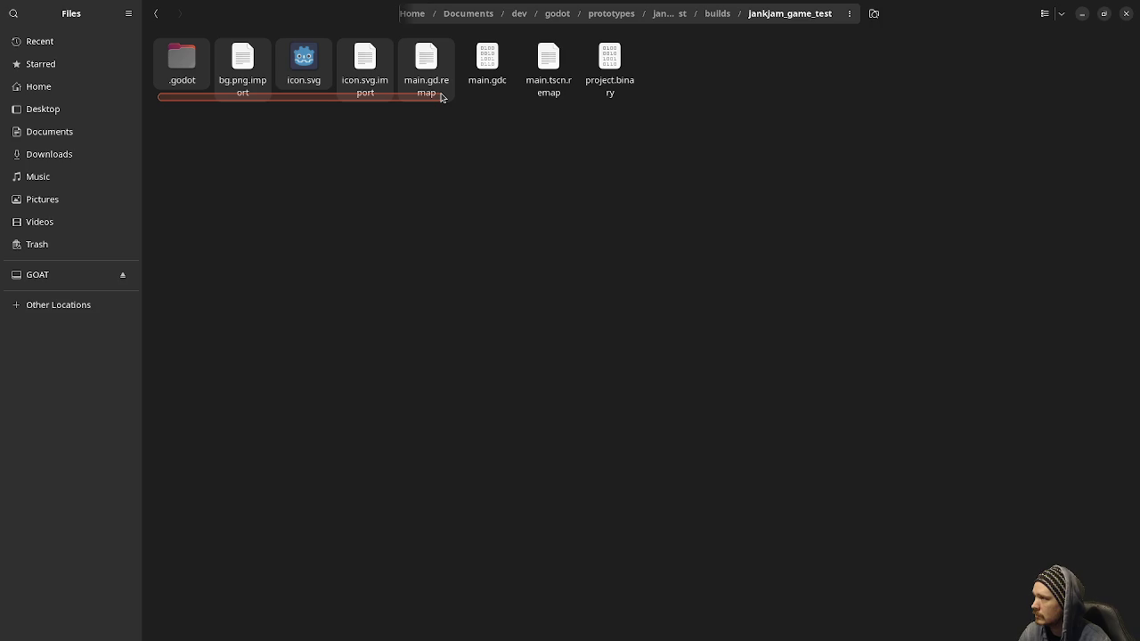
left_click_drag(442, 97, 442, 97)
left_click(350, 186)
left_click(425, 96)
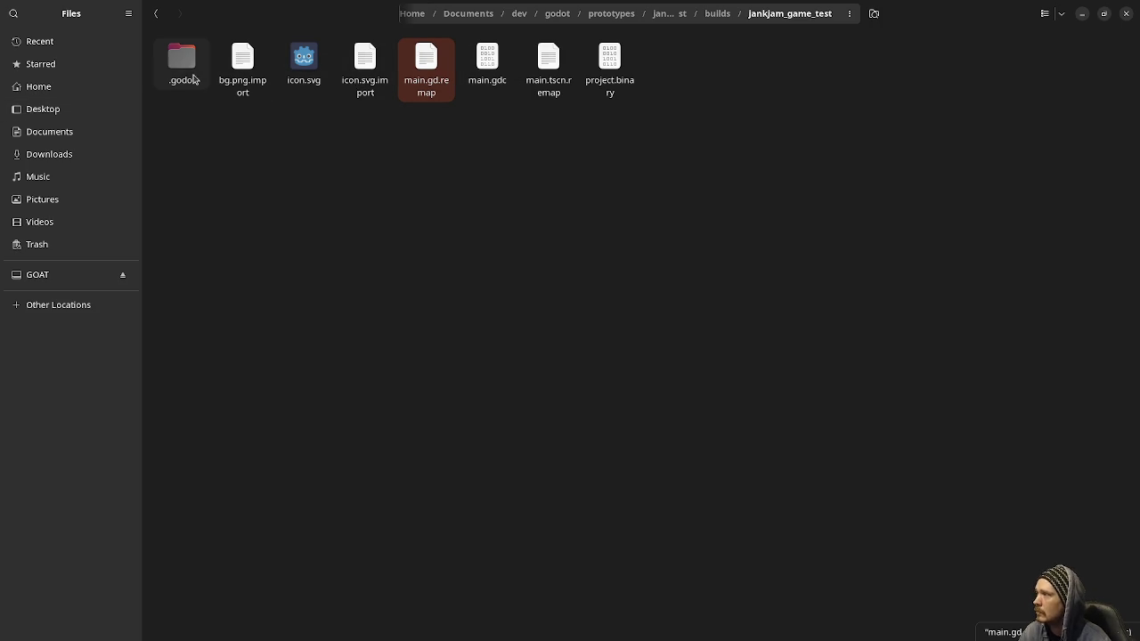
left_click(152, 15)
Step: Move the extracted jankjam_game_test folder to the trash and minimize Files
mouse_move(213, 155)
left_mouse_down()
mouse_move(165, 86)
mouse_move(181, 82)
left_mouse_up()
right_click(194, 111)
key("Escape")
left_click(183, 62)
right_click(182, 61)
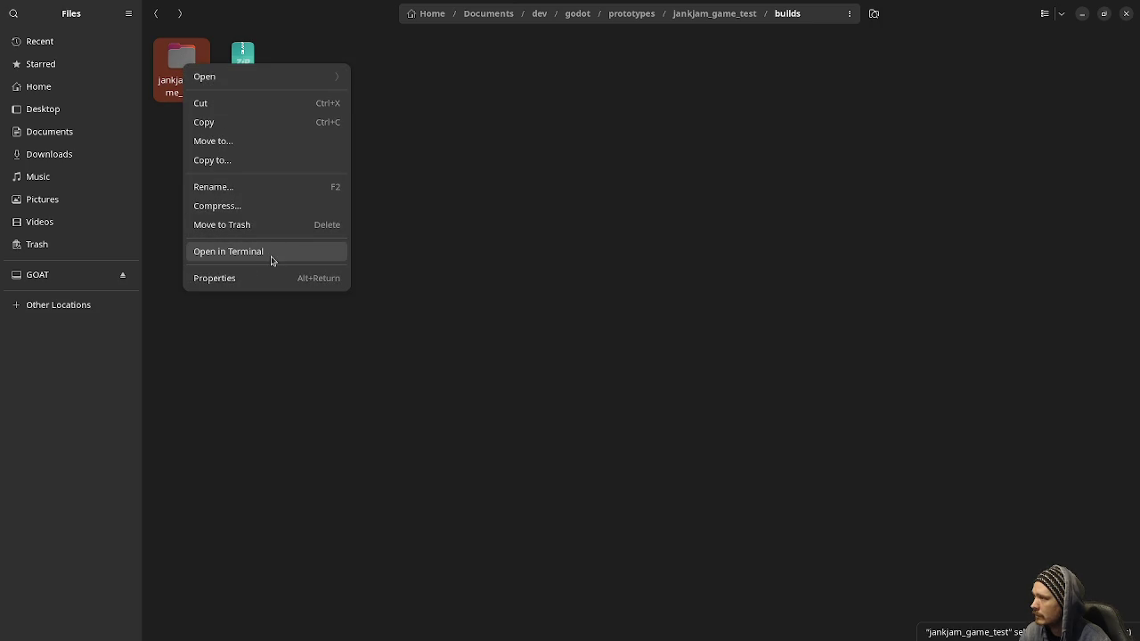
left_click(255, 225)
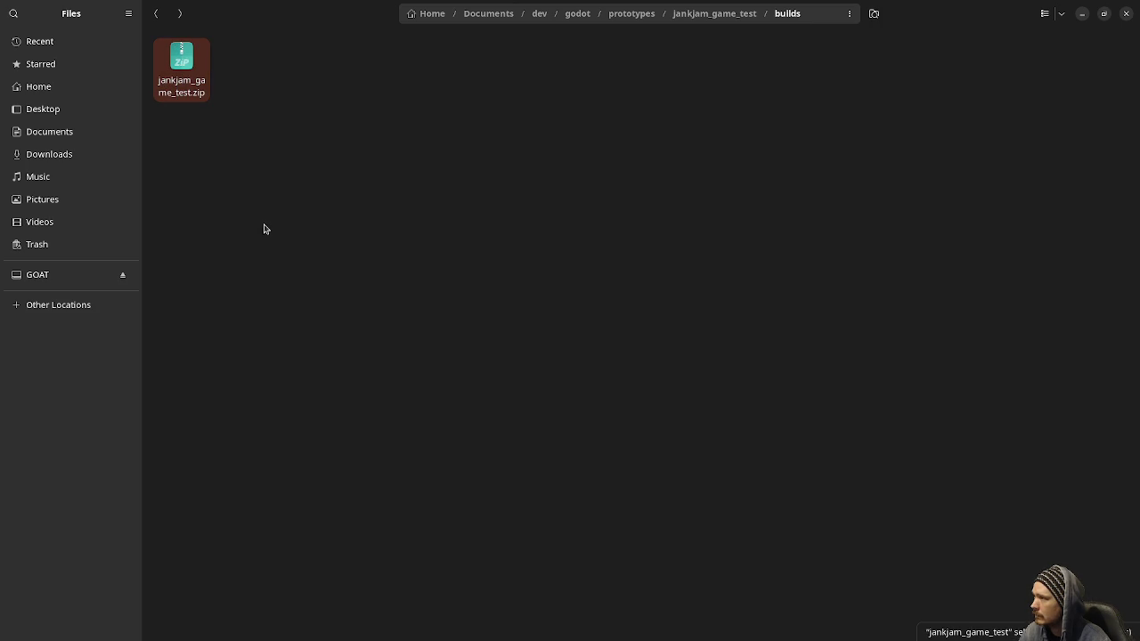
left_click(1083, 13)
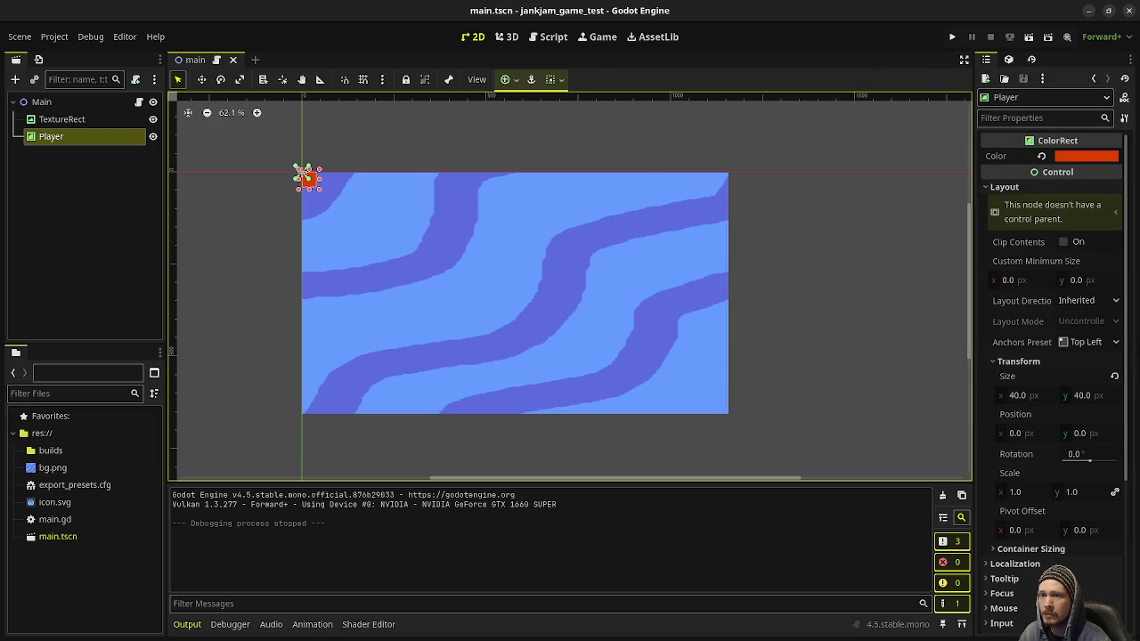
Step: Switch back to the jankjam_game_test editor and scroll the Project Manager's project list
key("alt+Tab")
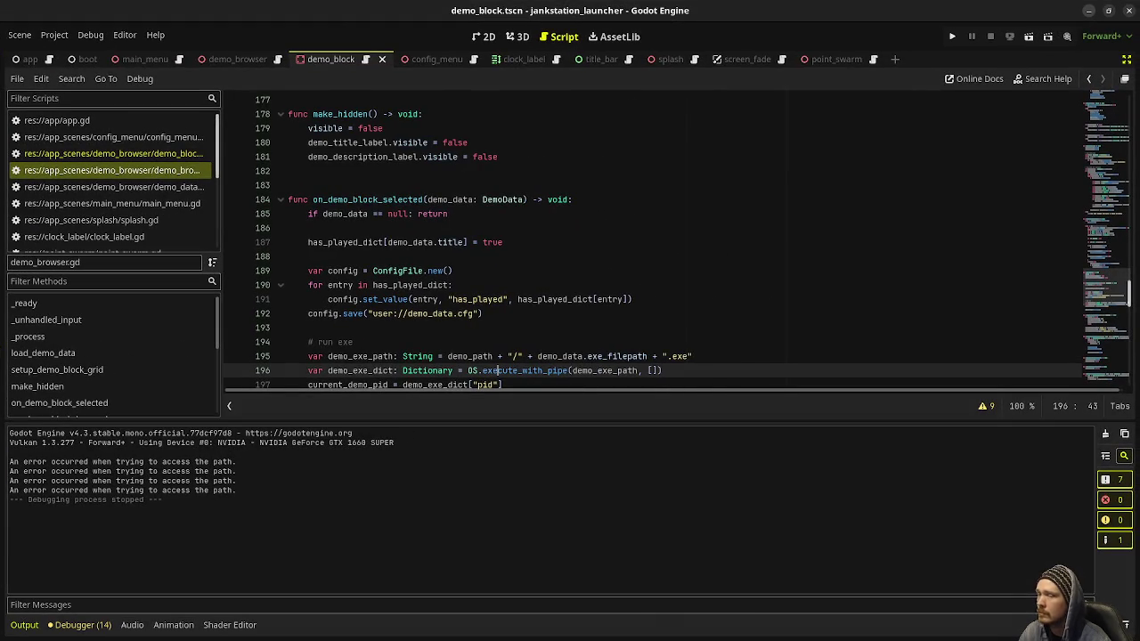
left_click(1089, 11)
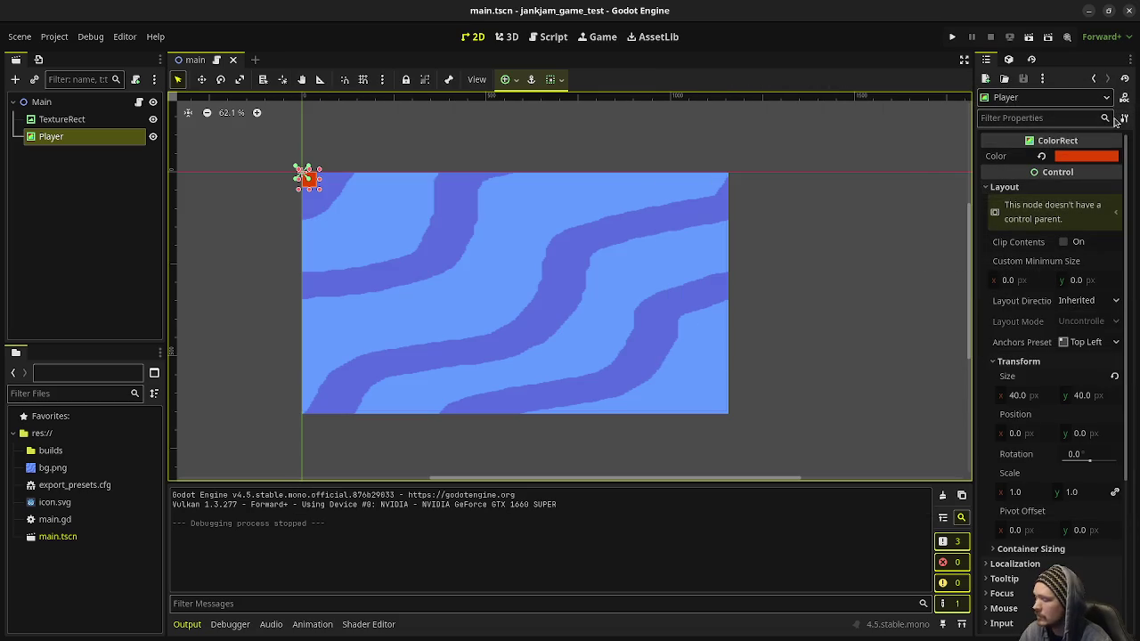
key("super")
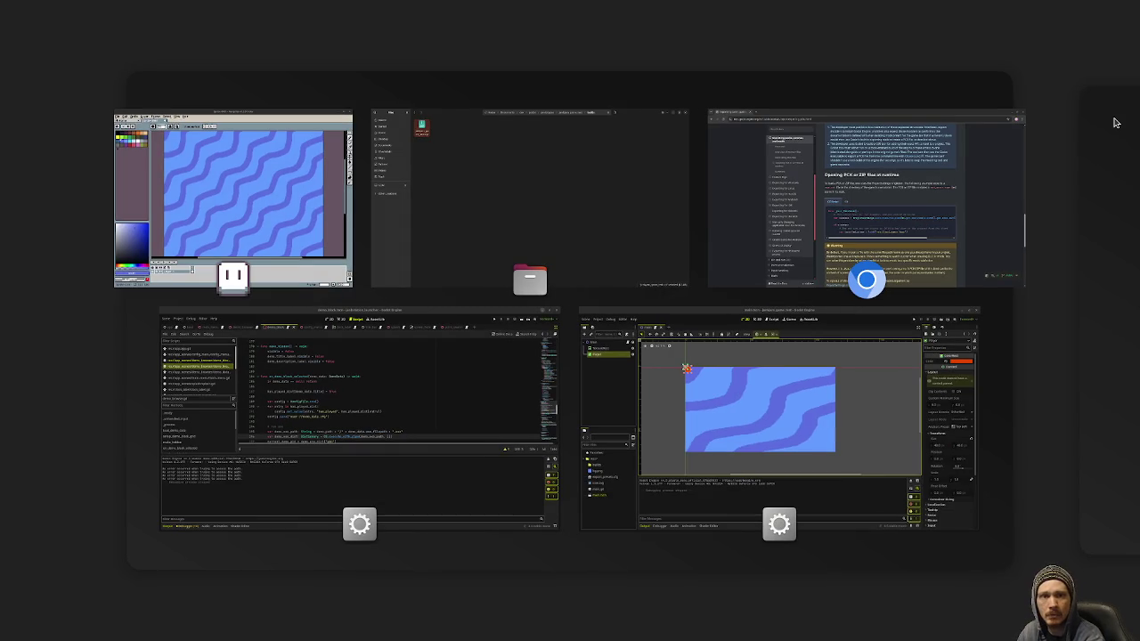
key("super")
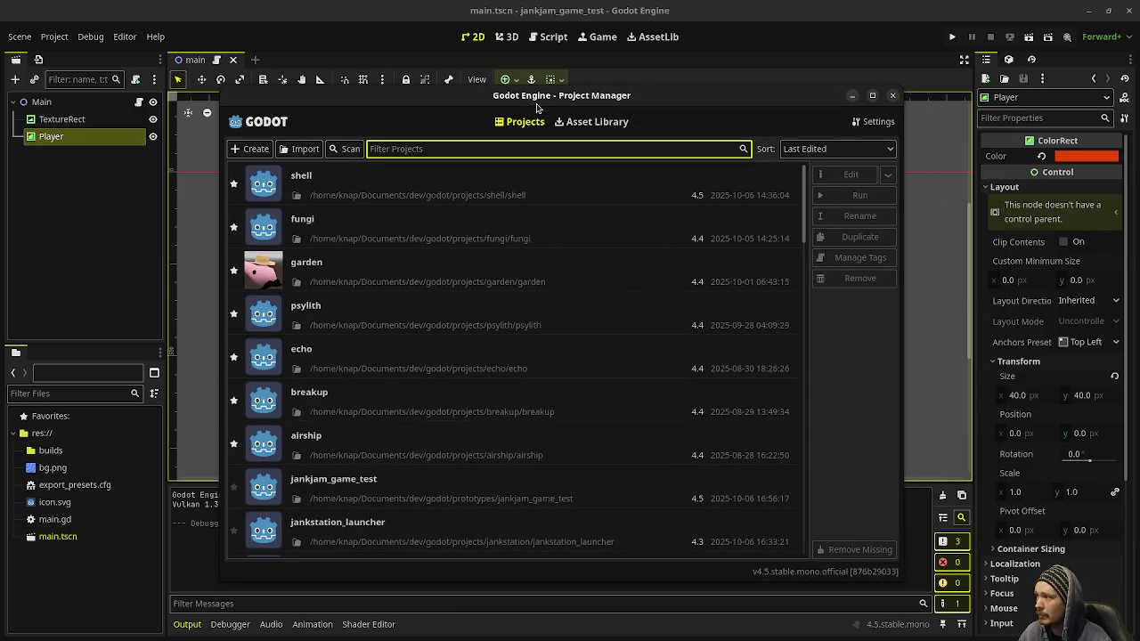
left_click_drag(540, 108, 536, 102)
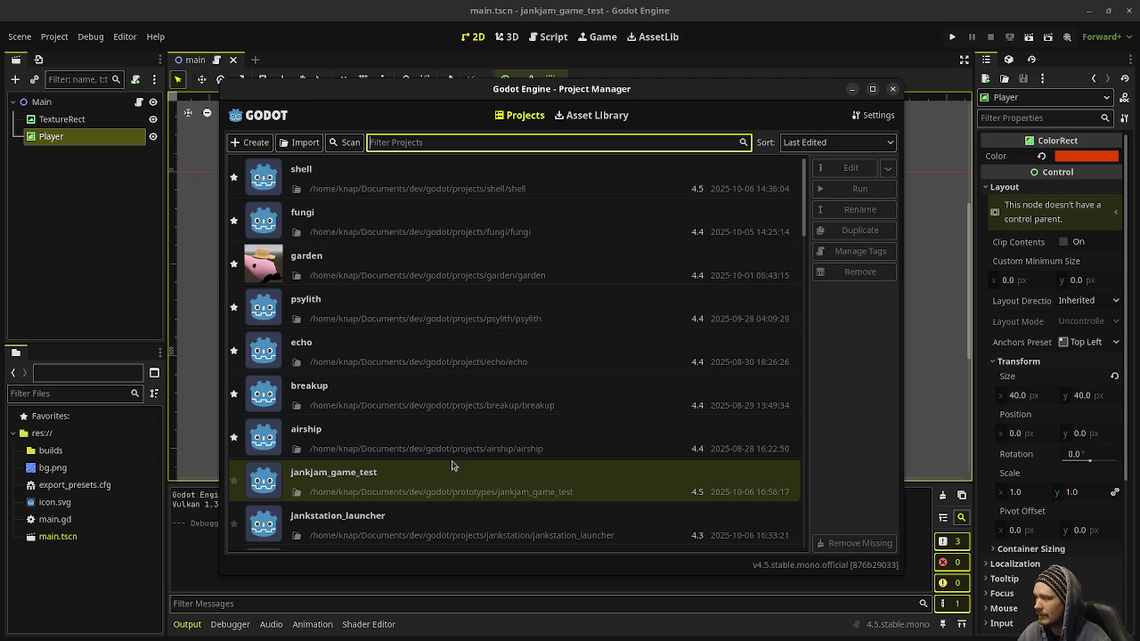
scroll(452, 465, "down", 2)
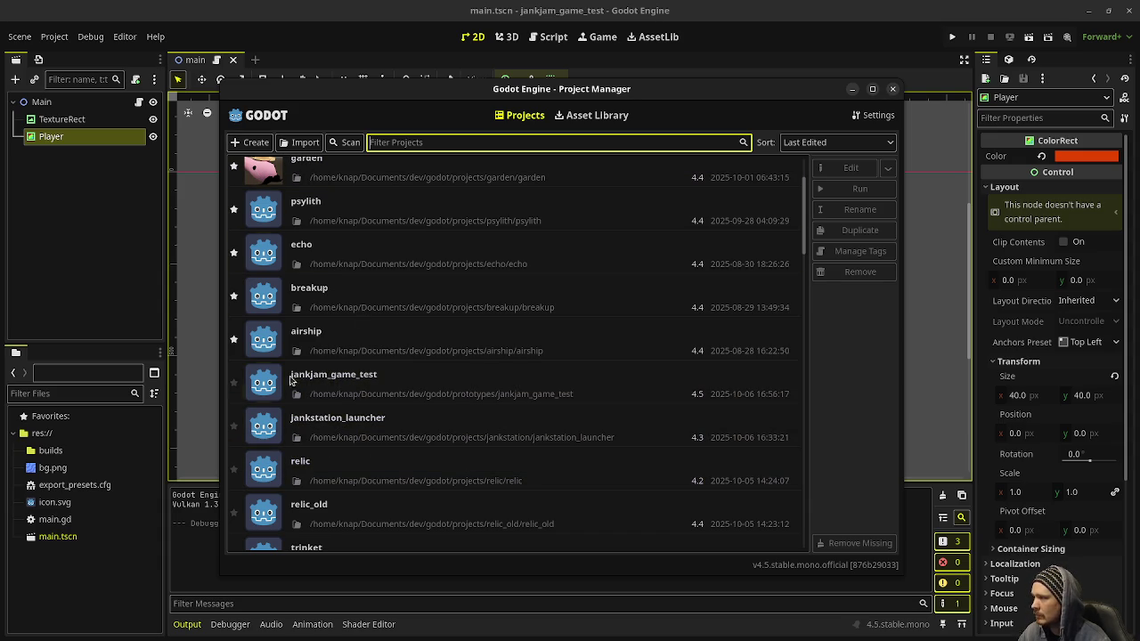
left_click(251, 142)
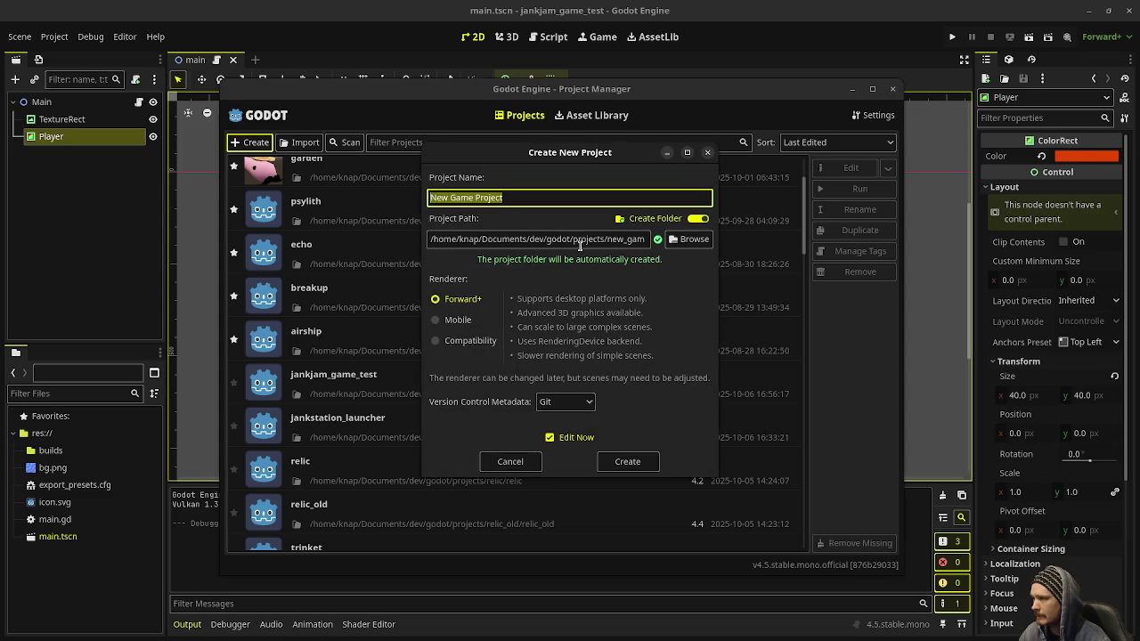
type("jankjam_launcher_test")
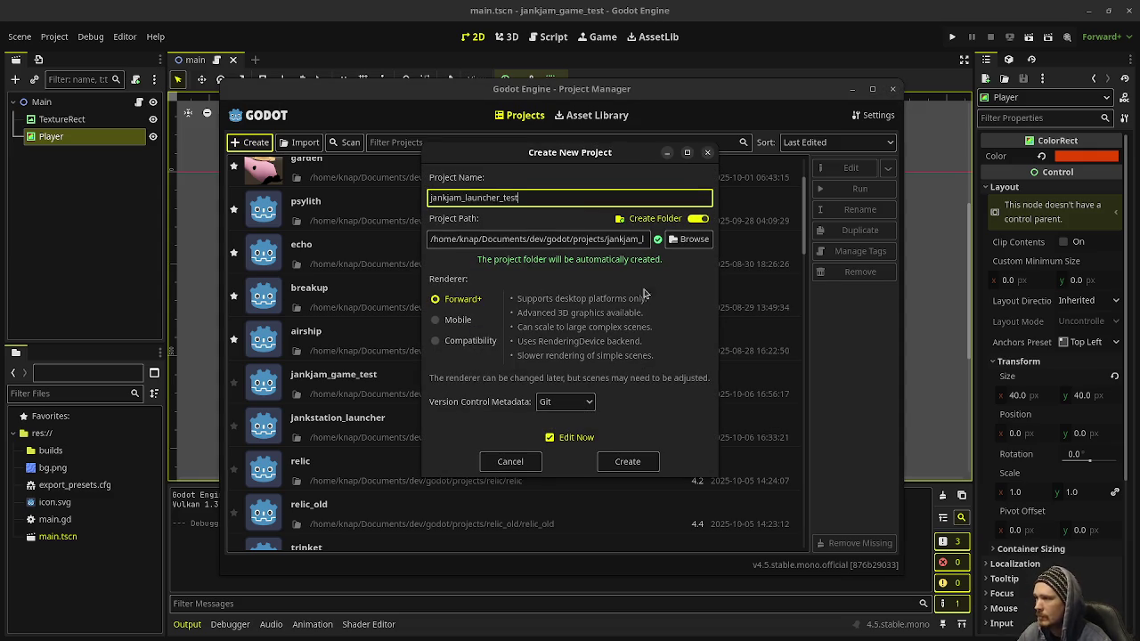
left_click(686, 240)
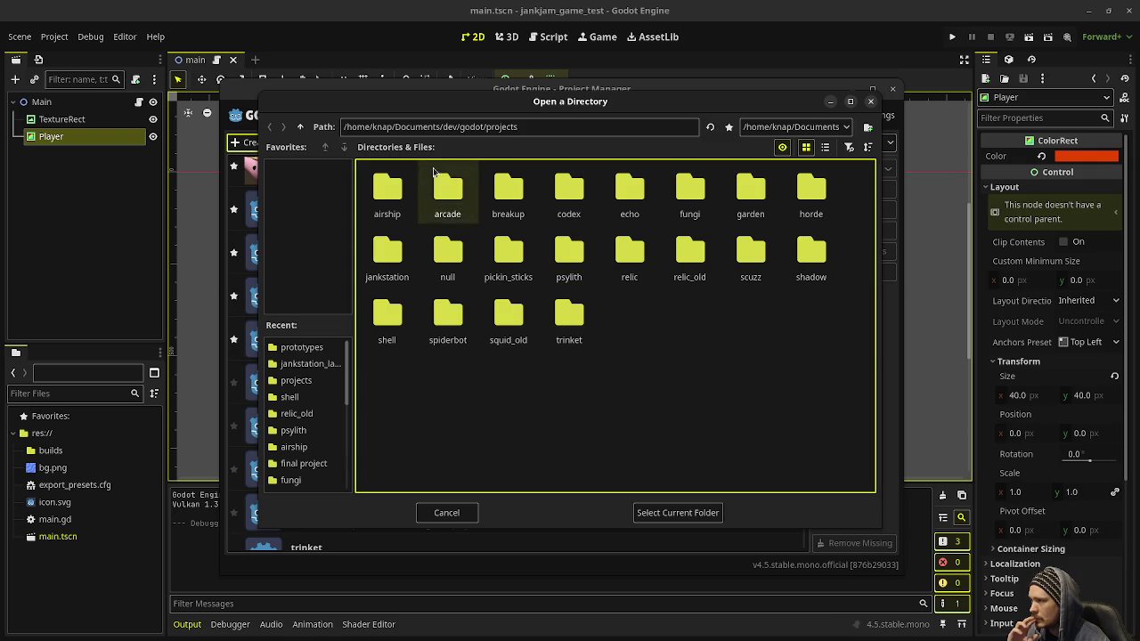
left_click(301, 127)
double_click(448, 189)
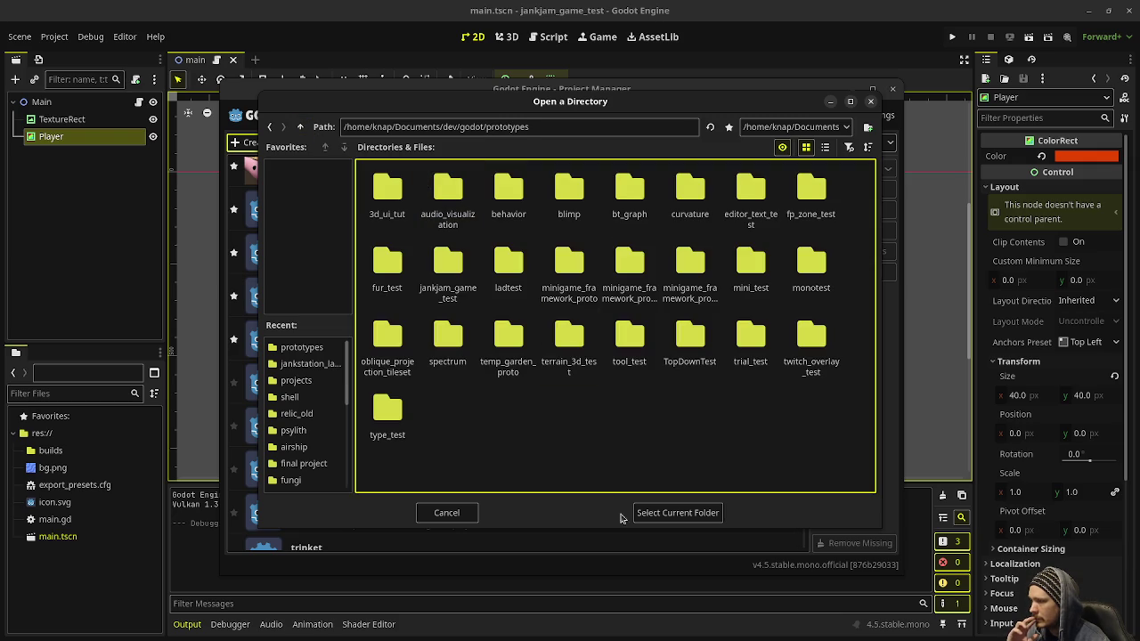
left_click(677, 513)
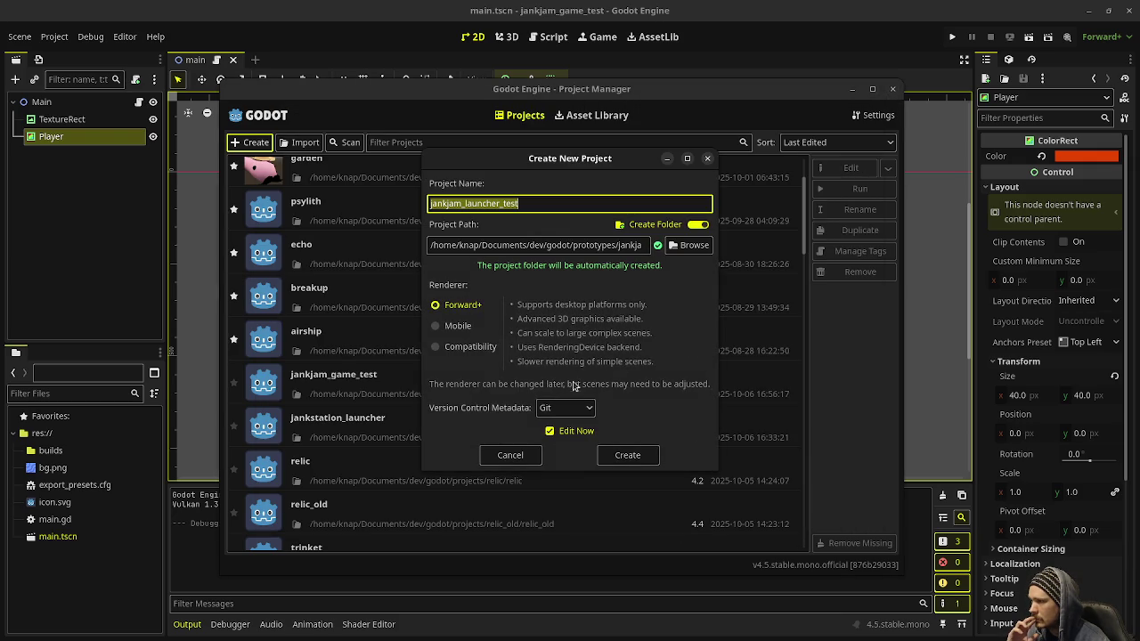
left_click(561, 410)
left_click(560, 427)
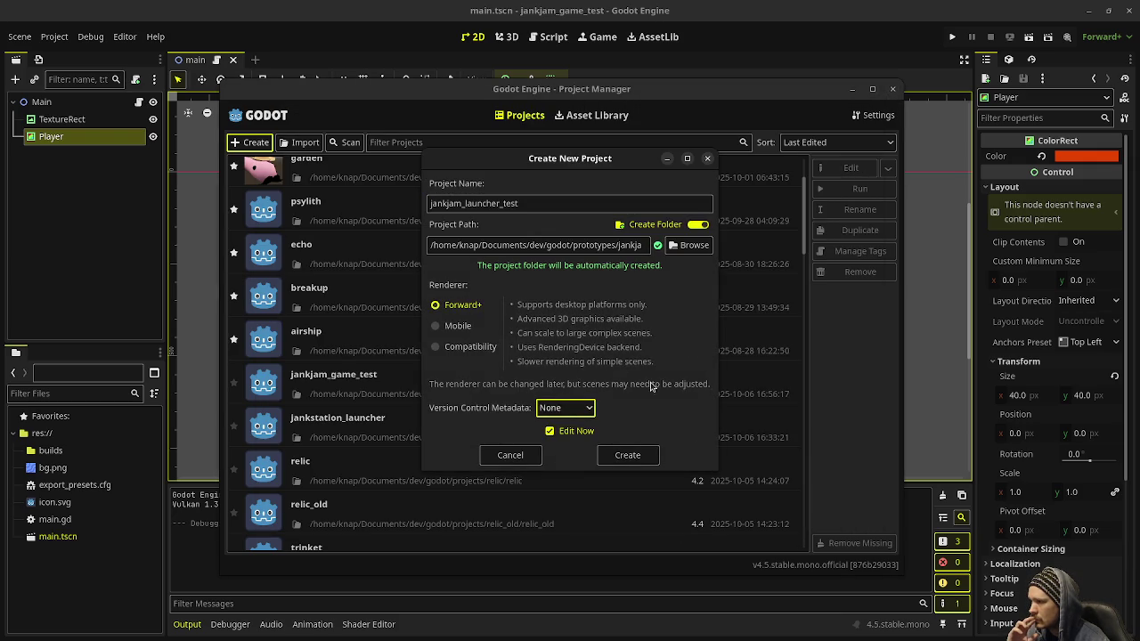
left_click(627, 456)
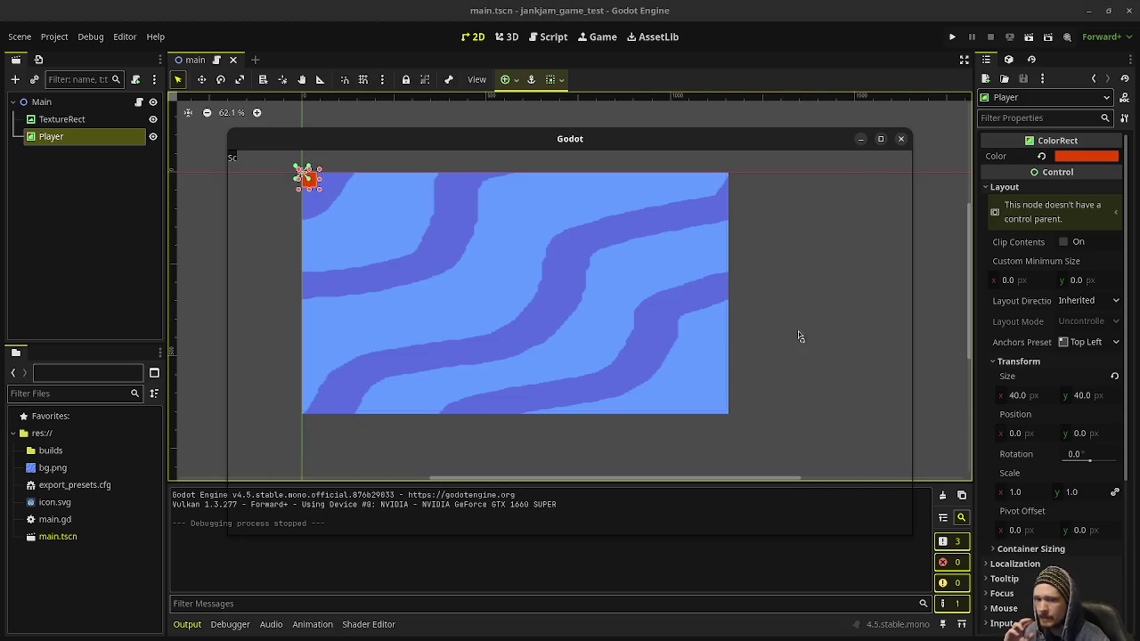
key("F5")
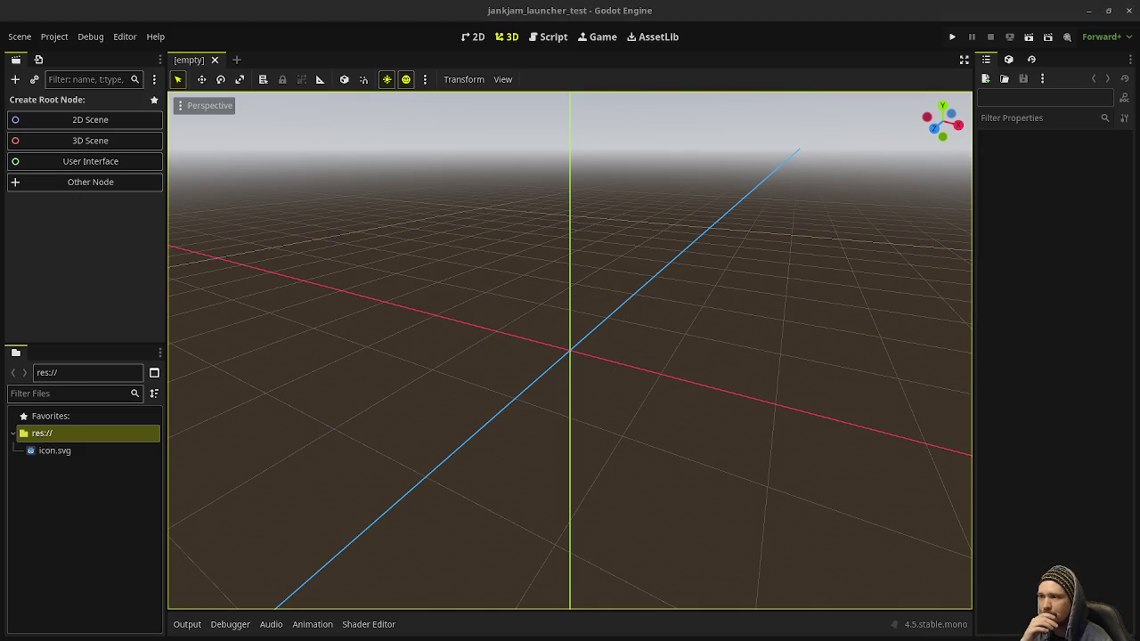
key("alt+Tab")
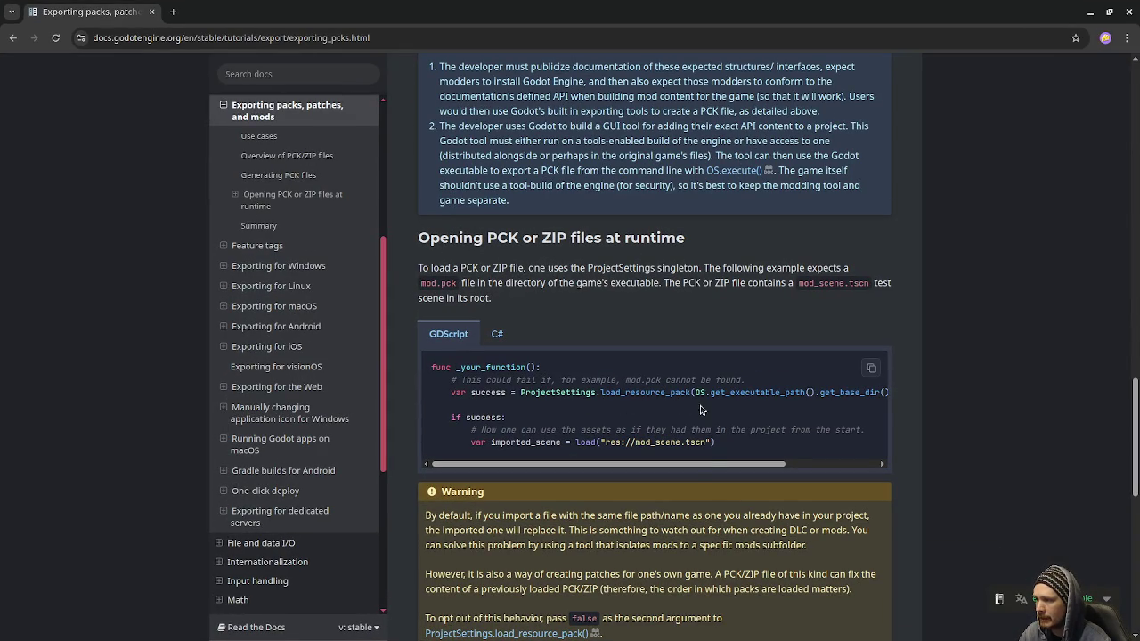
Step: Read the docs' load_resource_pack example for loading a PCK at runtime
left_click_drag(695, 464, 821, 464)
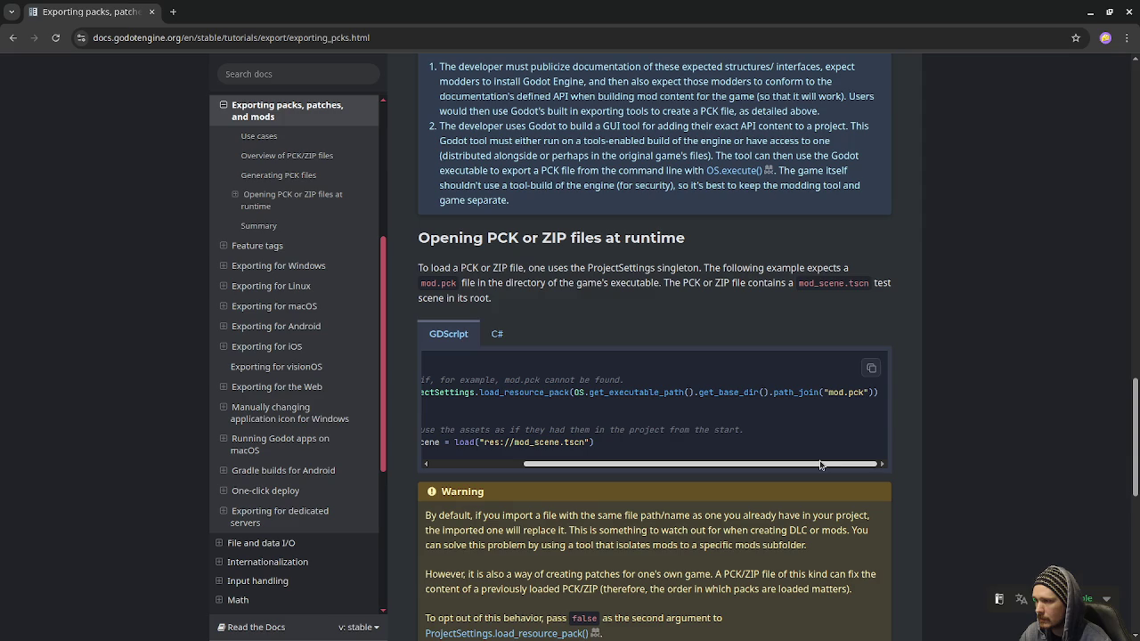
left_click_drag(802, 464, 658, 447)
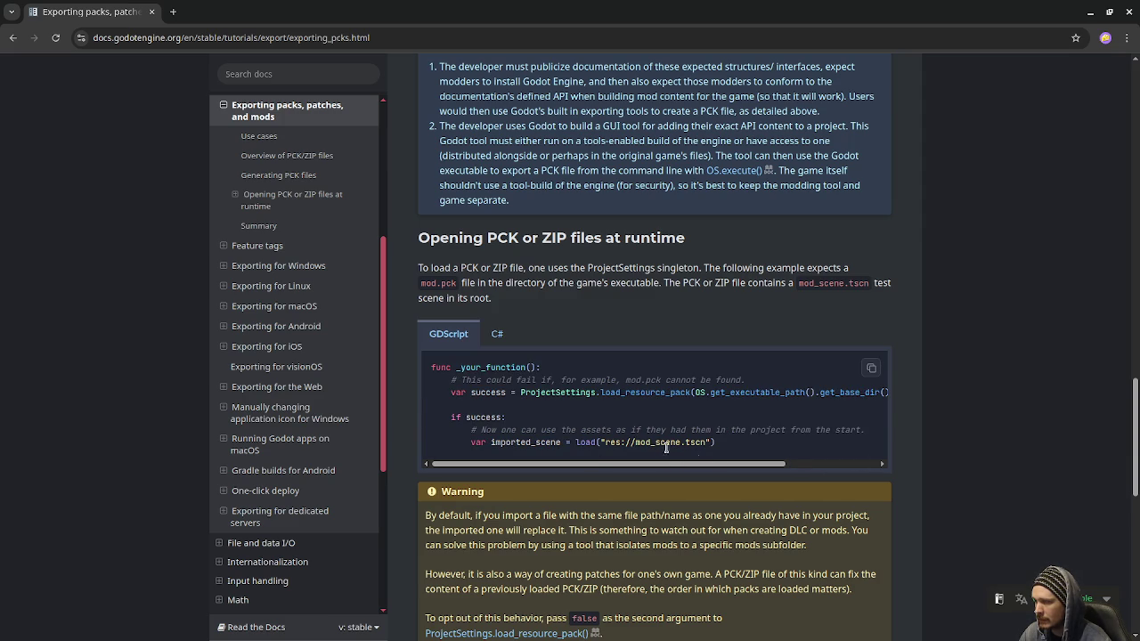
scroll(617, 513, "down", 1)
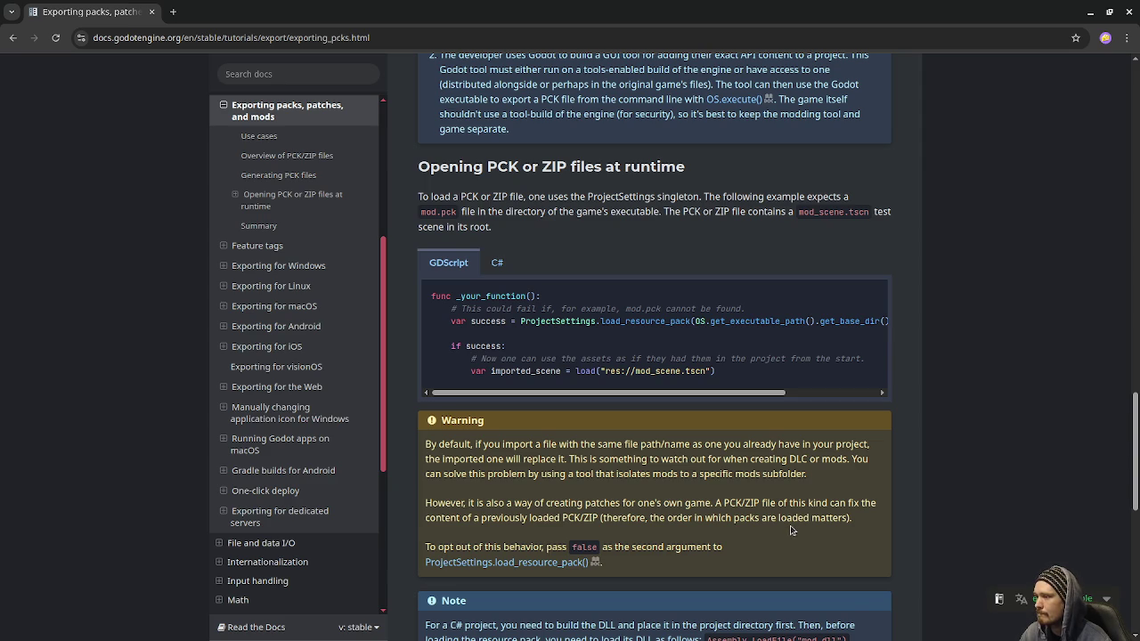
scroll(790, 530, "down", 4)
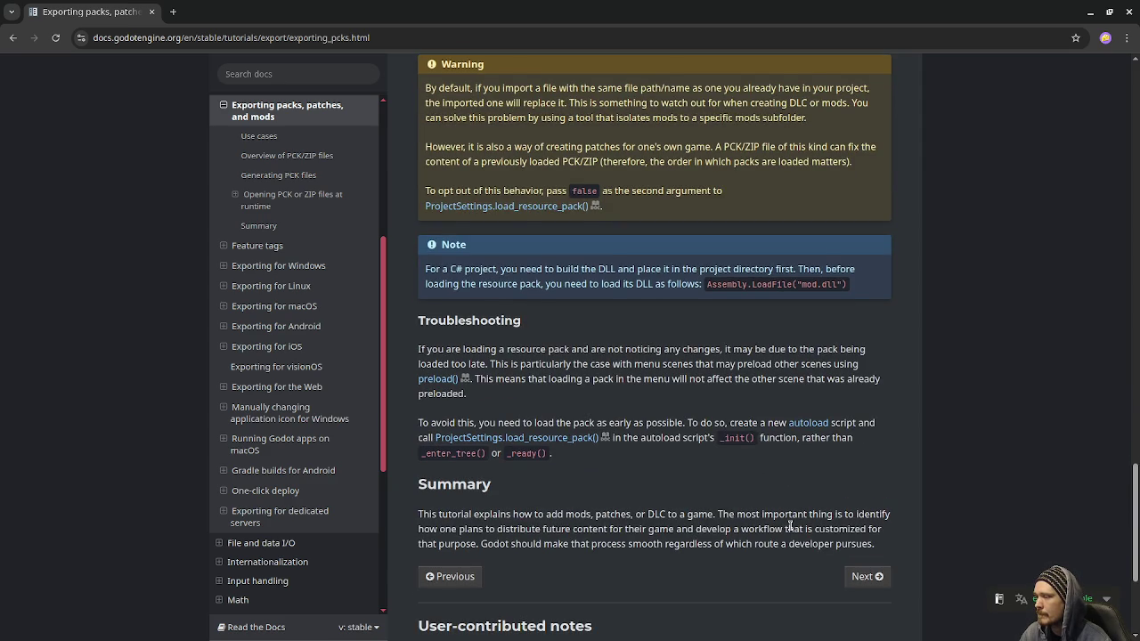
scroll(790, 526, "down", 2)
scroll(790, 534, "up", 7)
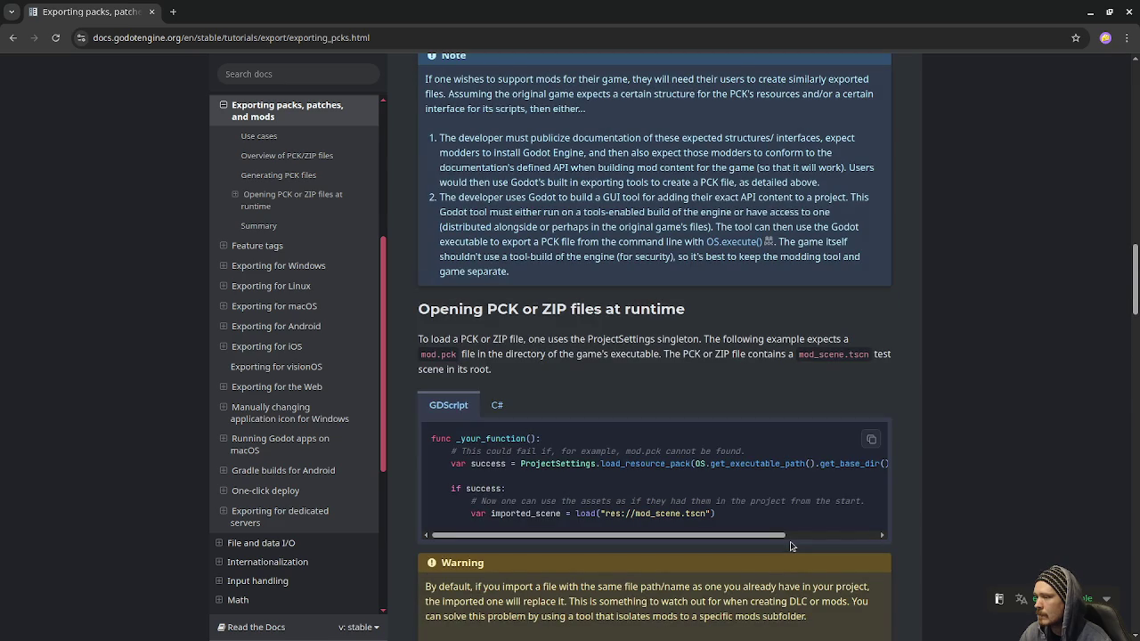
scroll(780, 554, "down", 2)
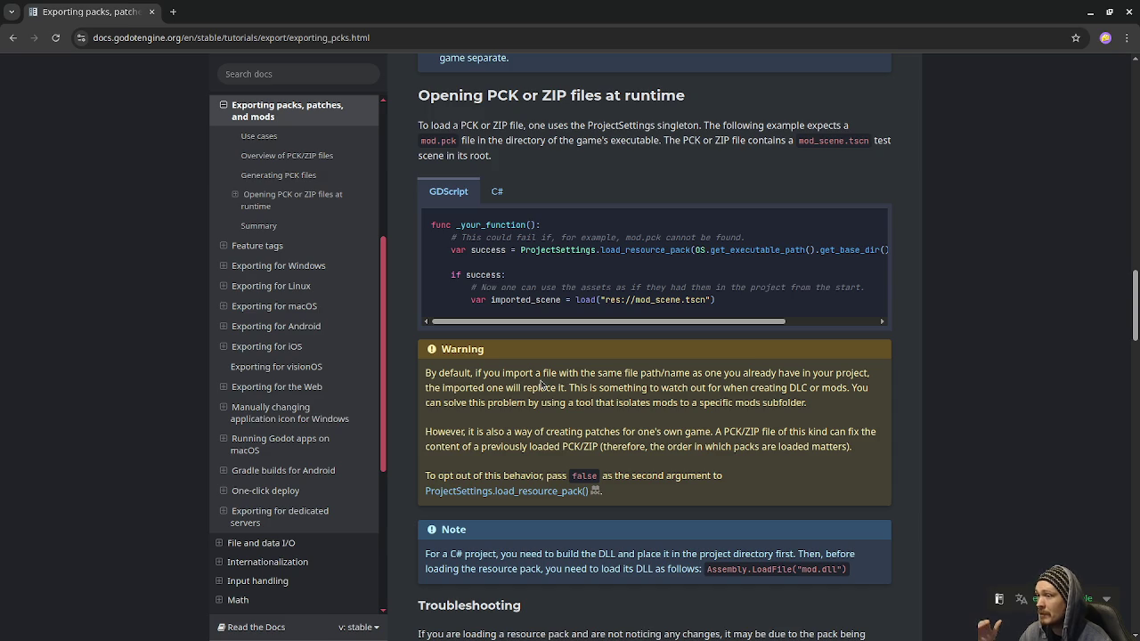
Step: Create a 3D Scene root renamed Main in the launcher project and save it
key("alt+Tab")
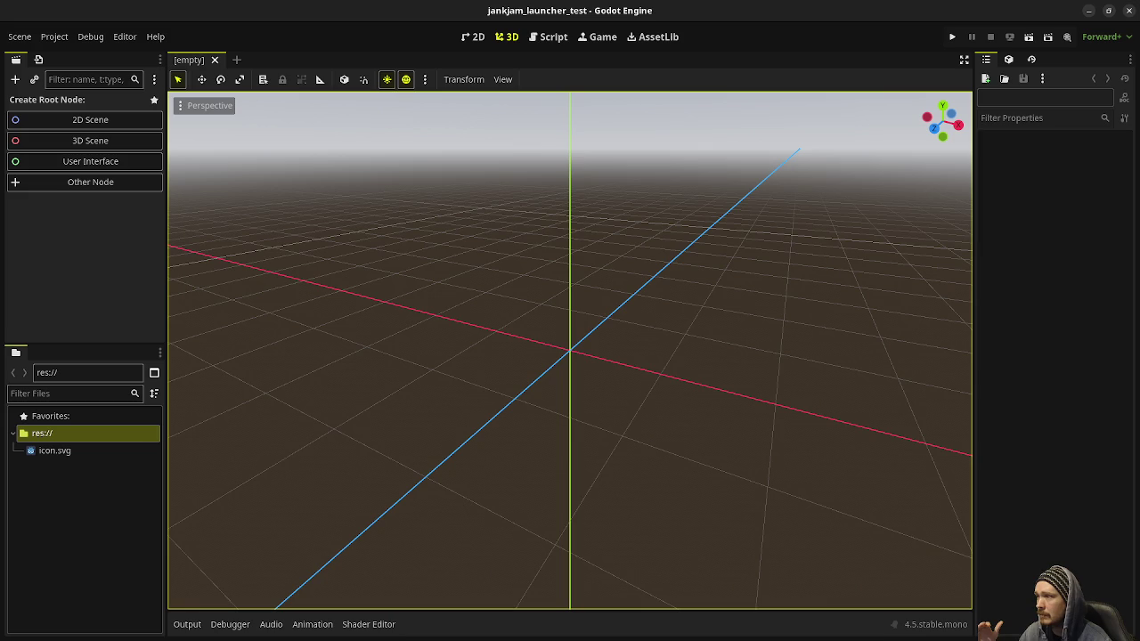
left_click(86, 143)
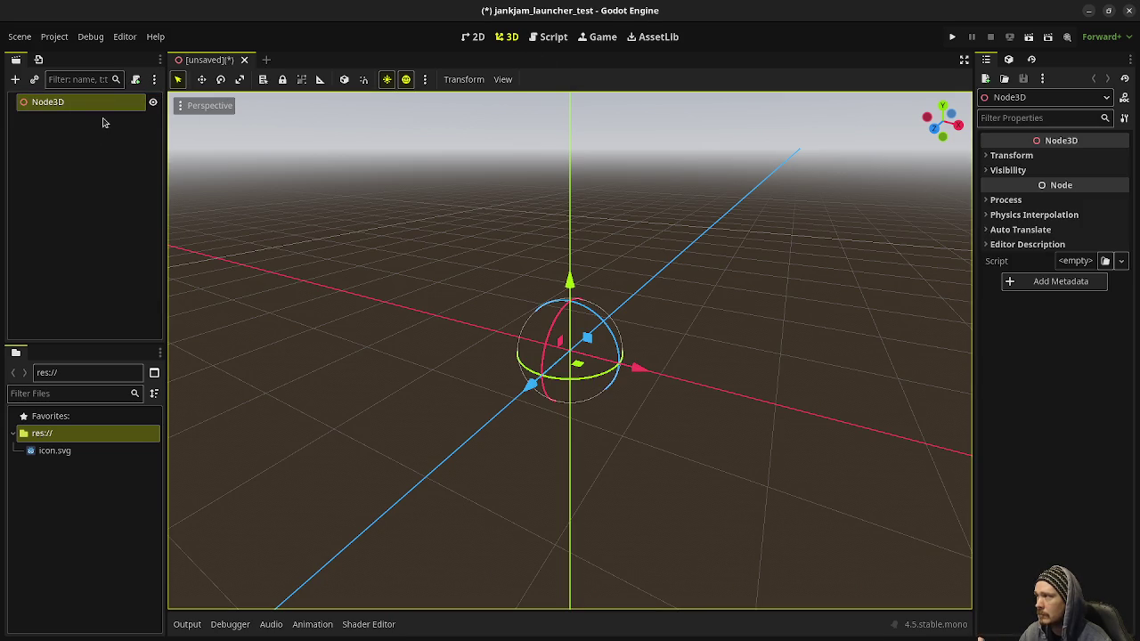
key("F2")
type("Main")
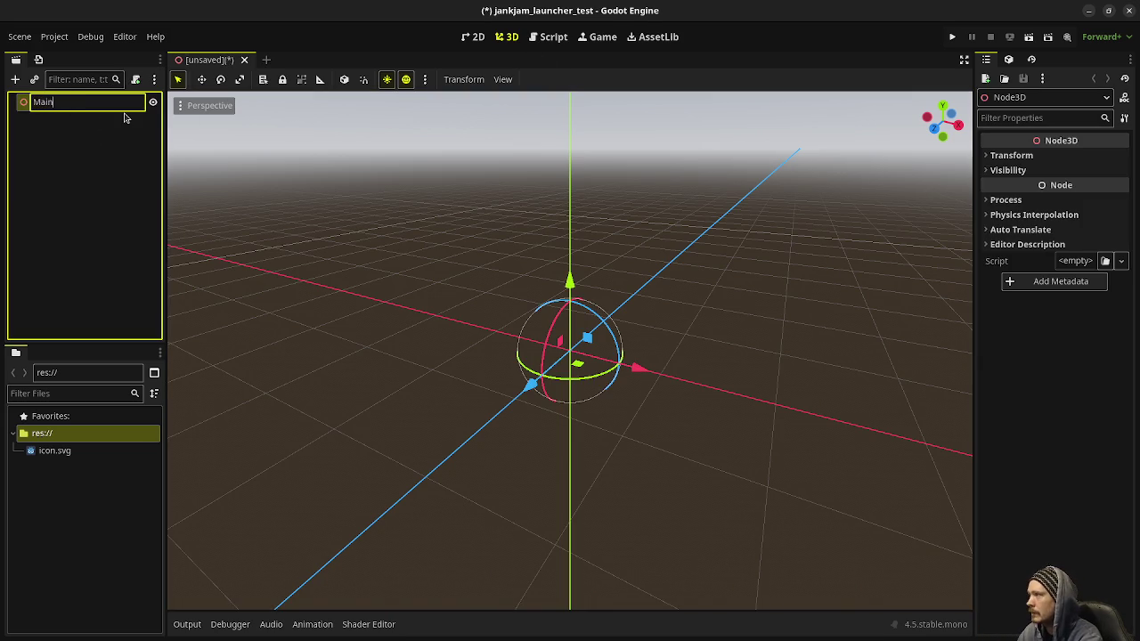
key("Return")
key("ctrl+s")
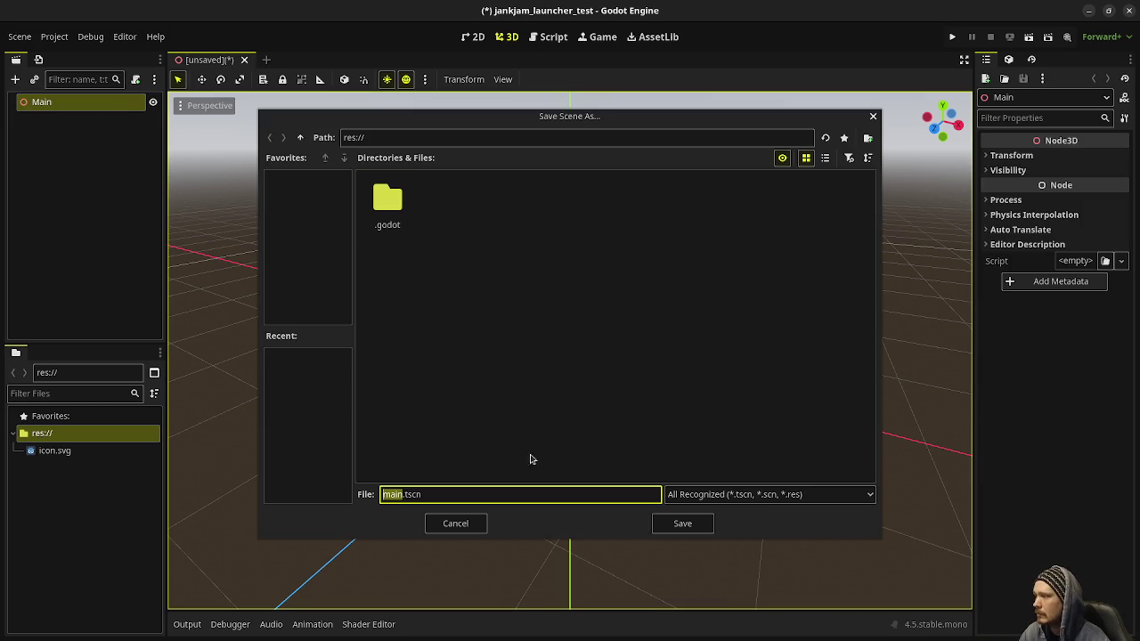
Step: Save the scene as main.tscn in the project root
left_click(684, 524)
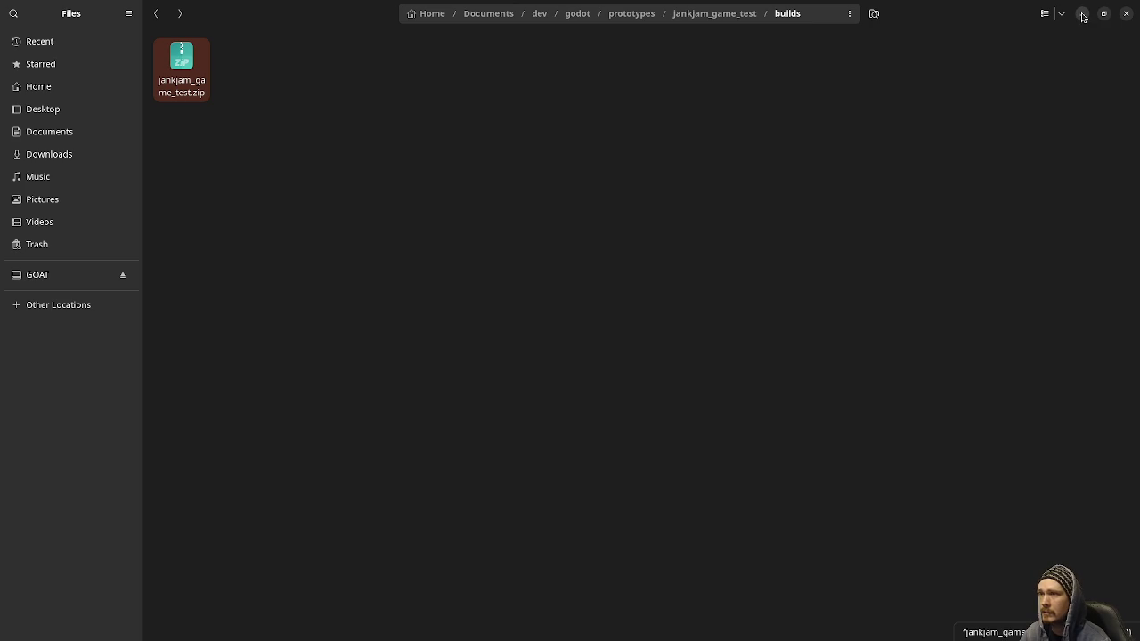
Step: Copy jankjam_game_test.zip from builds, then minimize Files to return to the editor
right_click(187, 71)
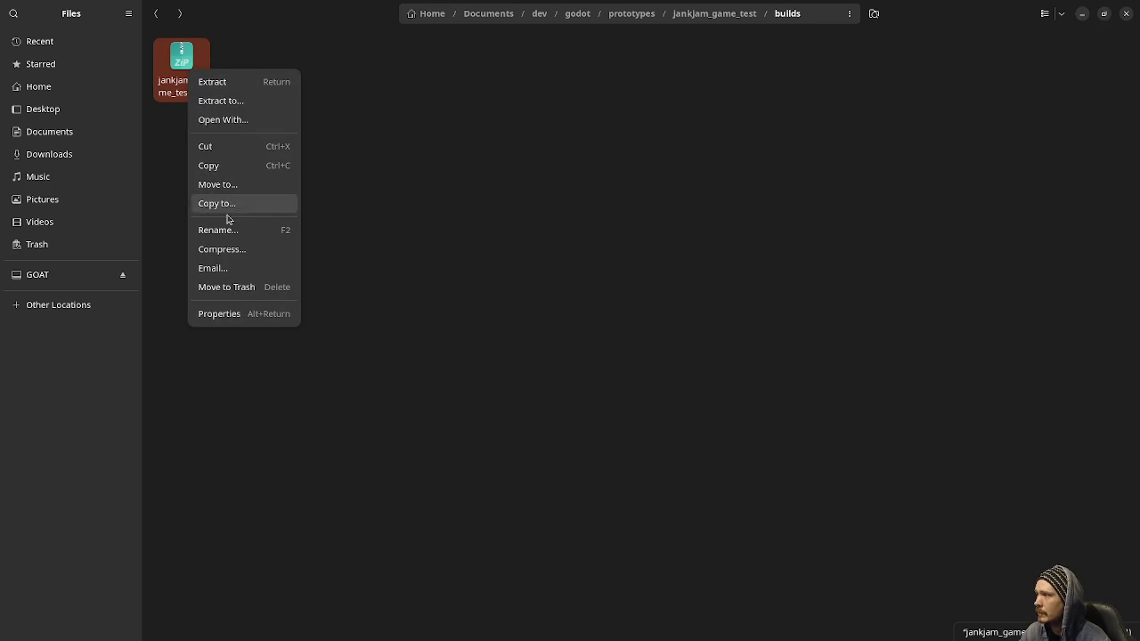
left_click(220, 166)
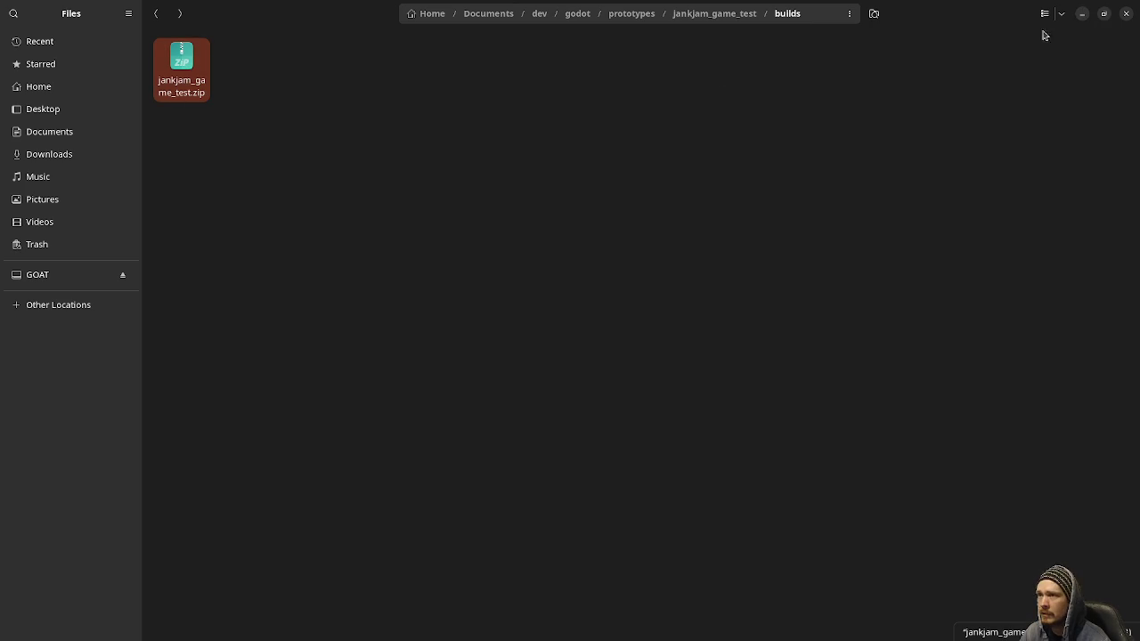
left_click(1082, 14)
left_click(59, 488)
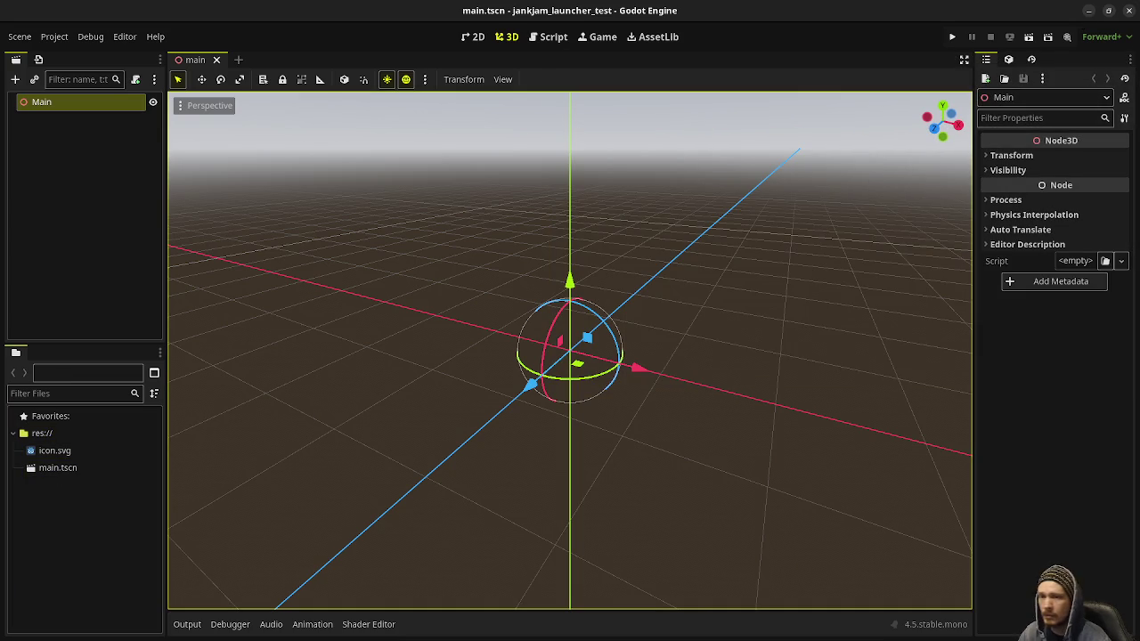
key("alt+Tab")
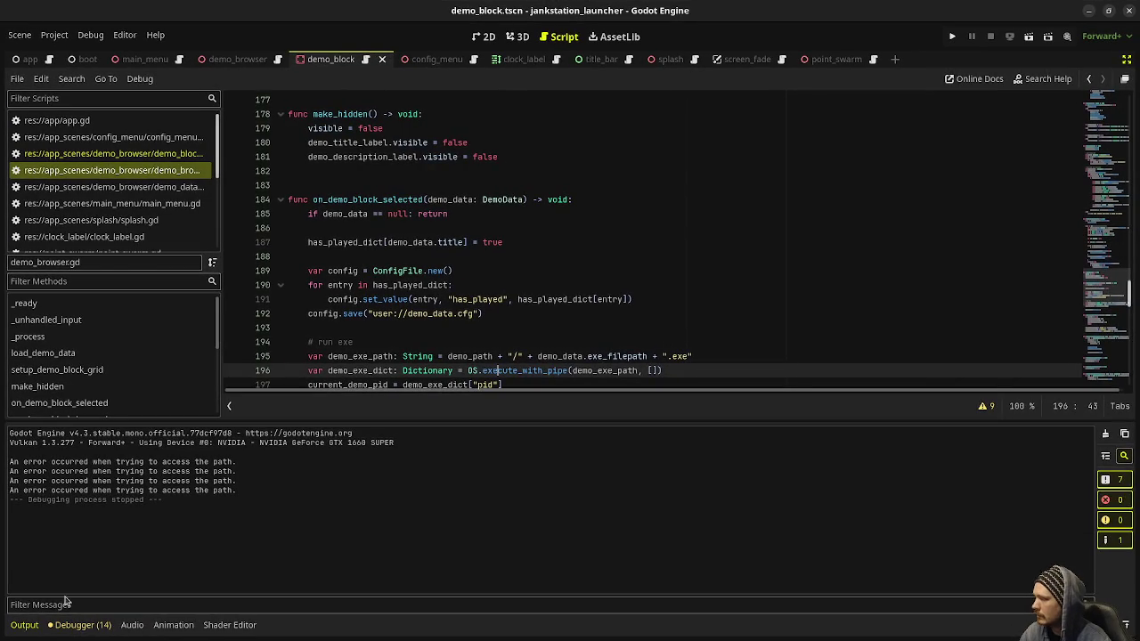
left_click(24, 625)
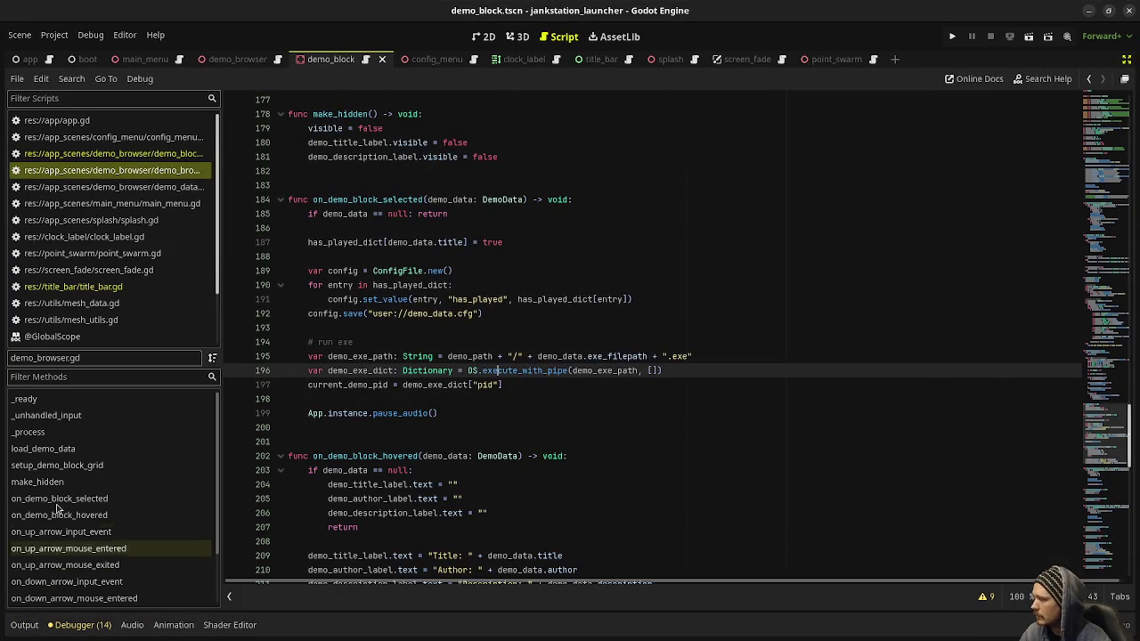
left_click(1124, 79)
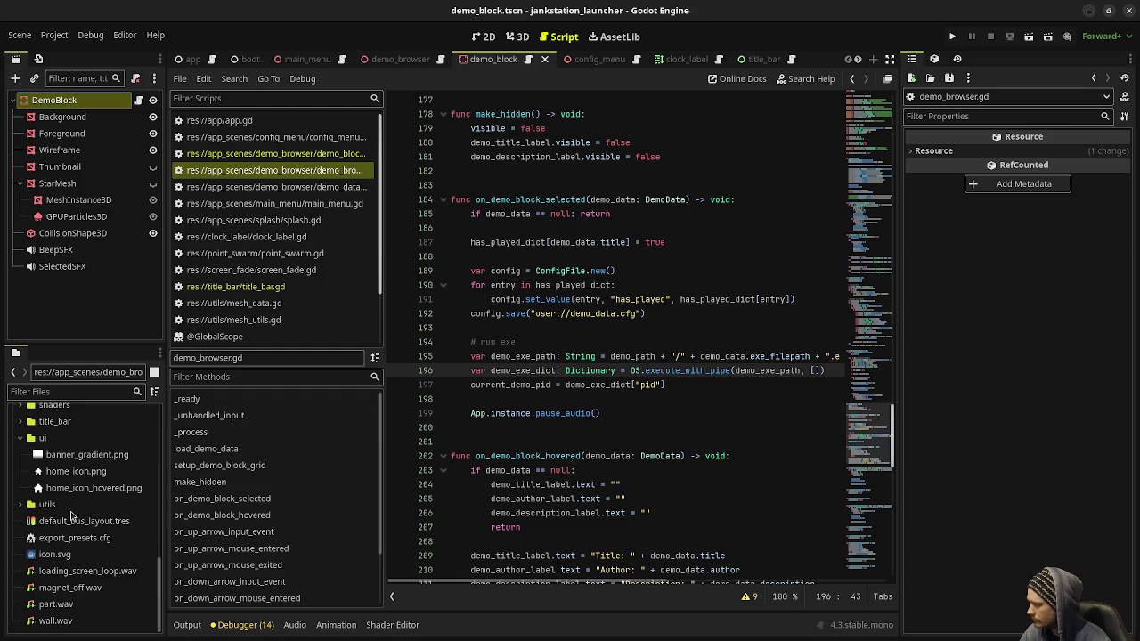
scroll(71, 528, "up", 10)
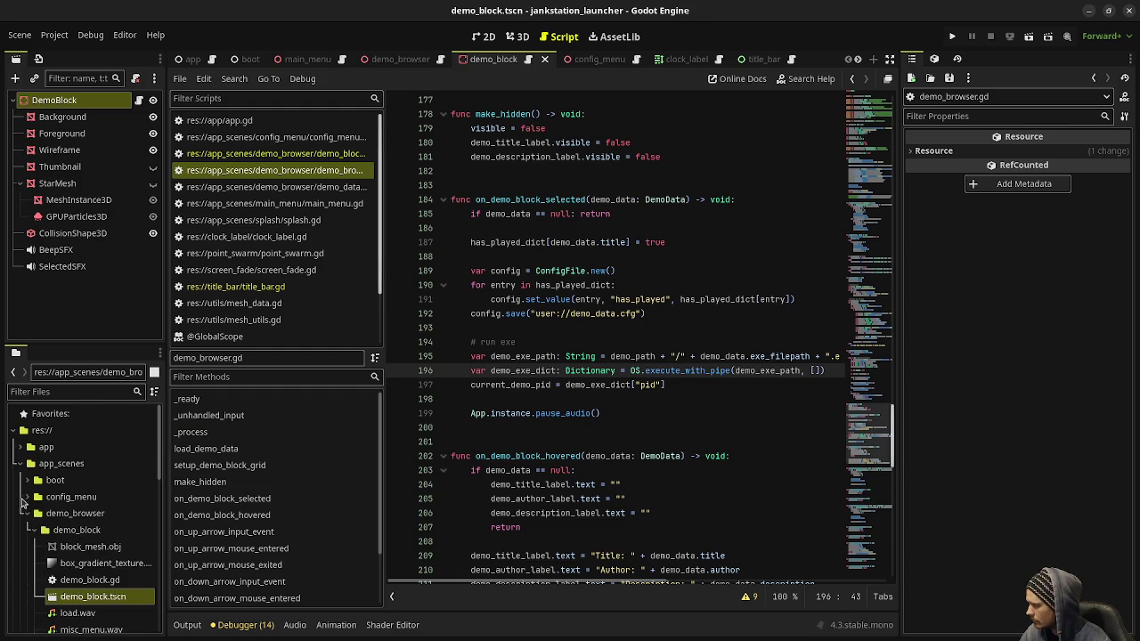
left_click(28, 514)
scroll(103, 547, "down", 3)
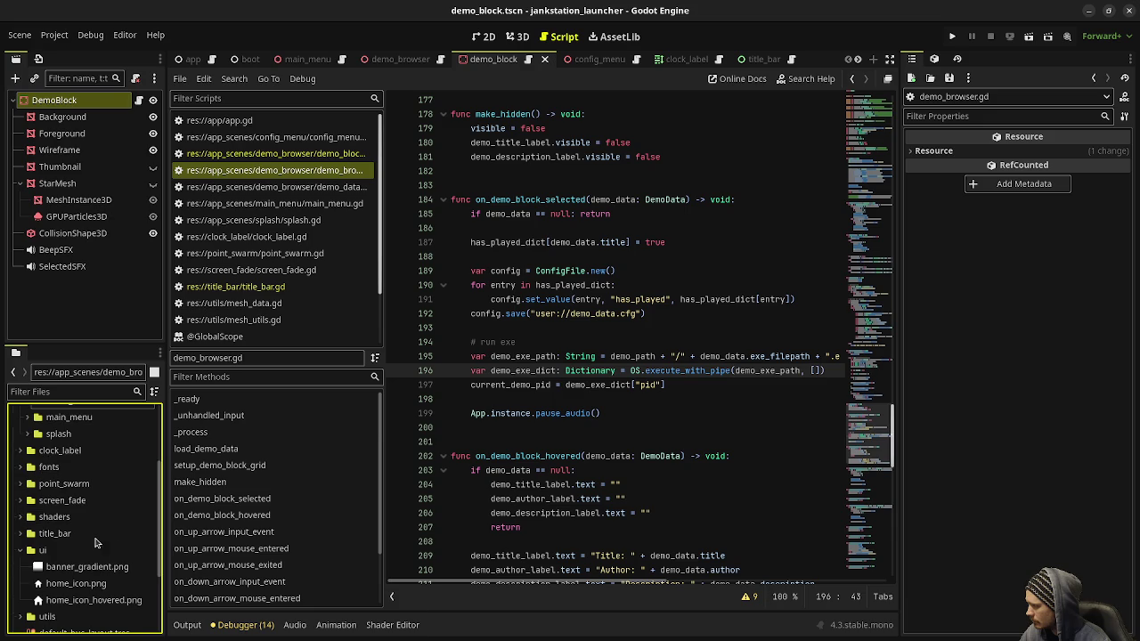
scroll(56, 492, "down", 3)
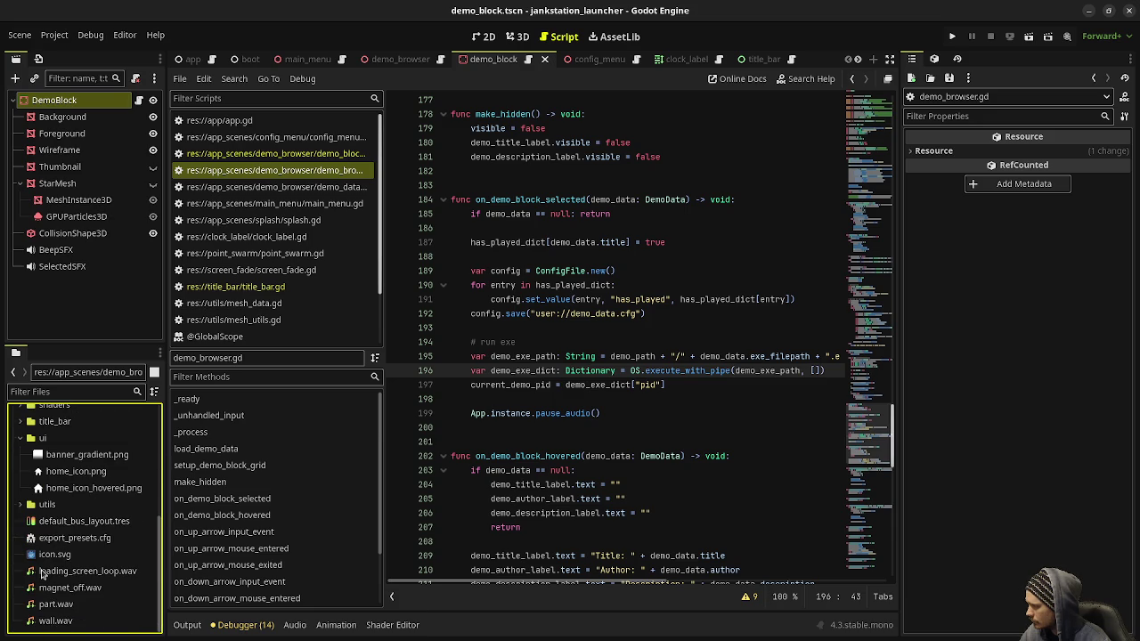
scroll(45, 574, "up", 6)
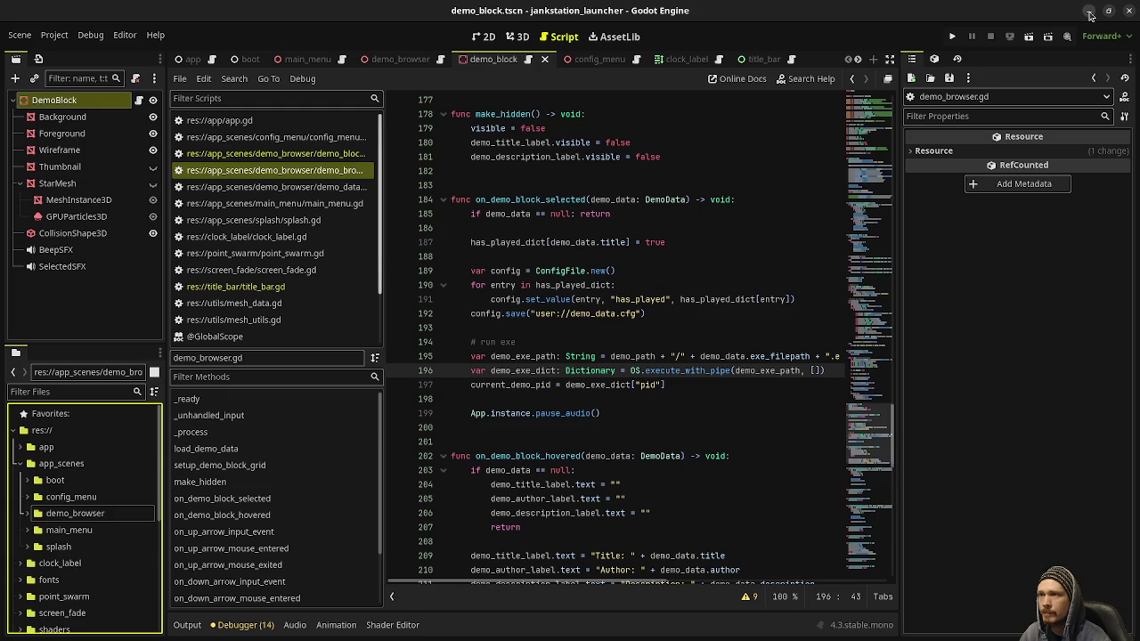
left_click(1090, 15)
left_click(52, 515)
left_click(42, 433)
right_click(56, 434)
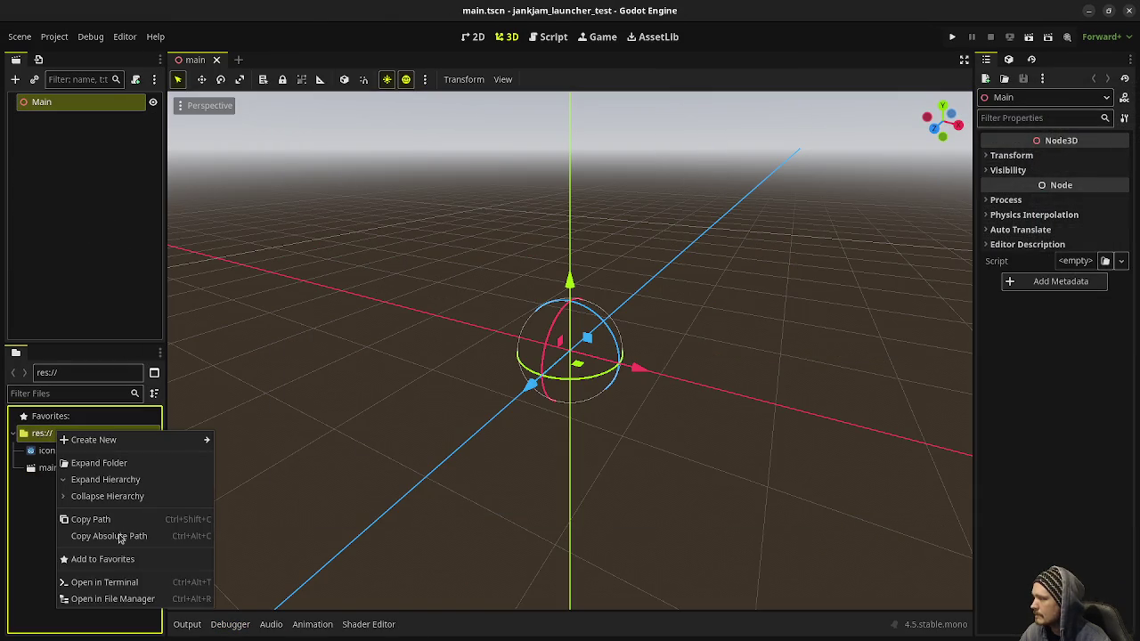
Step: Create a game_data folder inside the jankjam_launcher_test project folder
left_click(108, 602)
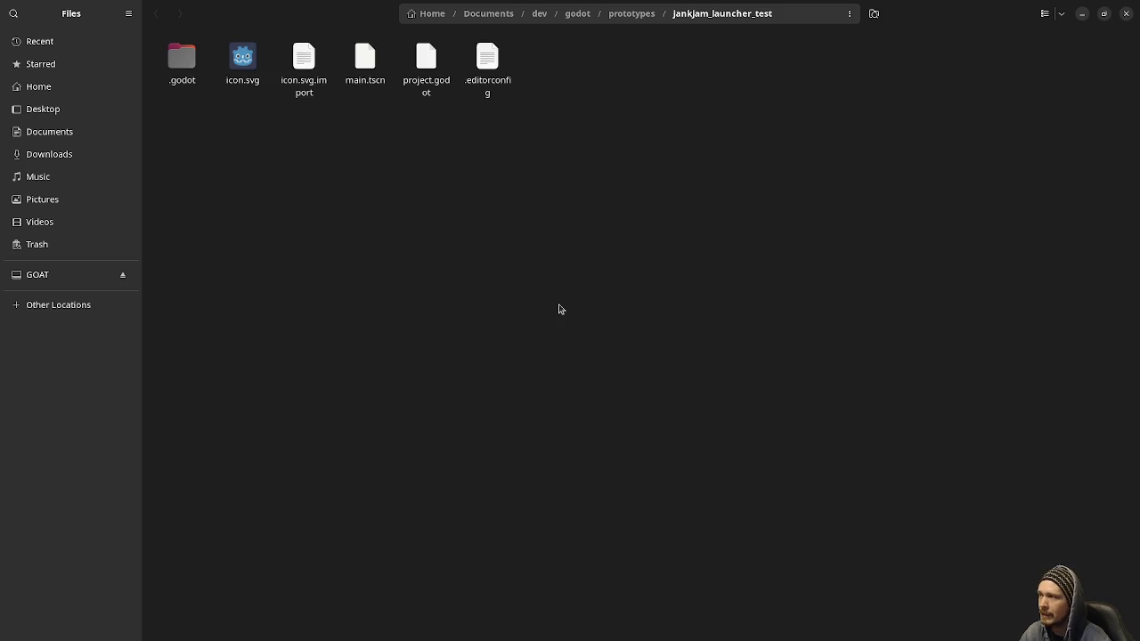
right_click(531, 175)
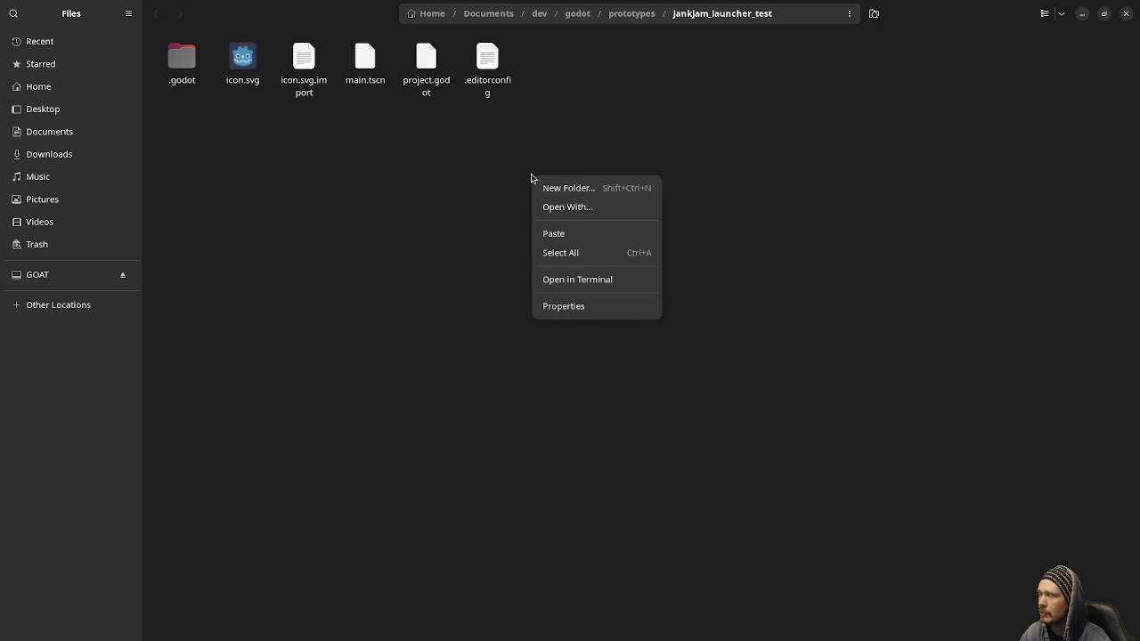
left_click(714, 162)
right_click(657, 208)
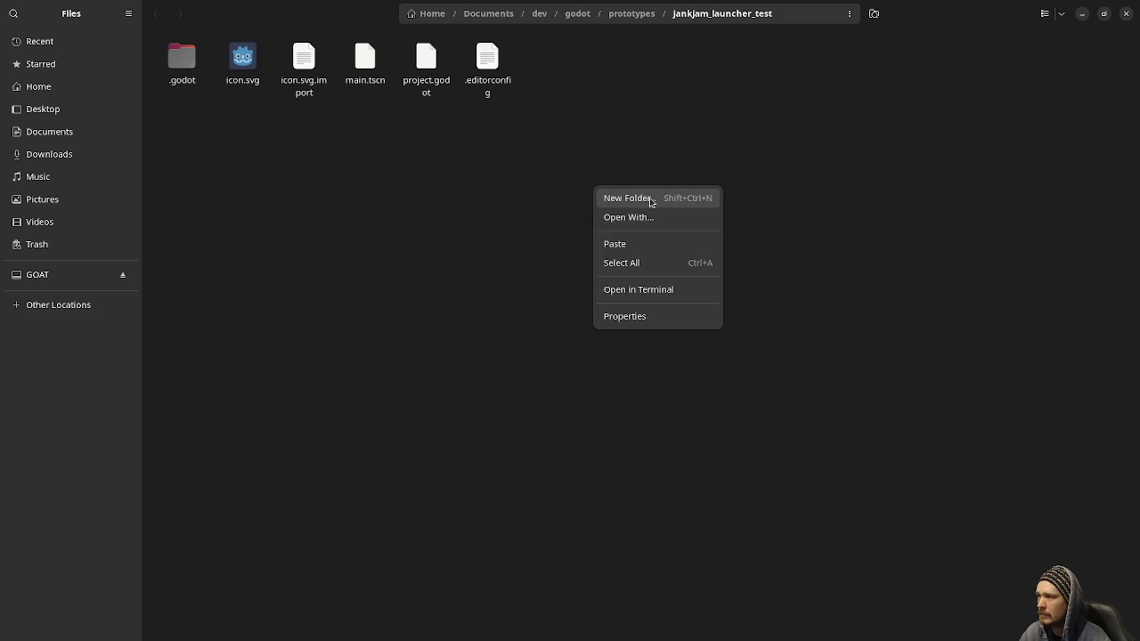
left_click(651, 199)
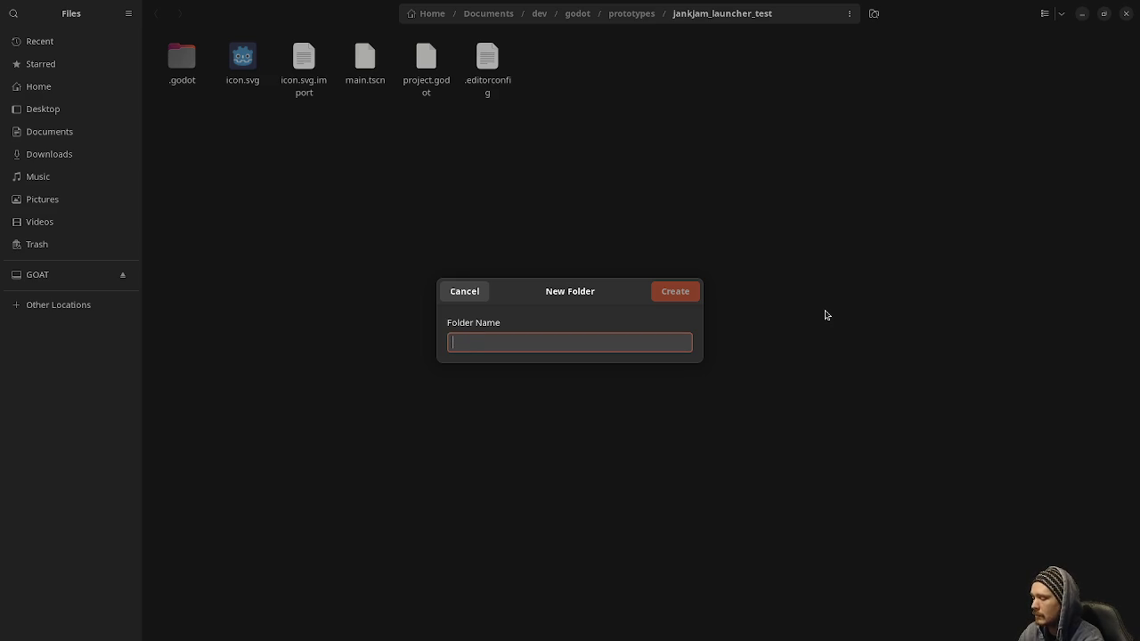
type("game_data")
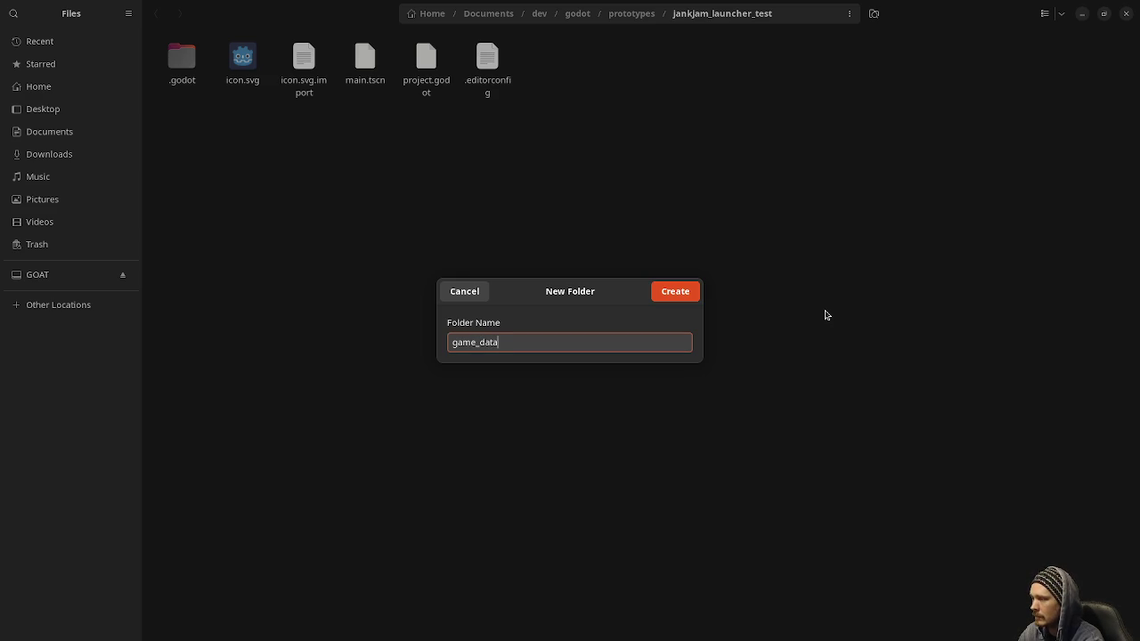
key("Return")
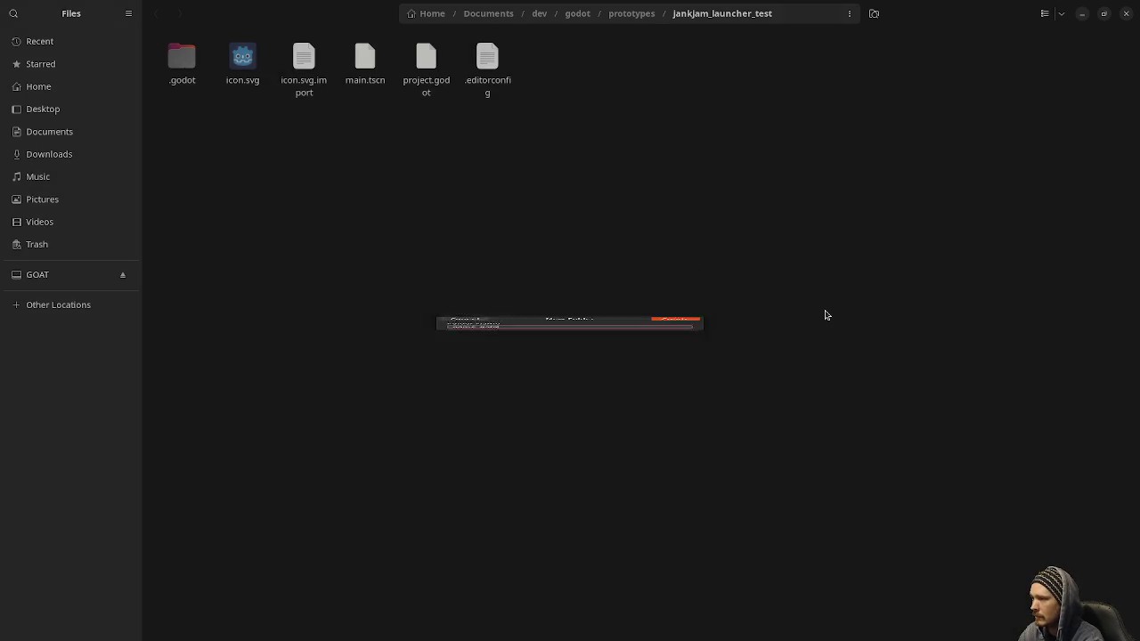
Step: Paste jankjam_game_test.zip into game_data and minimize Files
double_click(181, 53)
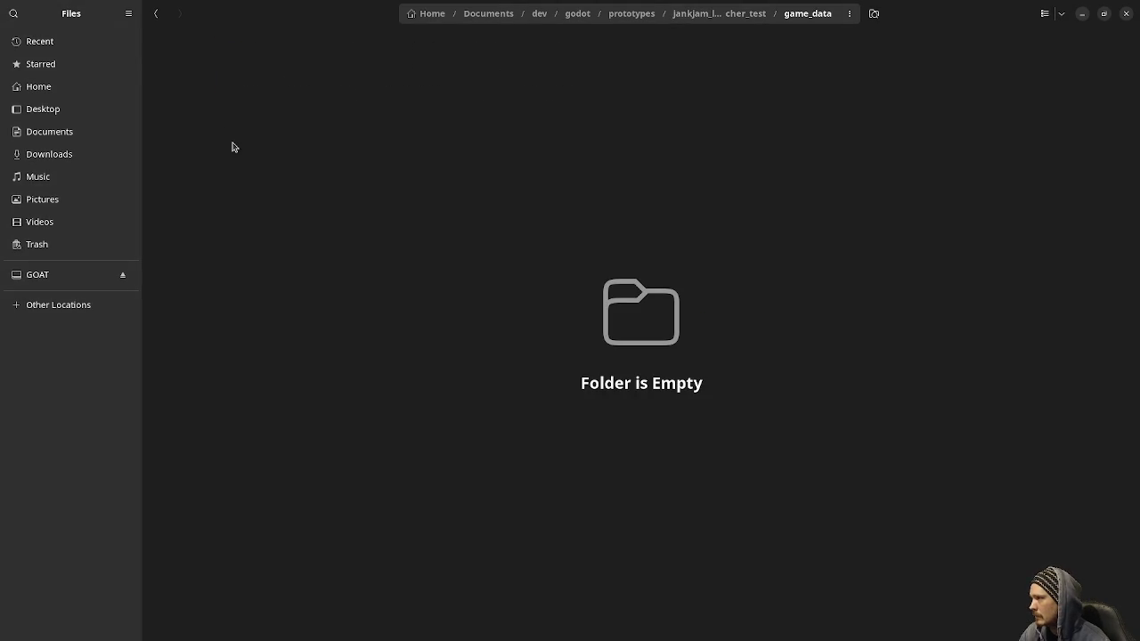
right_click(278, 158)
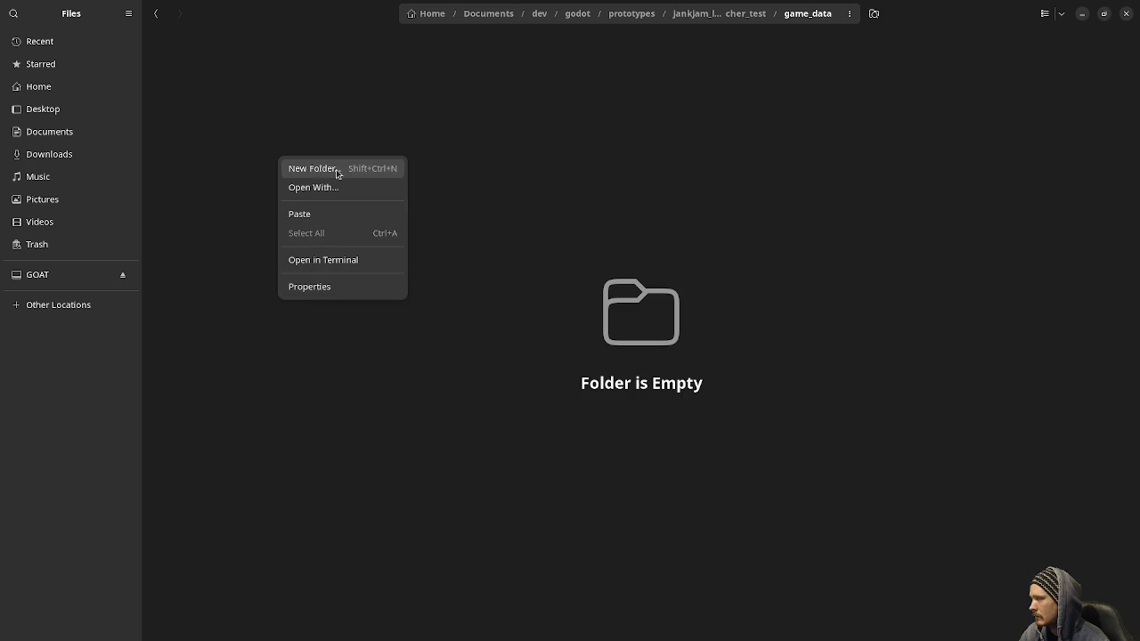
left_click(324, 215)
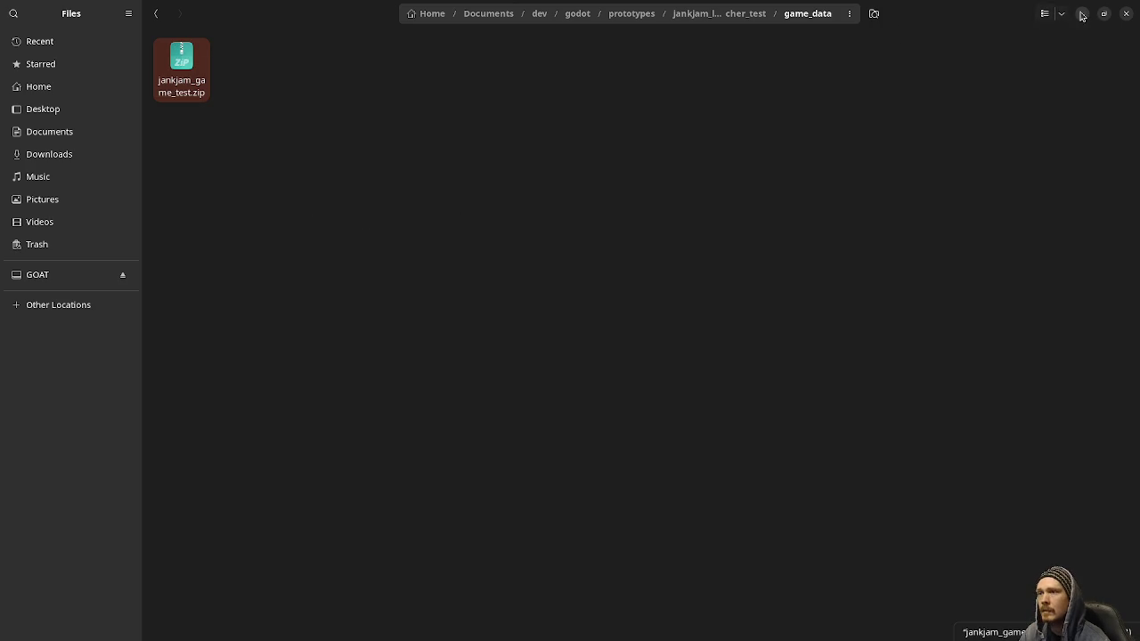
left_click(1082, 13)
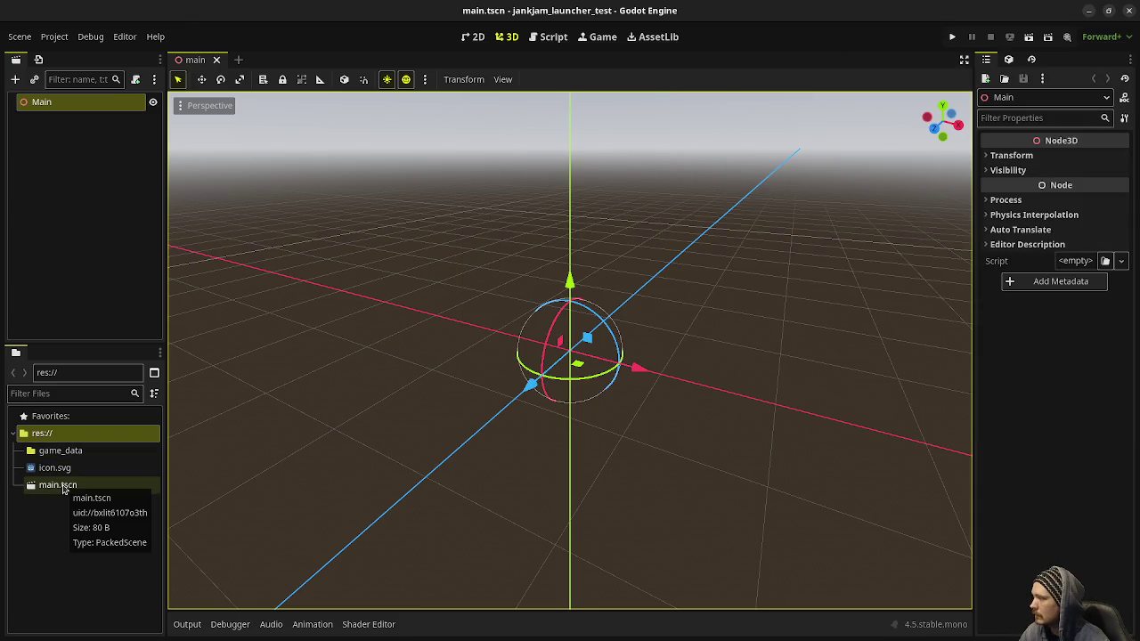
Step: Attach a new main.gd script to the Main node
left_click(86, 117)
left_click(100, 108)
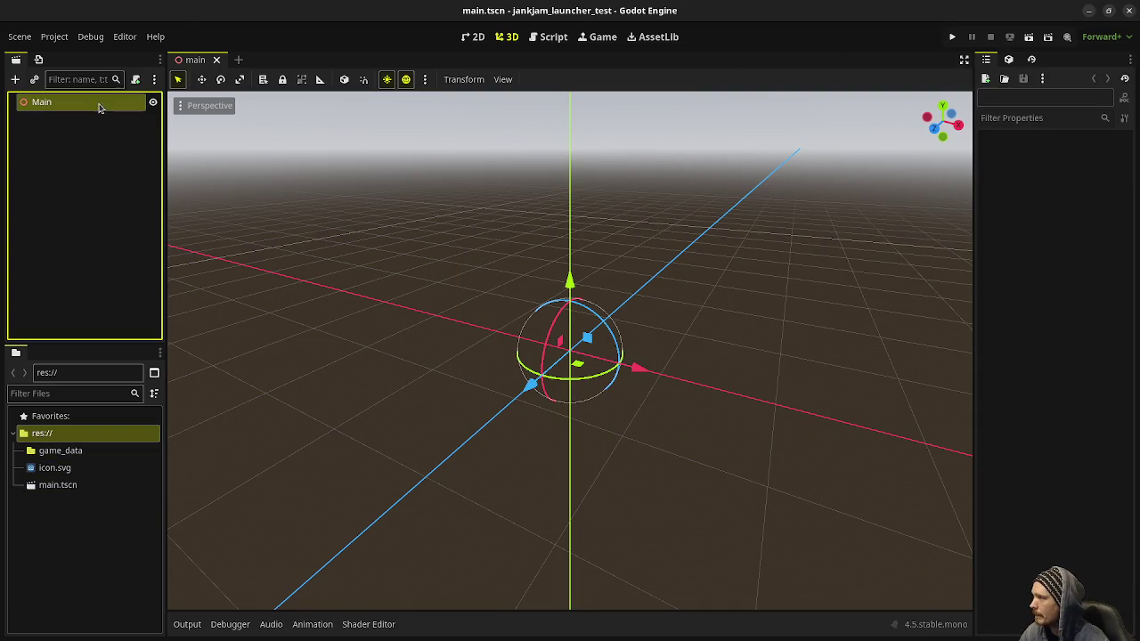
left_click(137, 78)
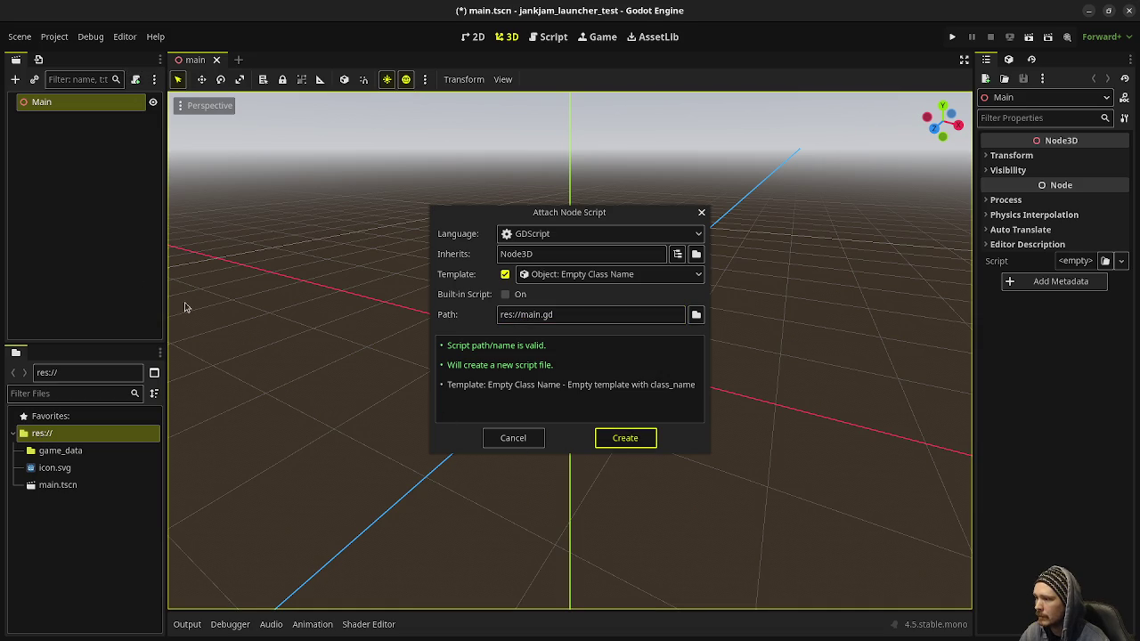
key("Return")
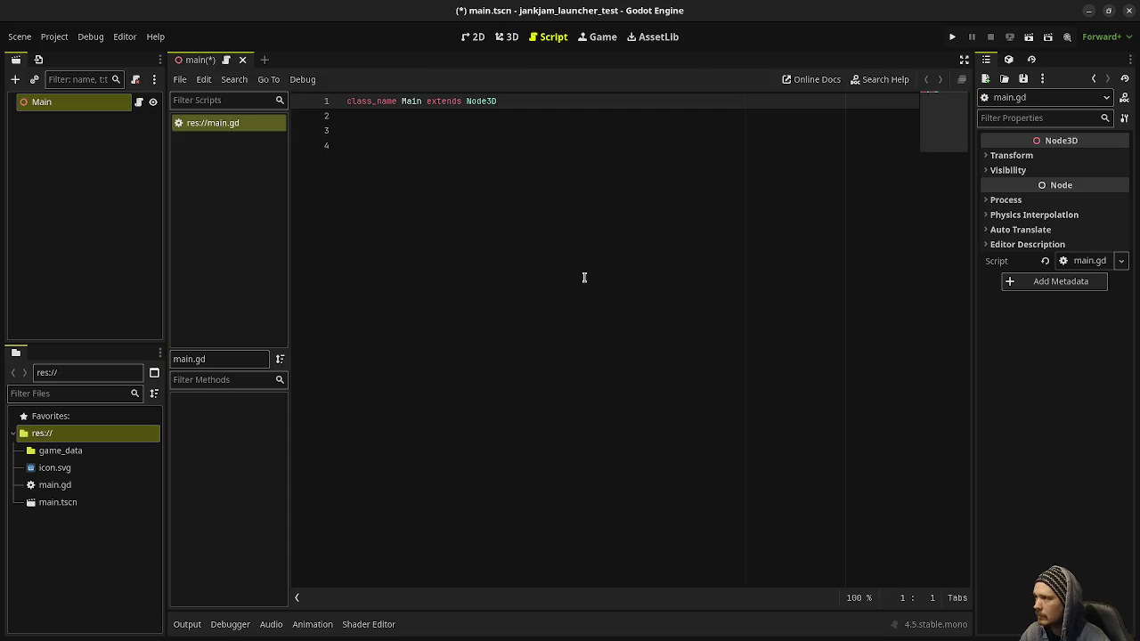
left_click(583, 277)
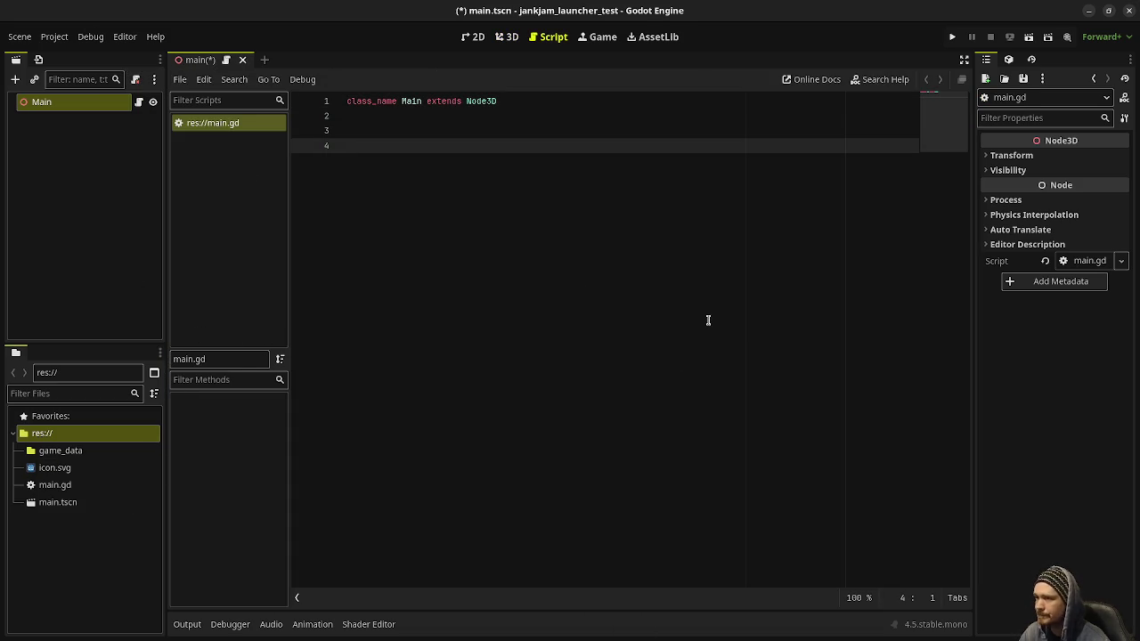
Step: Apply the saved editor layout main and show the FileSystem panel
left_click(124, 37)
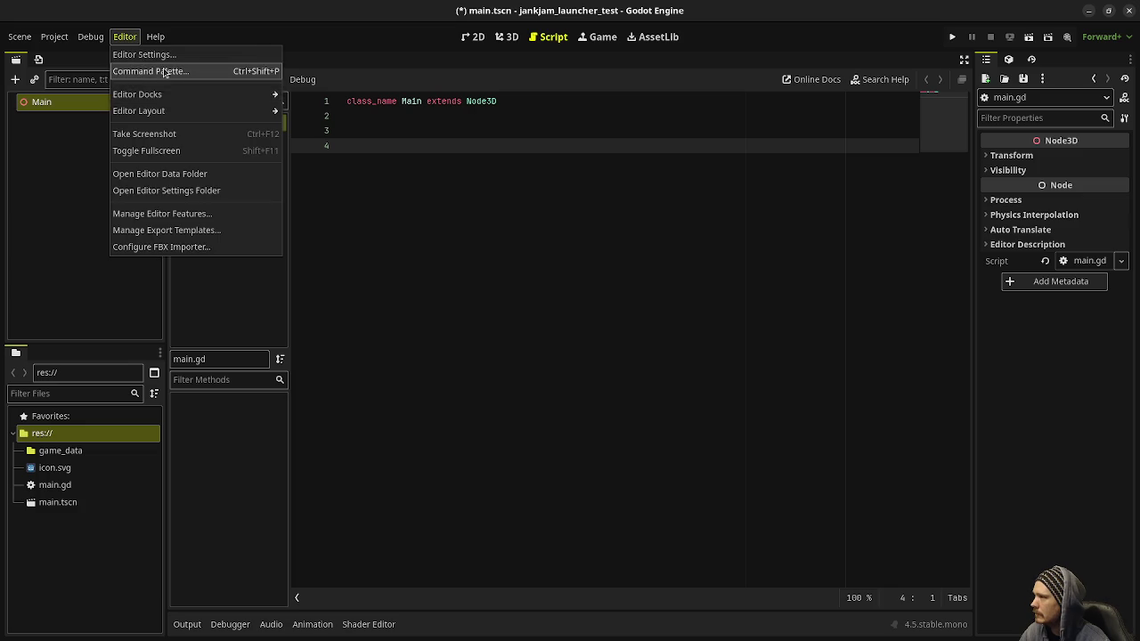
mouse_move(178, 111)
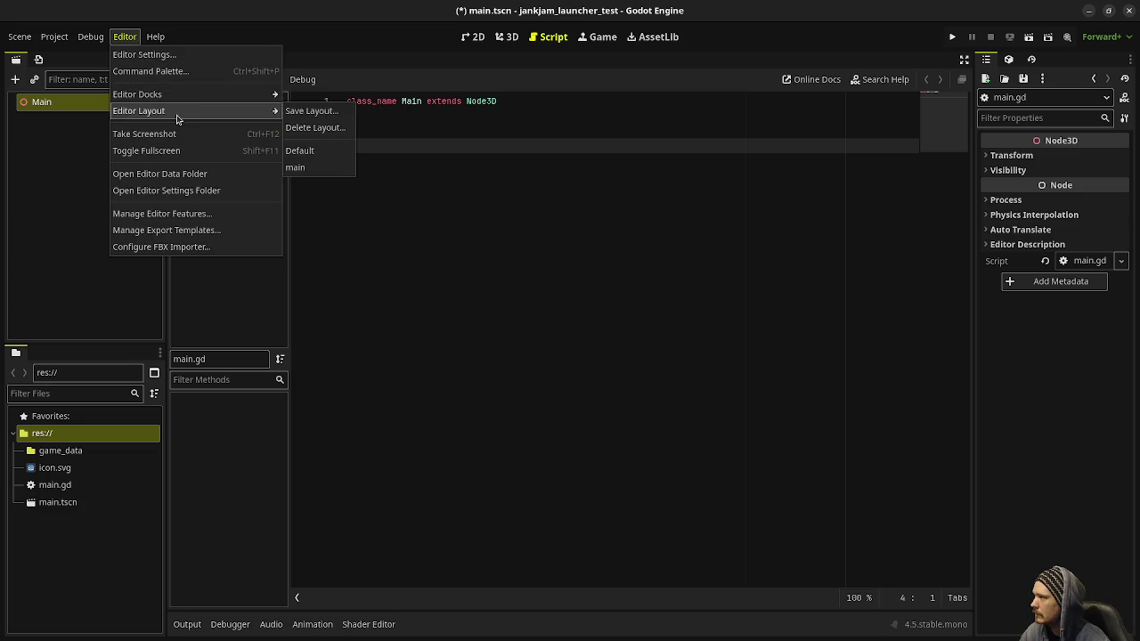
left_click(324, 169)
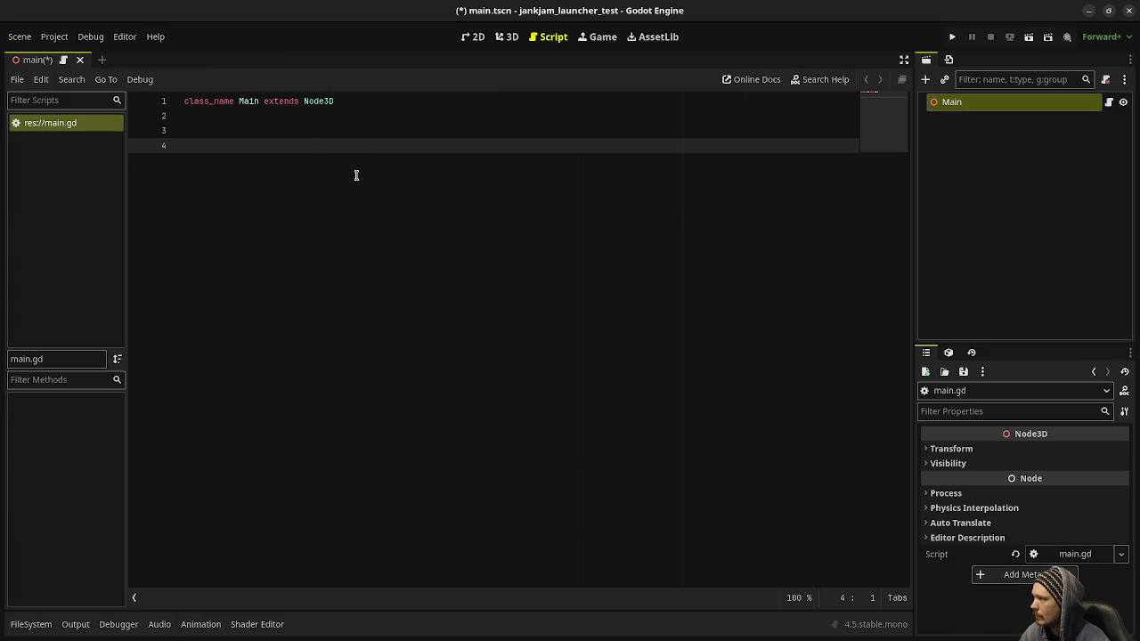
left_click(31, 623)
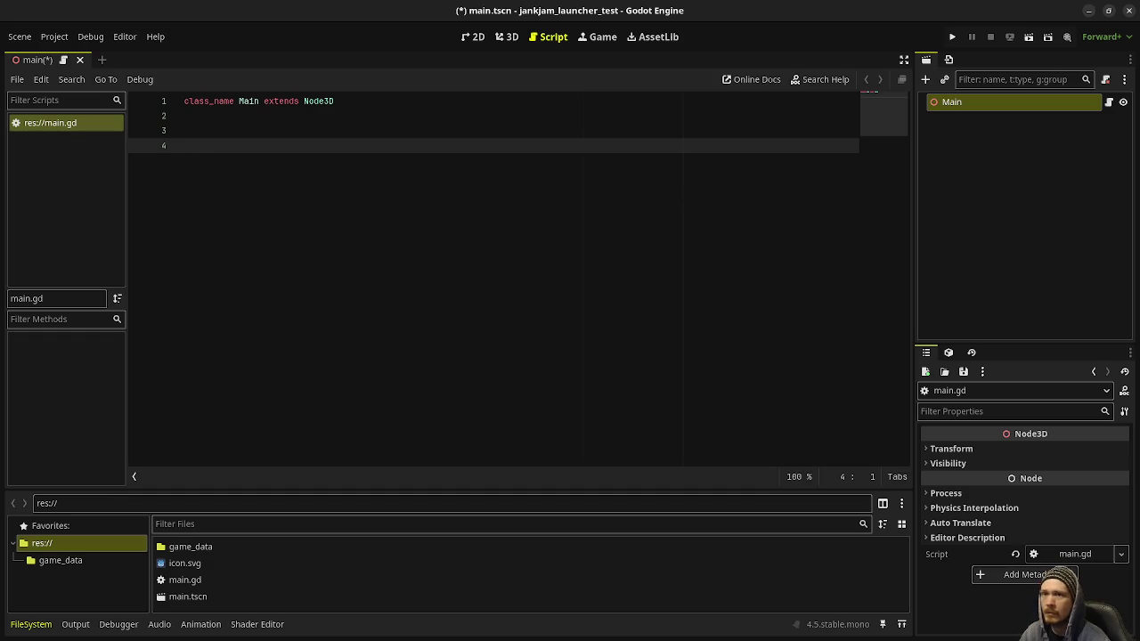
Step: Review the pack-loading docs in the browser, then return to the script editor
key("alt+Tab")
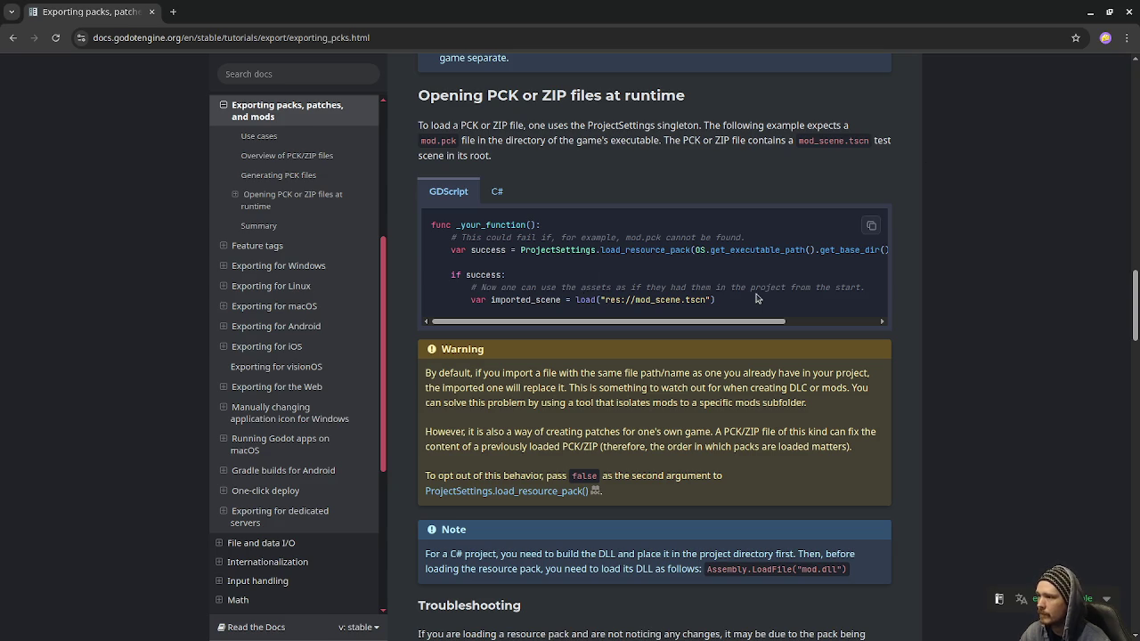
scroll(705, 440, "down", 3)
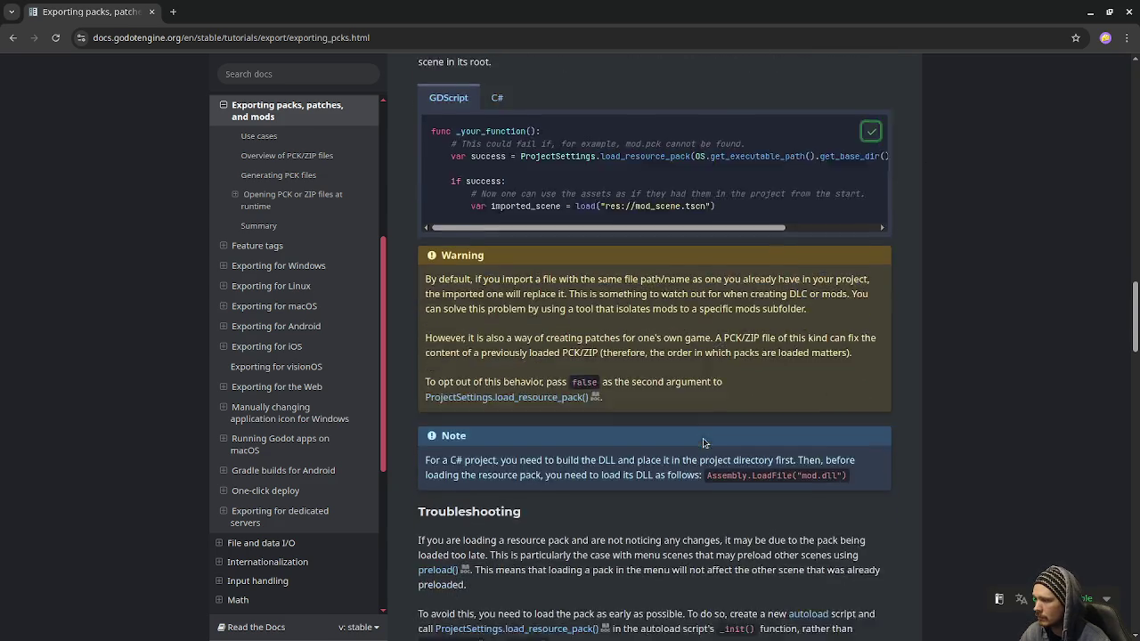
scroll(704, 438, "down", 2)
scroll(704, 439, "up", 4)
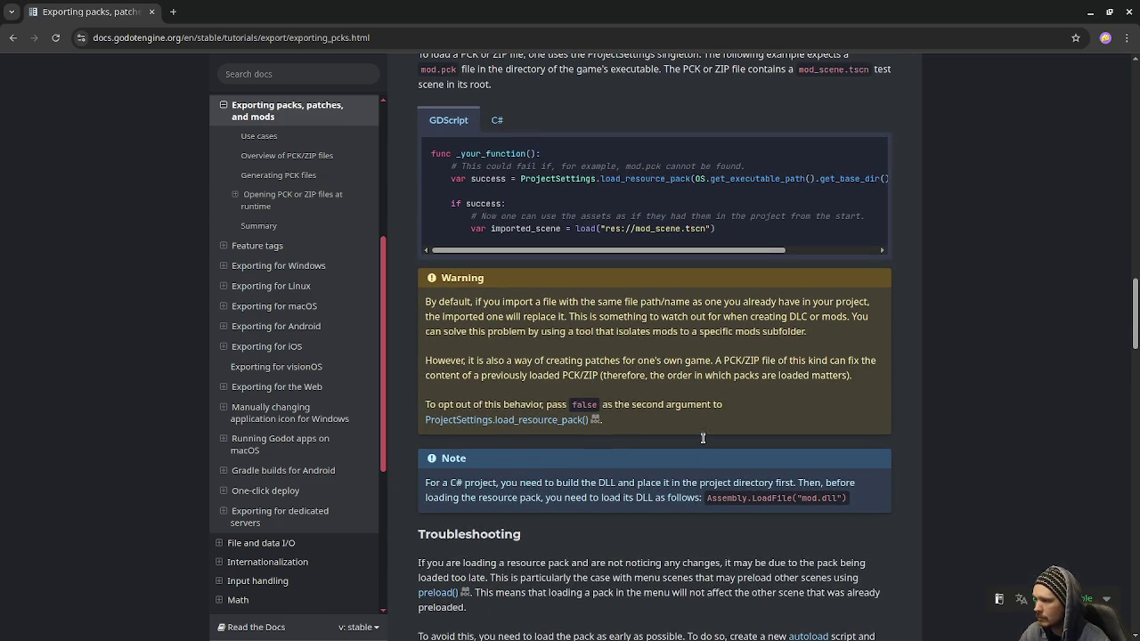
left_click(1090, 12)
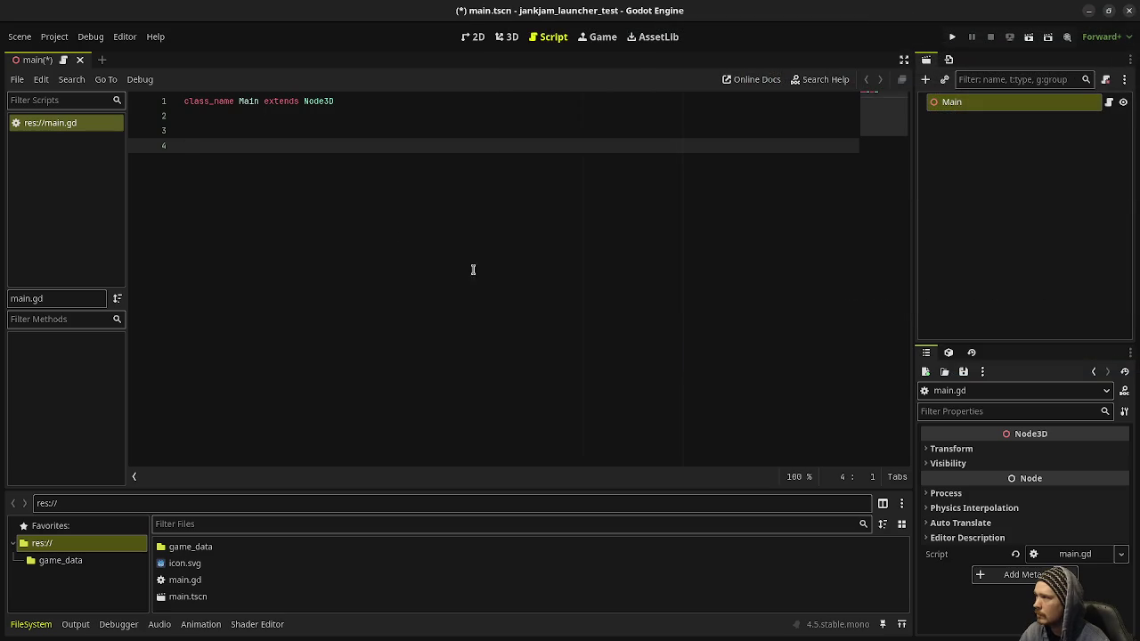
Step: Paste the docs sample into main.gd and replace _your_function with func _ready() -> void
right_click(304, 173)
left_click(339, 257)
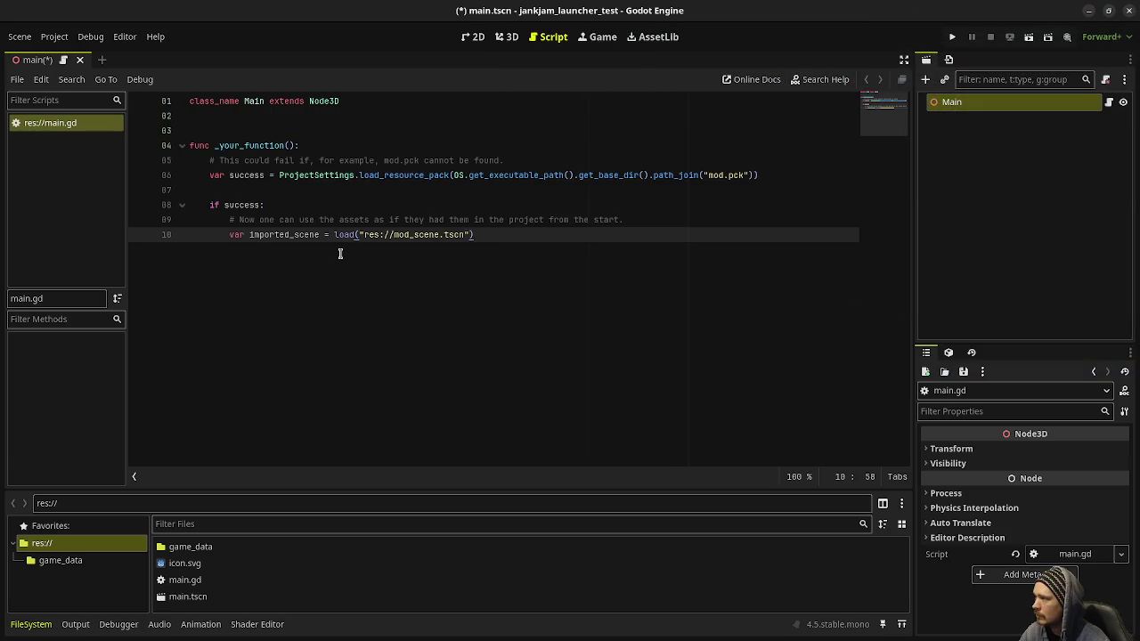
left_click(305, 130)
key("Return")
type("func _ready() -> void:")
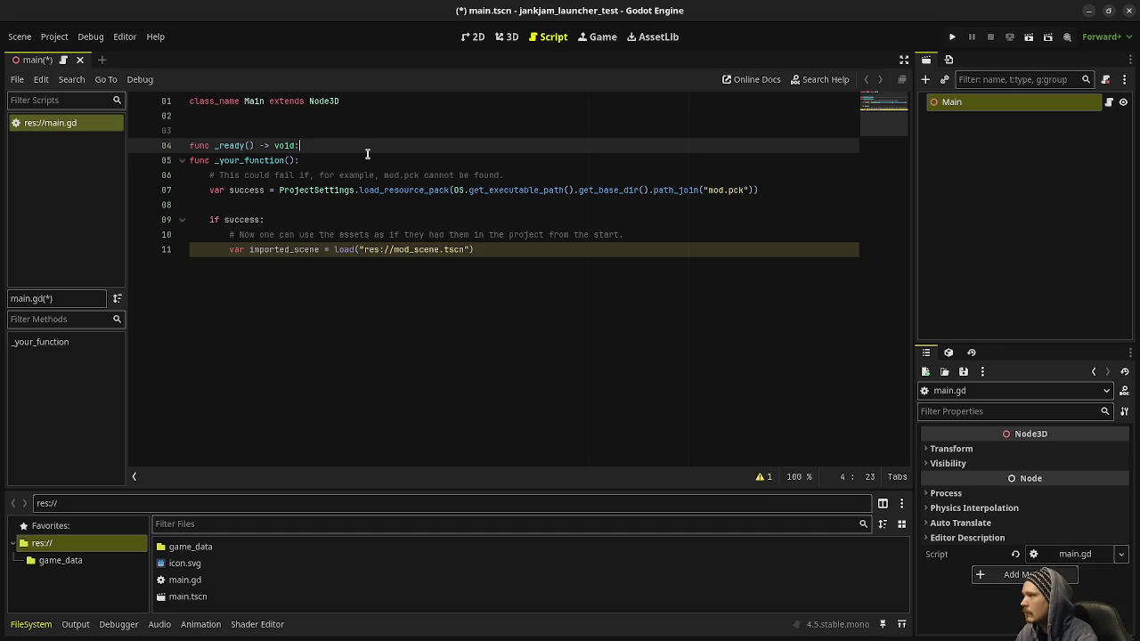
key("shift+Down")
key("BackSpace")
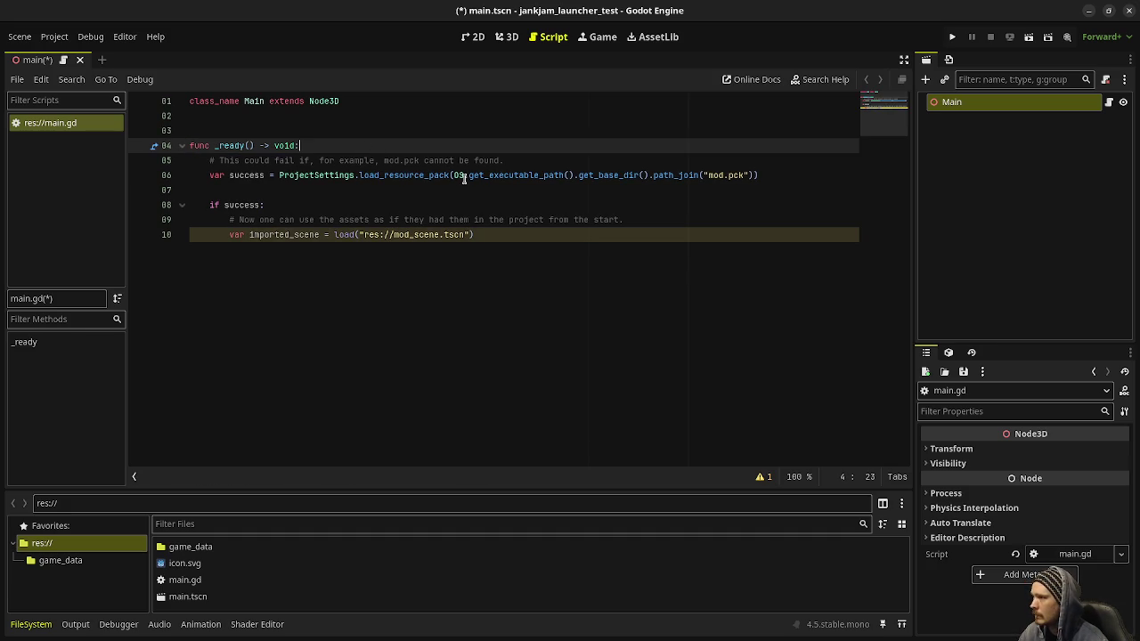
Step: Prefix mod.pck with game_data/ in the path_join call
left_click(710, 175)
type("game_data")
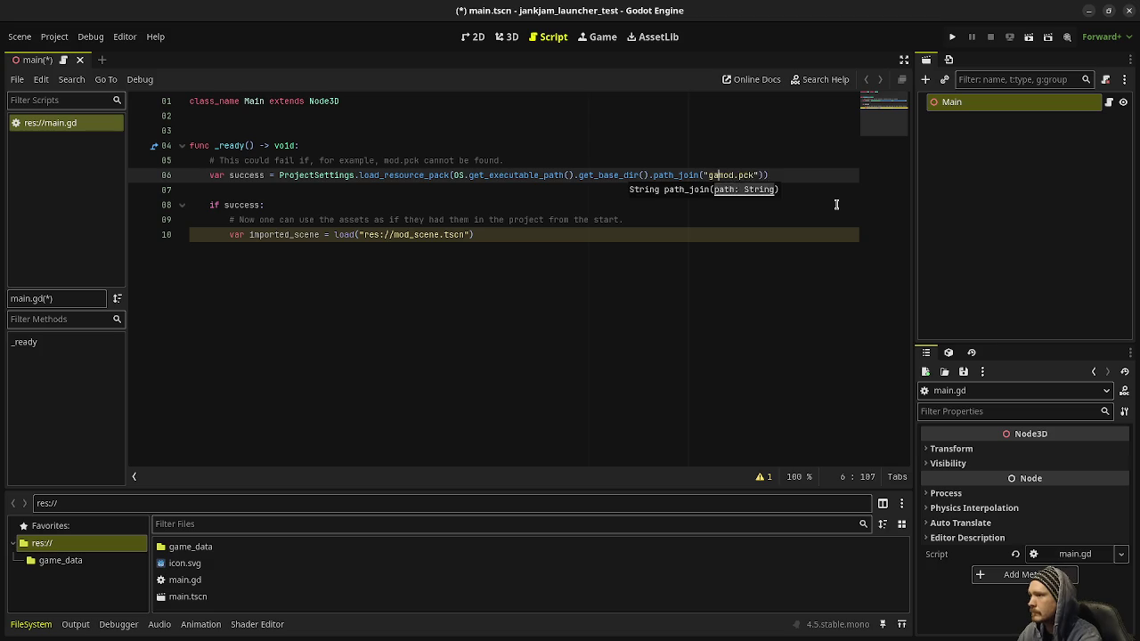
type("/m")
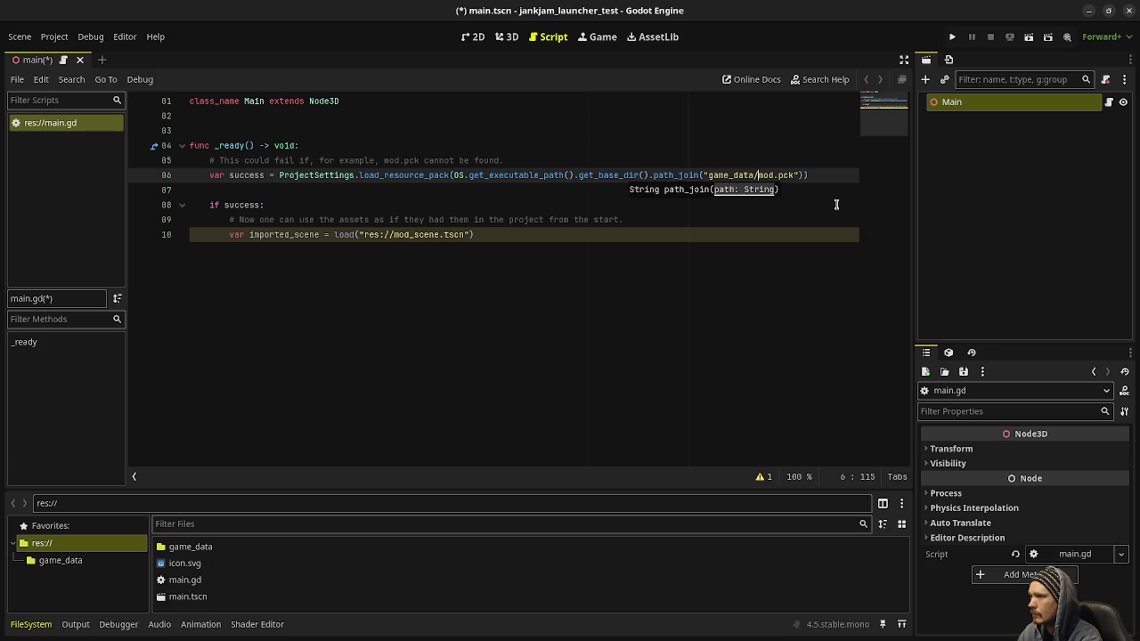
key("shift+Right")
key("shift+Right")
key("shift+Right")
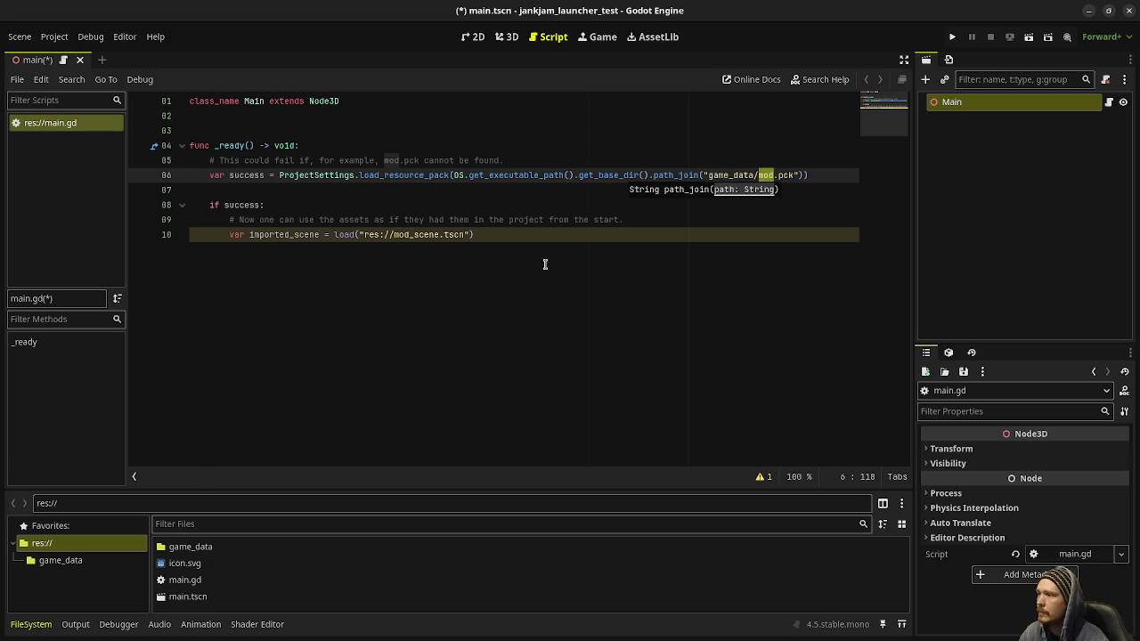
mouse_move(434, 177)
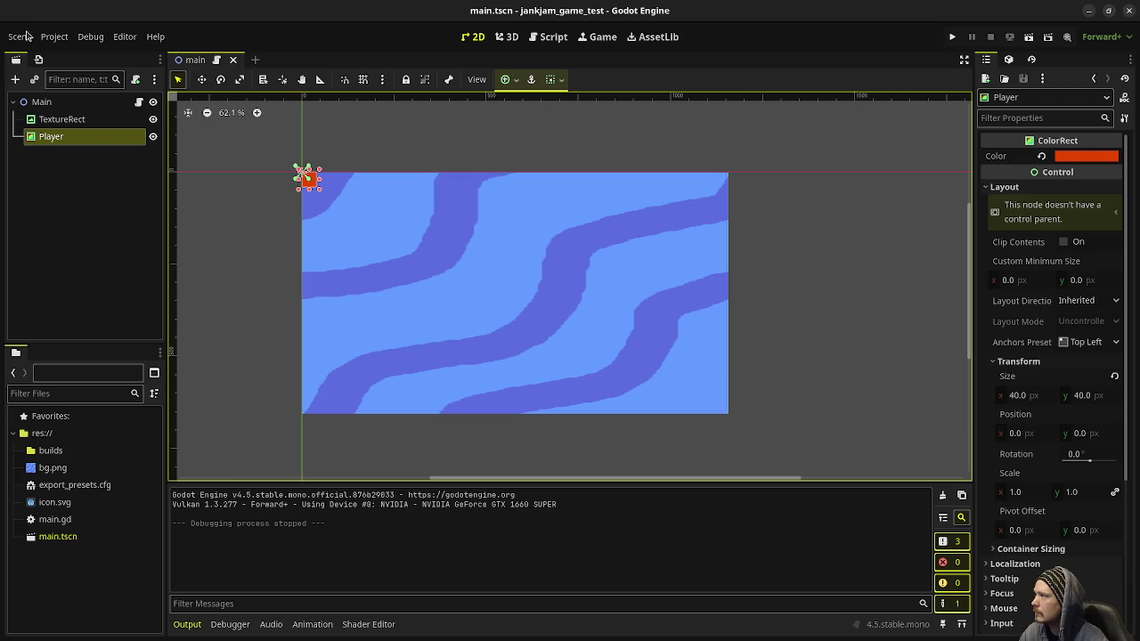
left_click(53, 36)
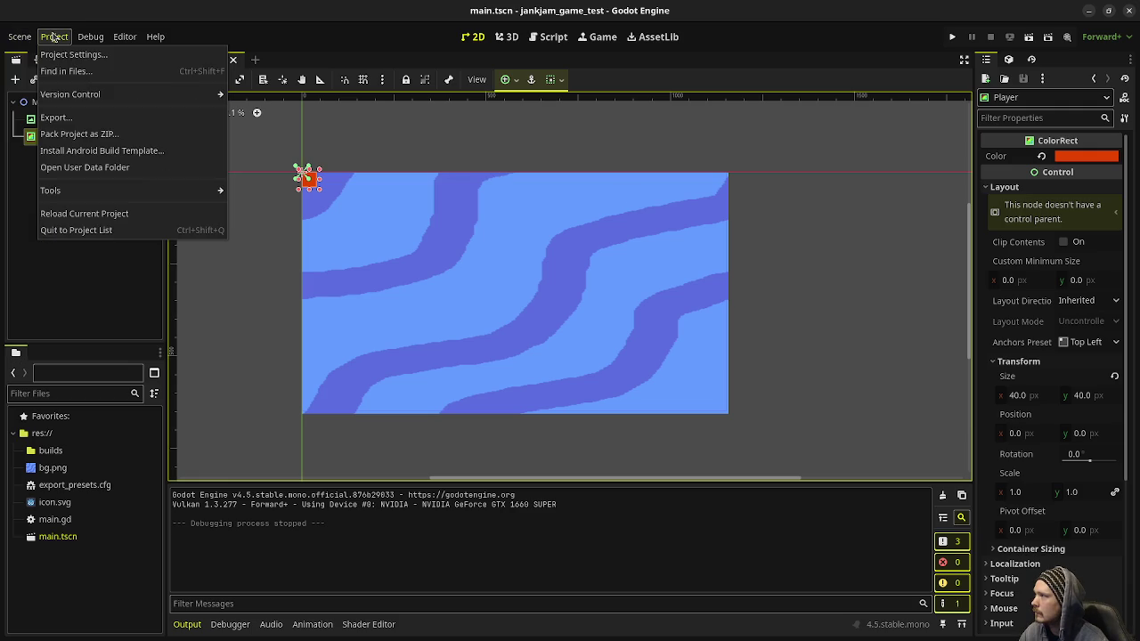
left_click(93, 120)
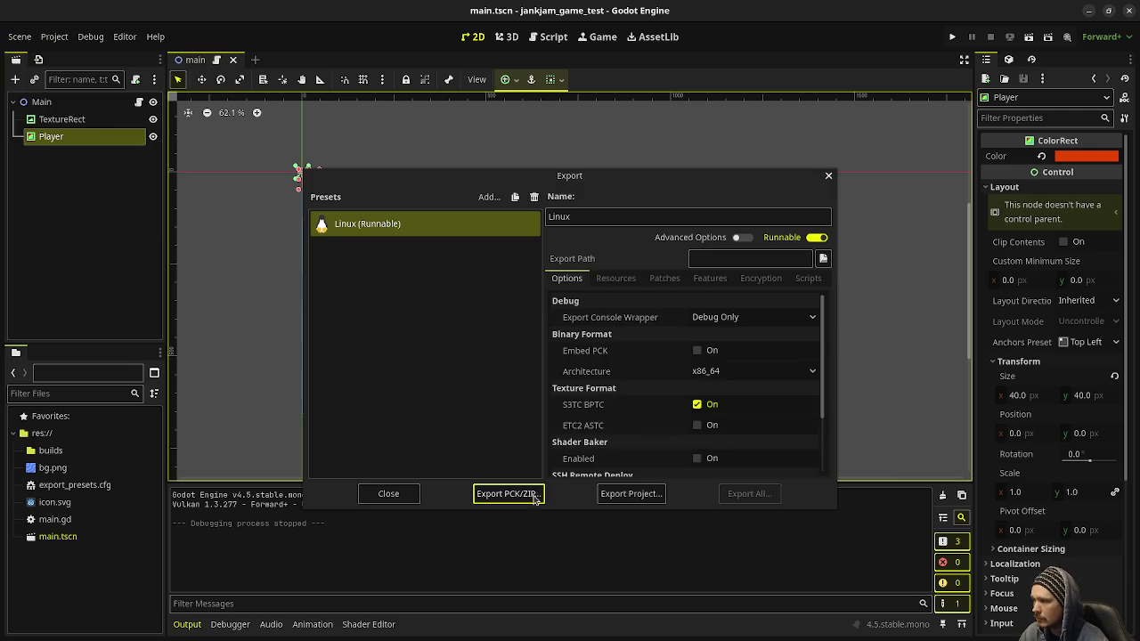
left_click(496, 495)
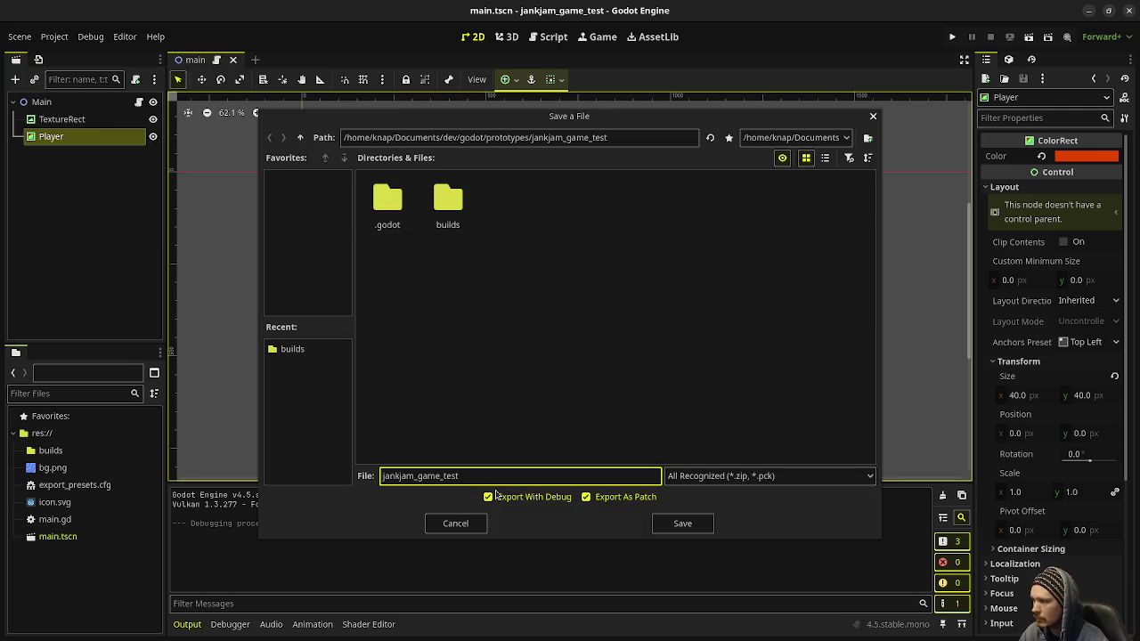
left_click(682, 523)
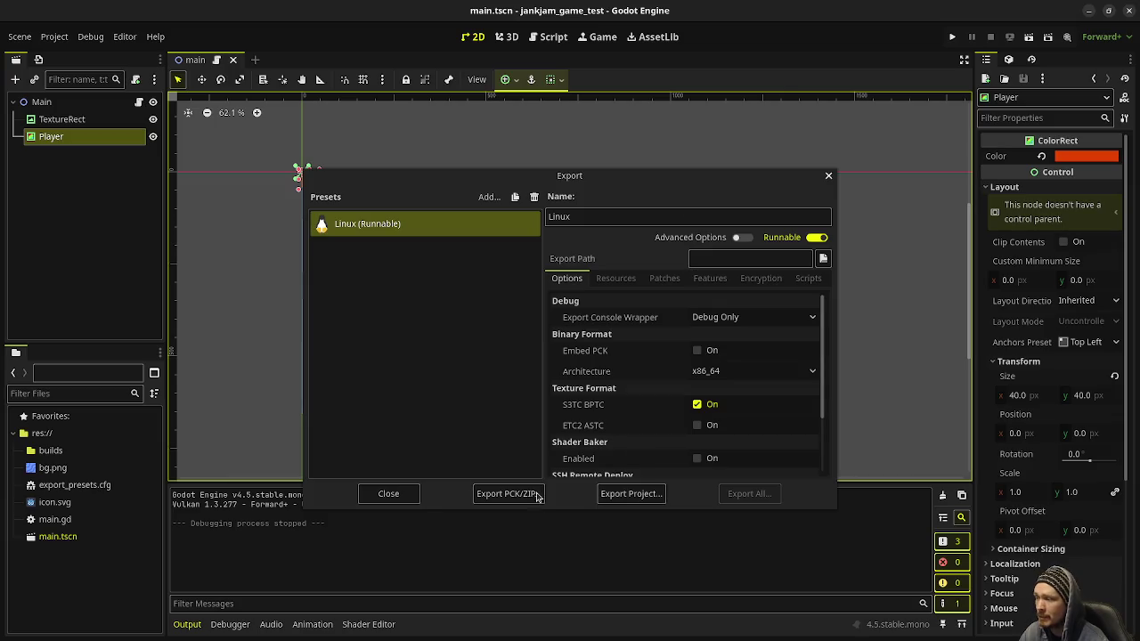
left_click(392, 496)
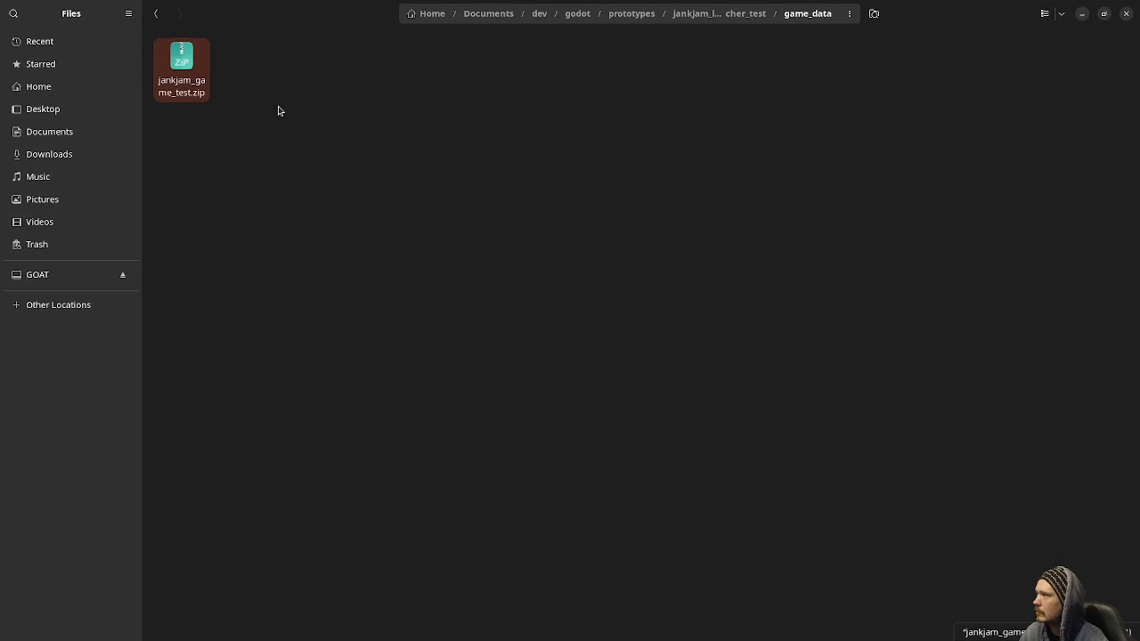
left_click(276, 108)
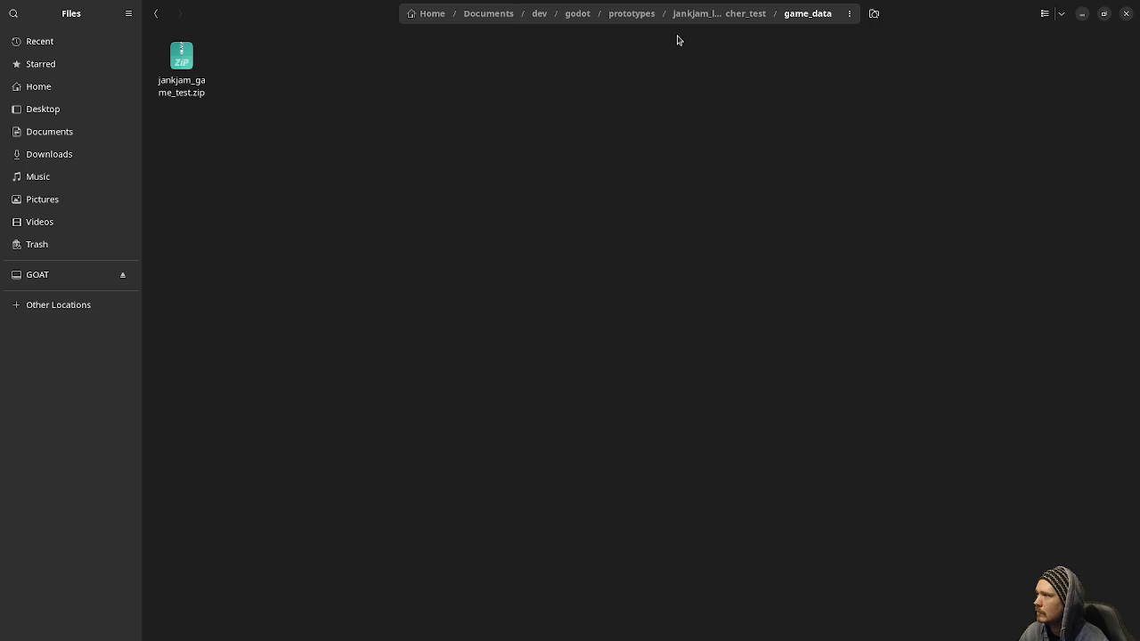
Step: Copy the exported .pck file from the builds folder
key("super")
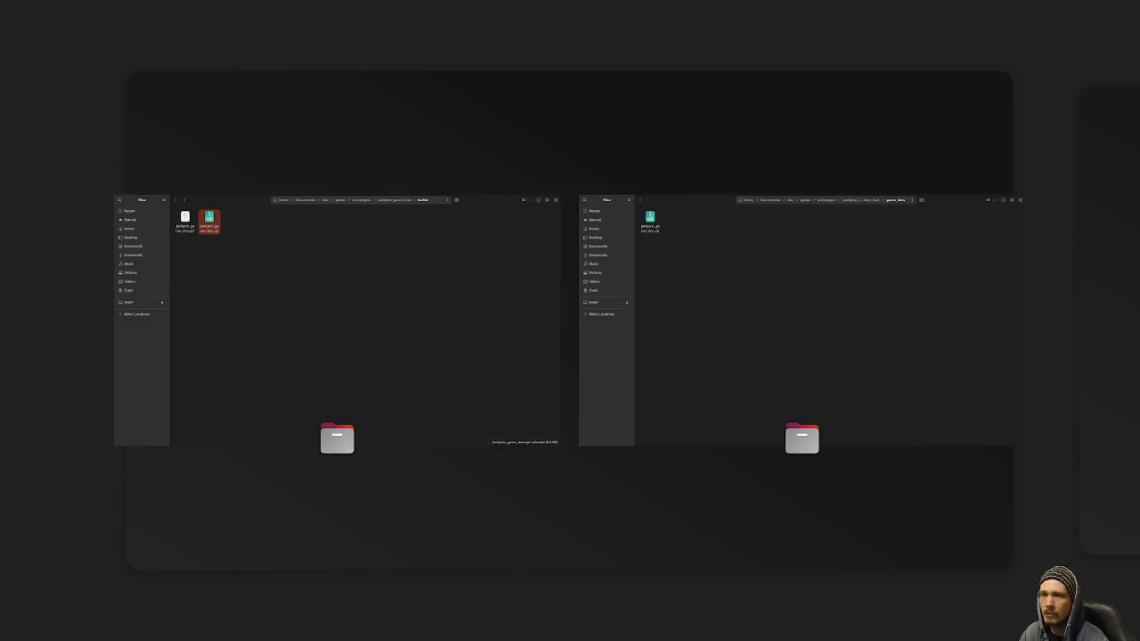
left_click(286, 242)
left_click(170, 88)
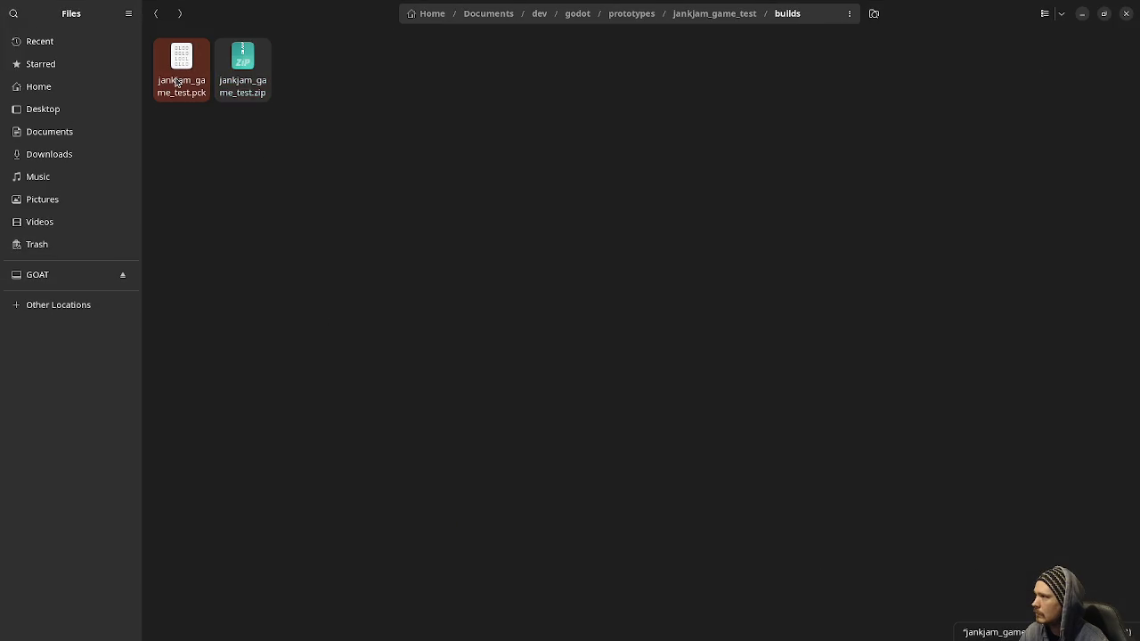
right_click(181, 77)
left_click(201, 158)
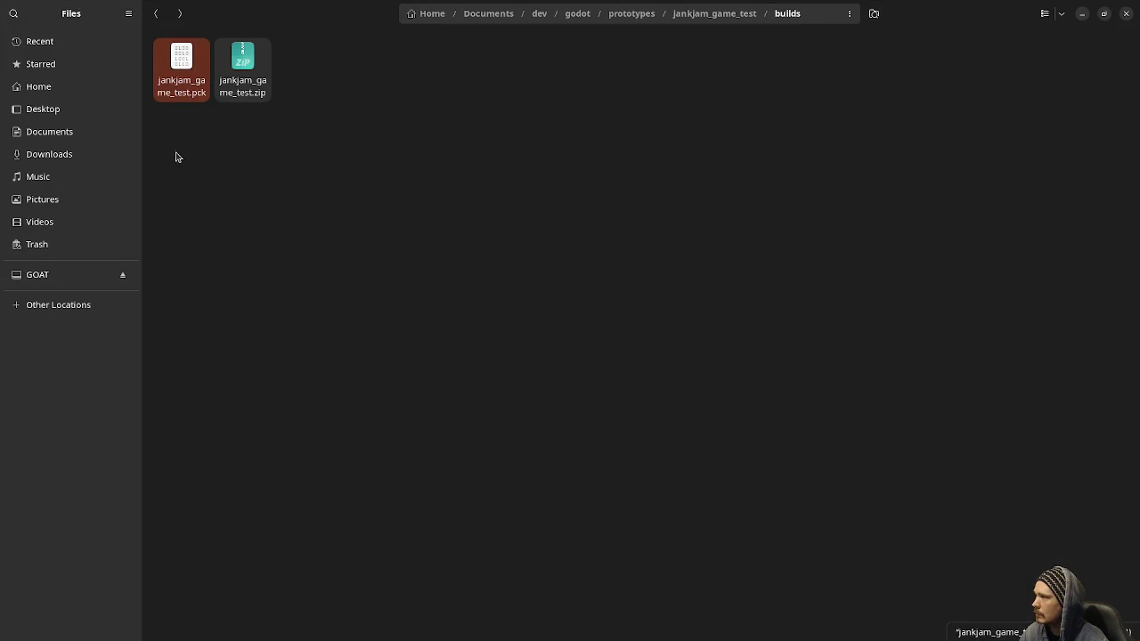
Step: Replace the zip in game_data with jankjam_game_test.pck, then minimize both Files windows
key("super")
left_click(861, 224)
left_click_drag(257, 154, 175, 64)
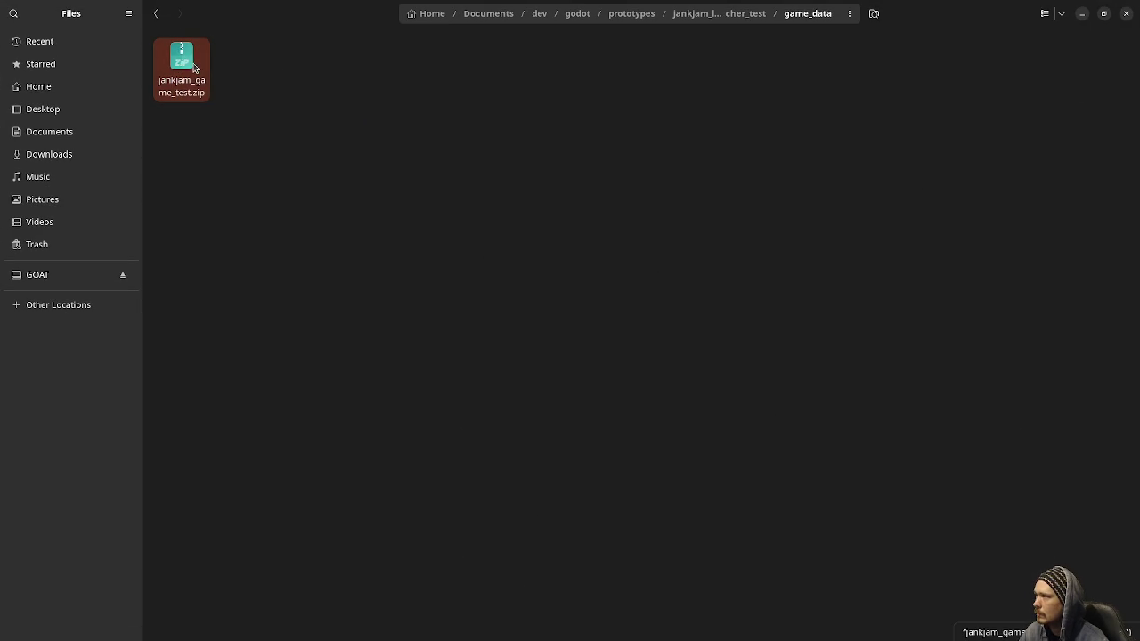
right_click(194, 66)
left_click(262, 285)
right_click(308, 172)
left_click(319, 187)
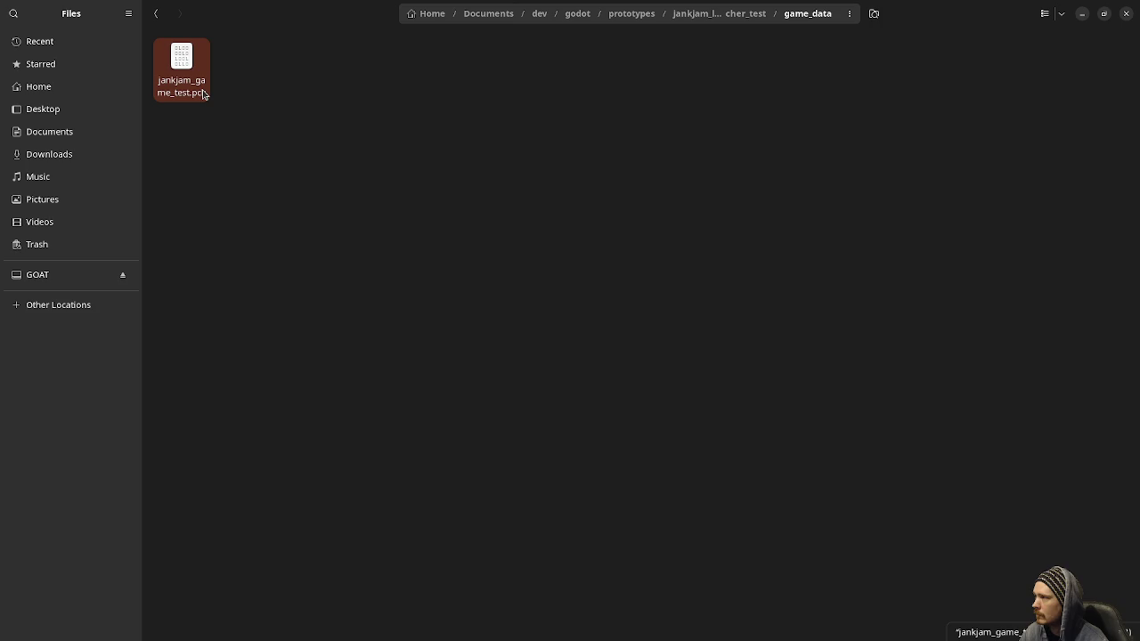
left_click(1083, 14)
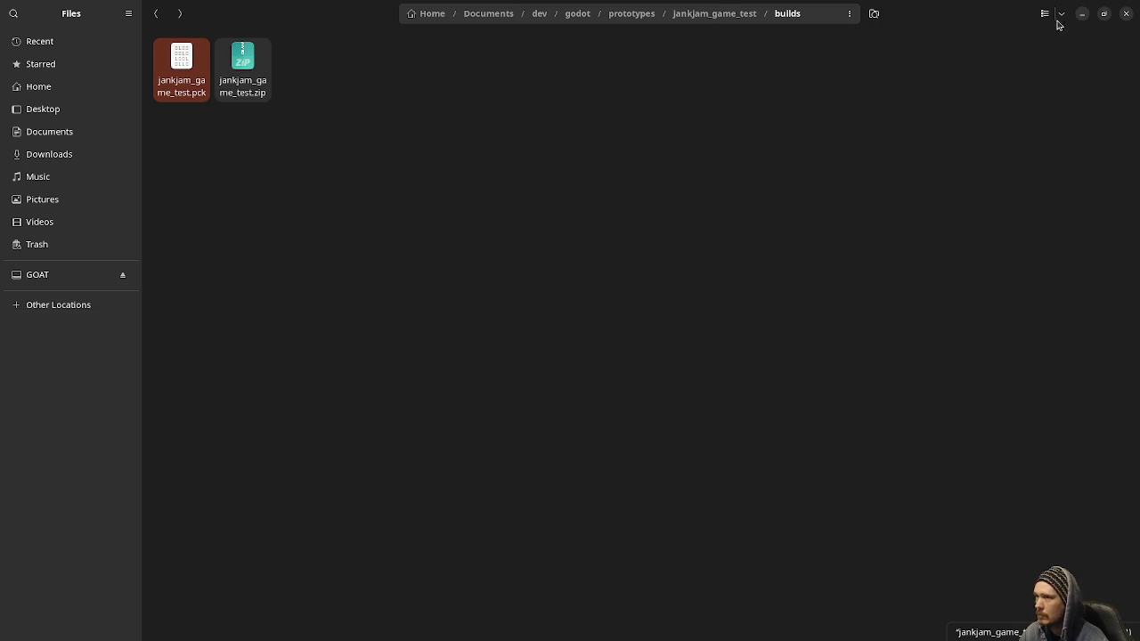
left_click(1084, 14)
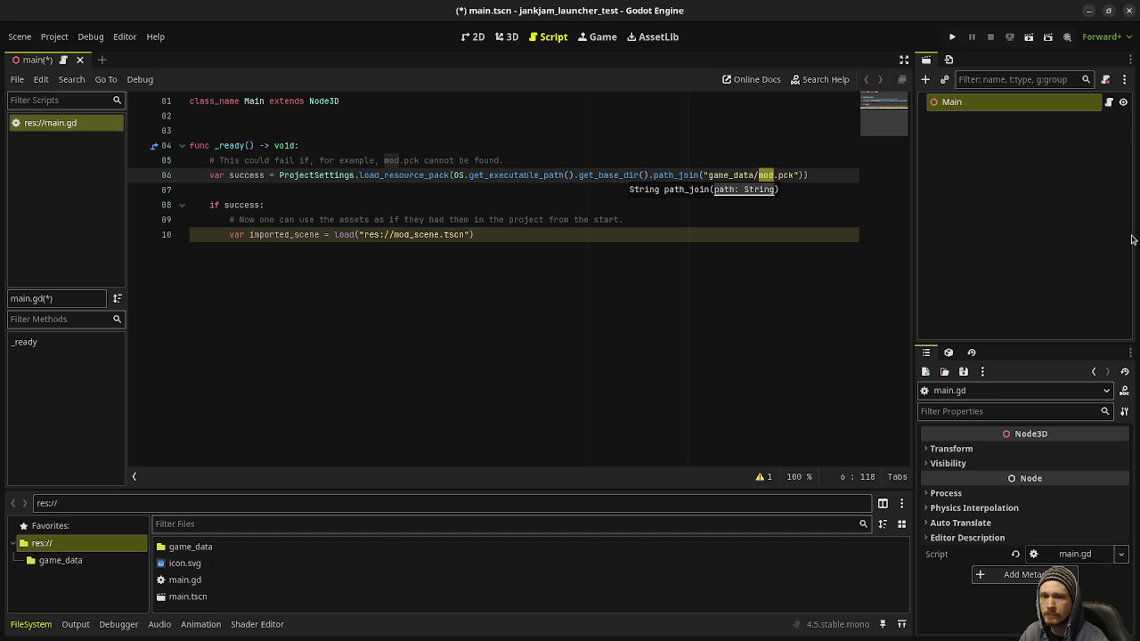
Step: Check the project's game_data folder, which is empty, then bring the builds folder up in Files
left_click(511, 336)
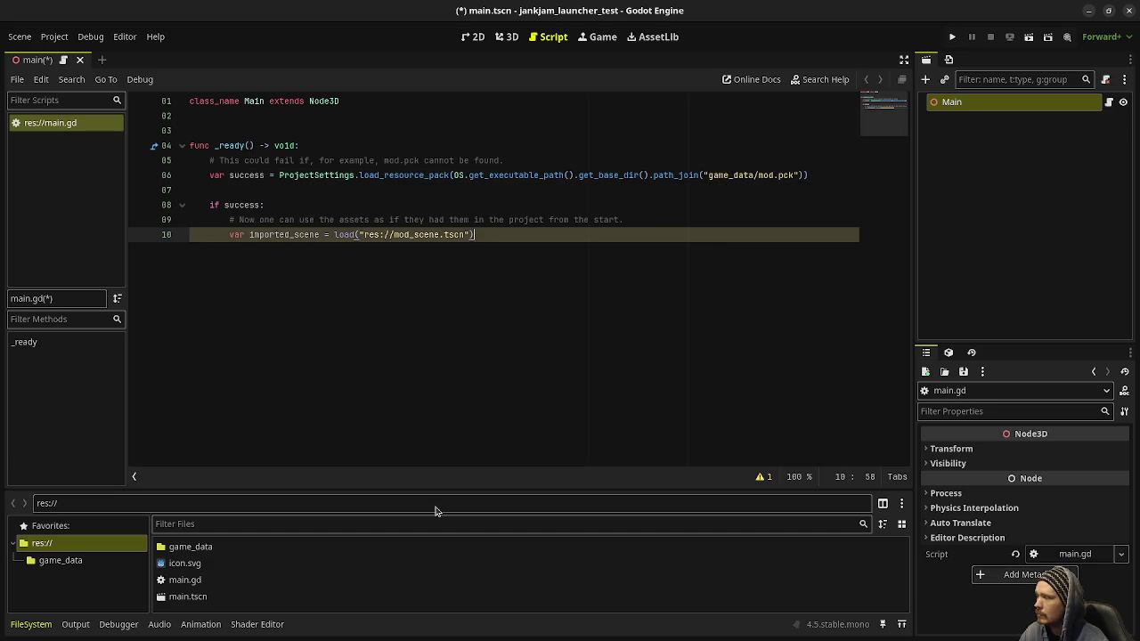
left_click(84, 563)
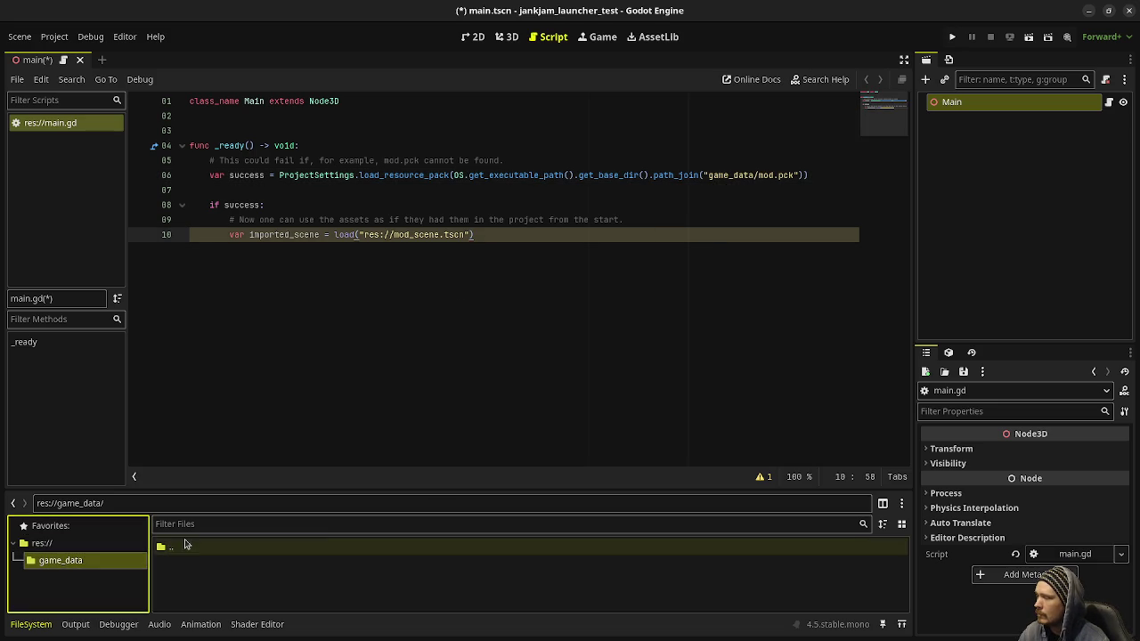
key("alt+Tab")
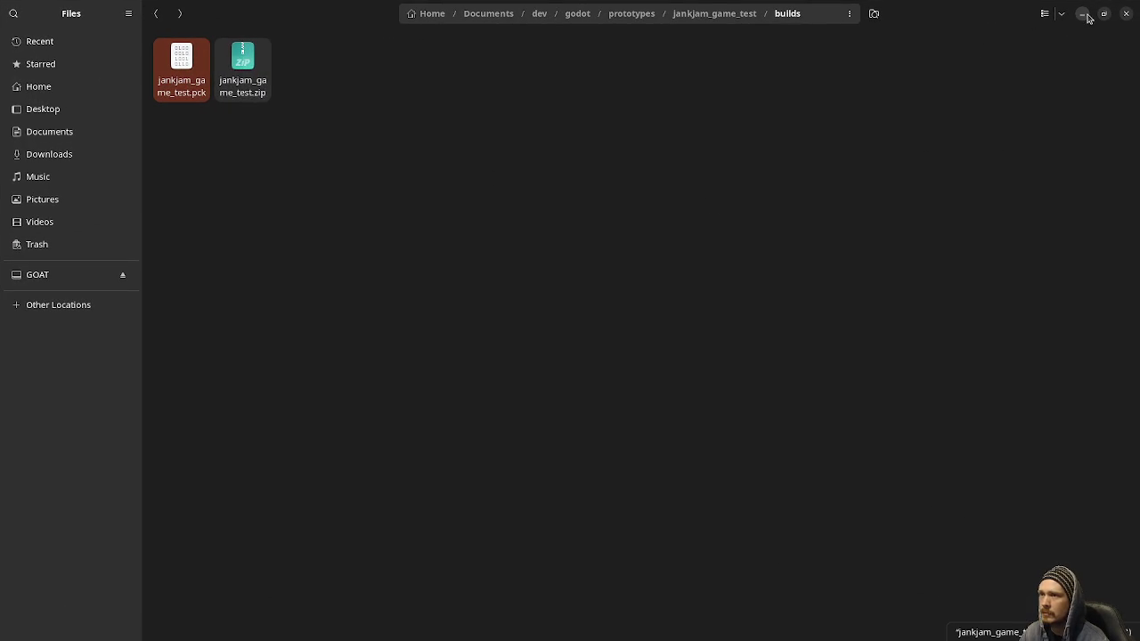
key("super")
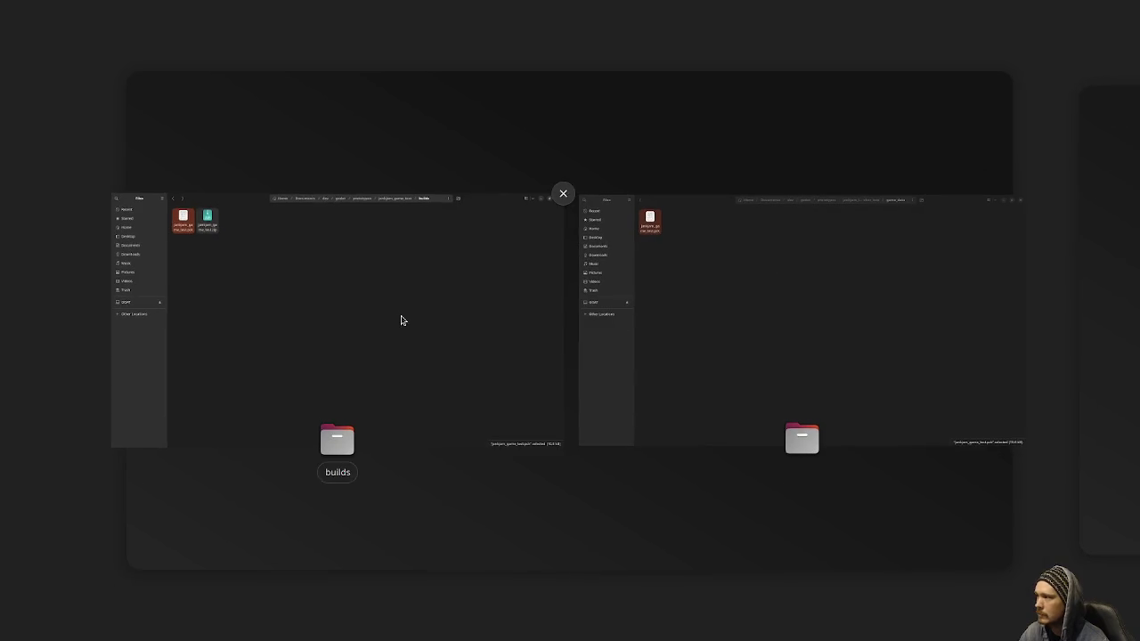
left_click(761, 318)
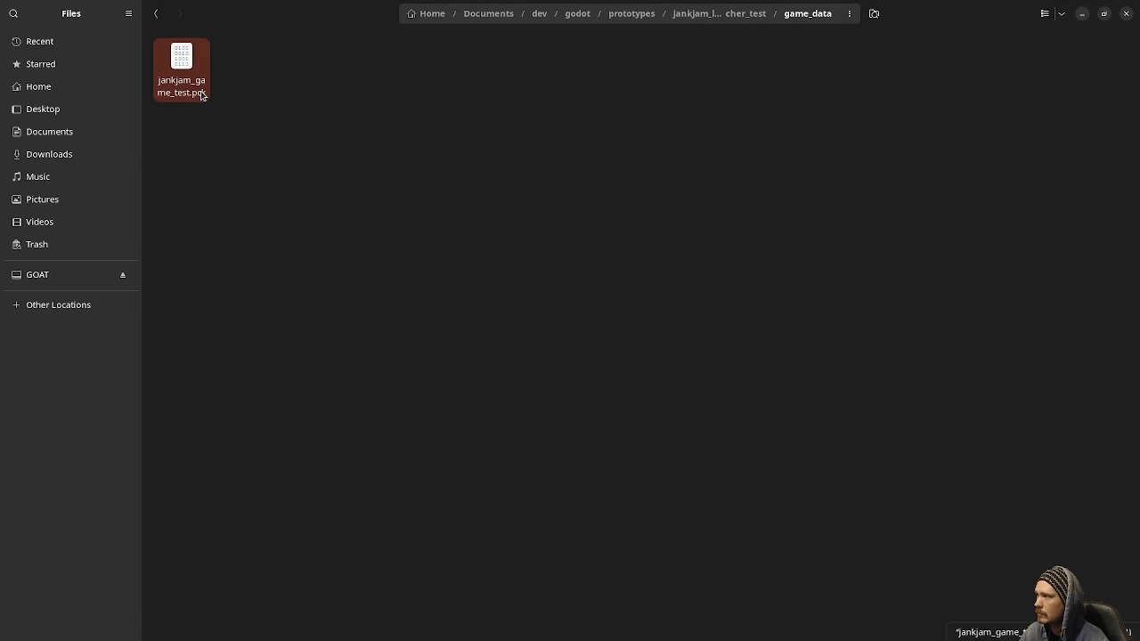
key("alt+Tab")
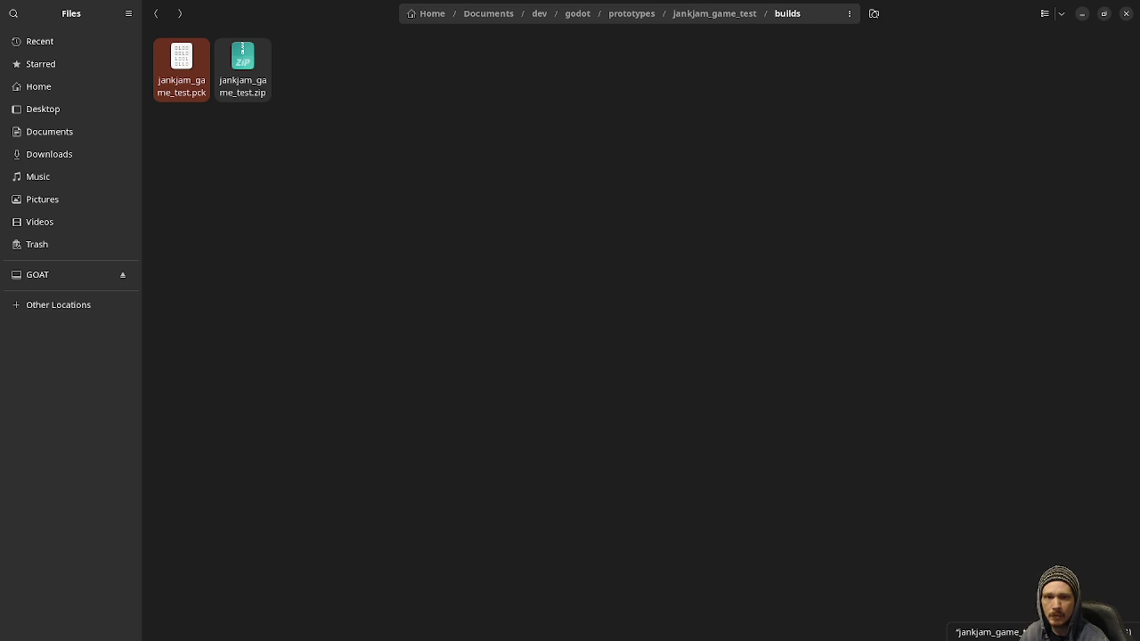
Step: Change line 6's pack path from game_data/mod.pck to game_data/jankjam_game_test.pck
left_click(1082, 14)
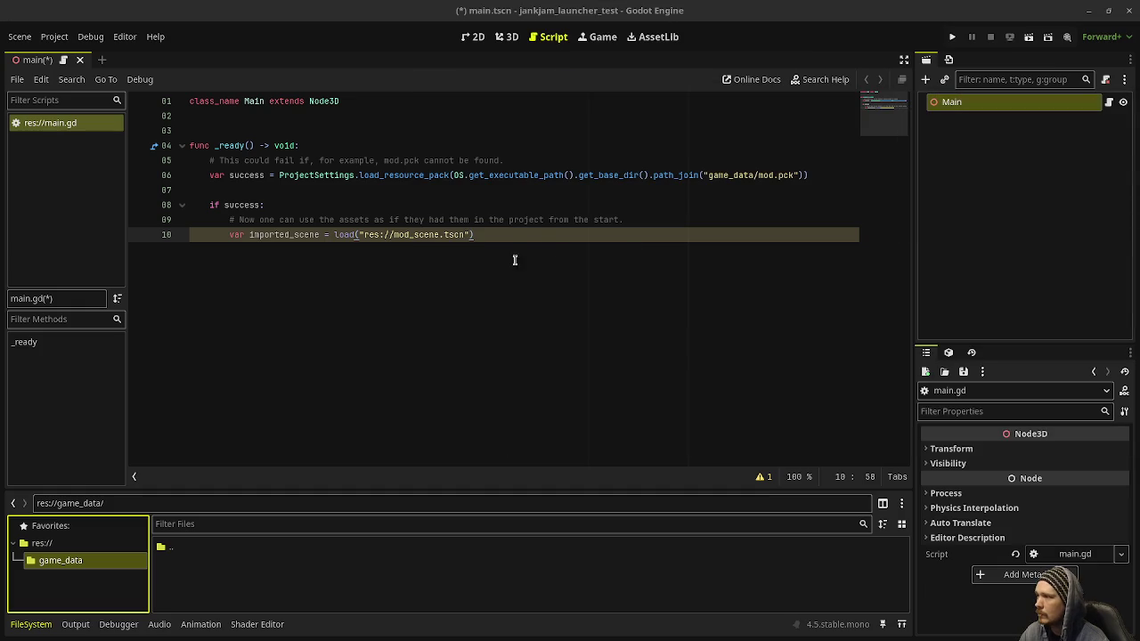
double_click(764, 175)
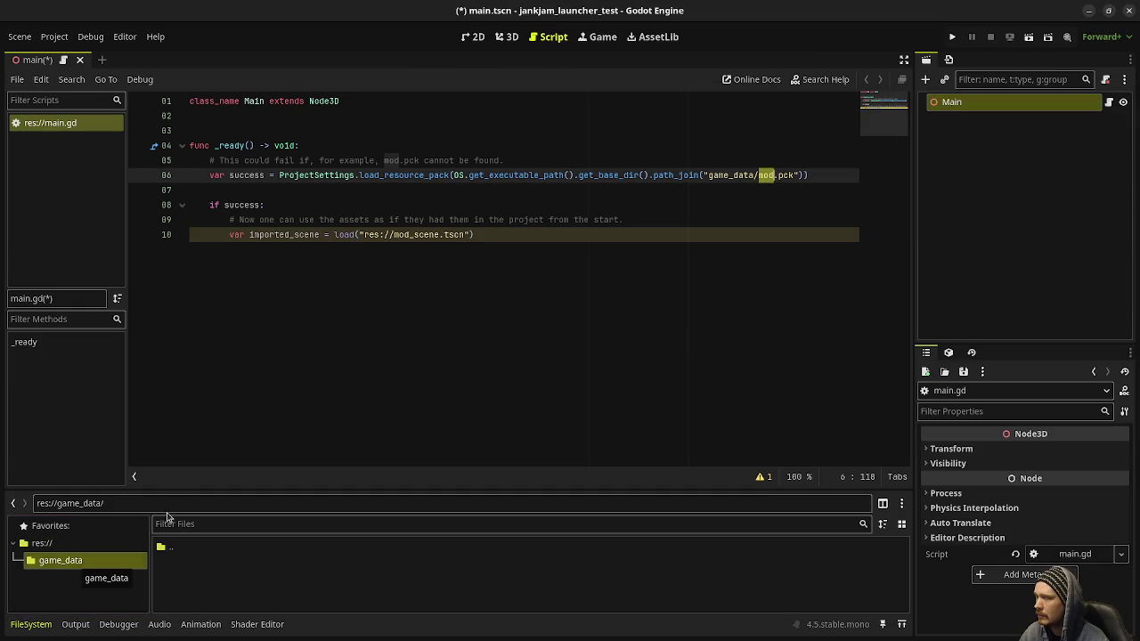
left_click(653, 175)
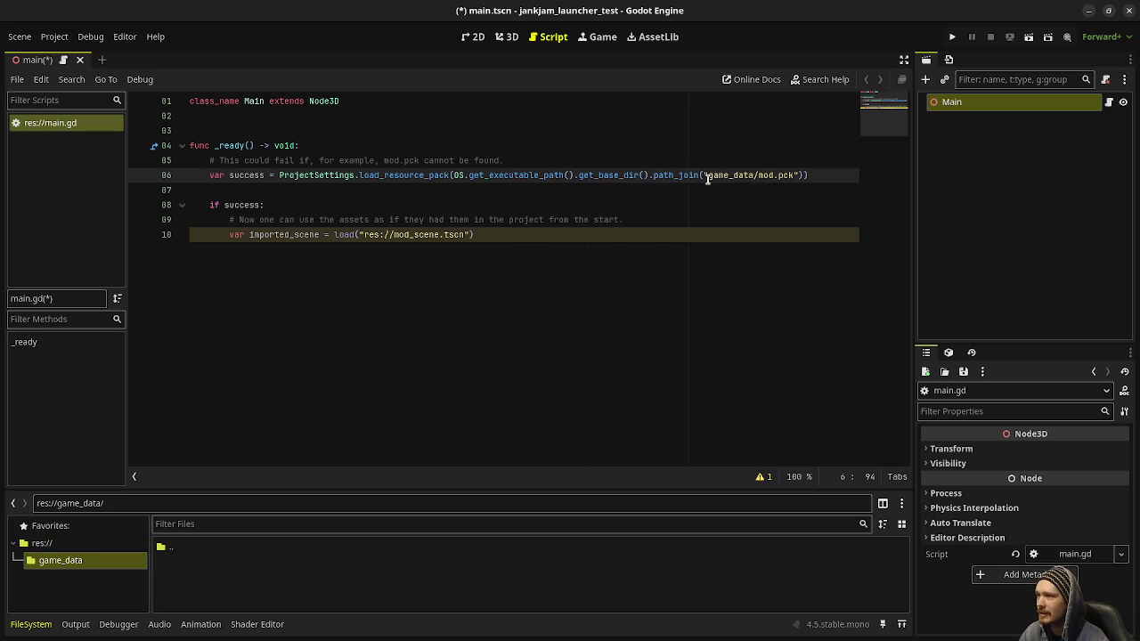
double_click(766, 176)
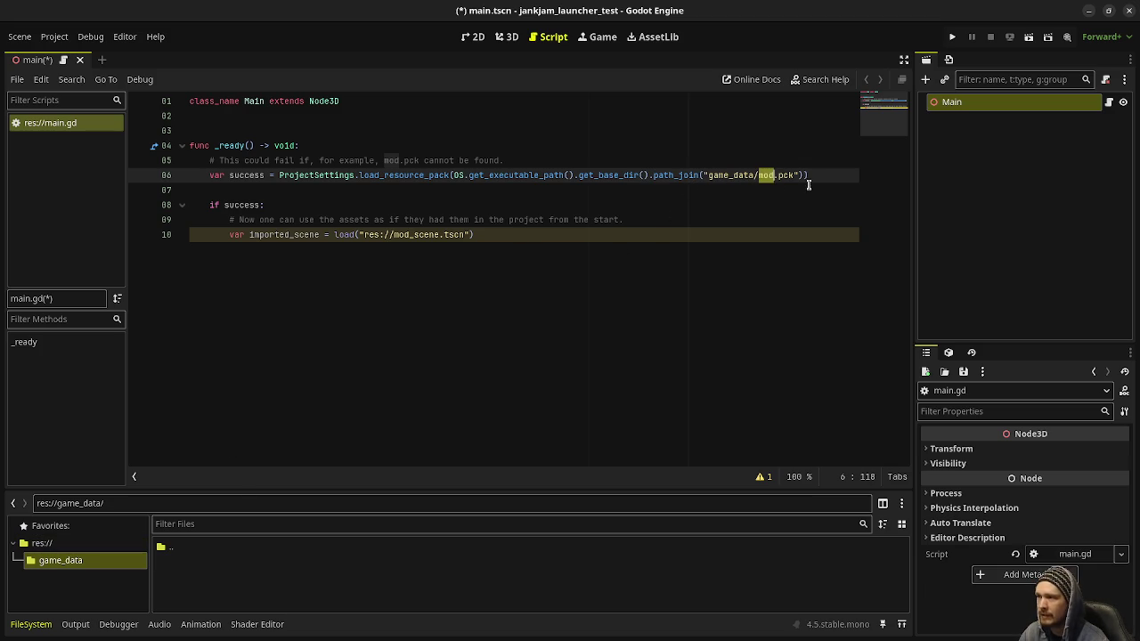
type("janja")
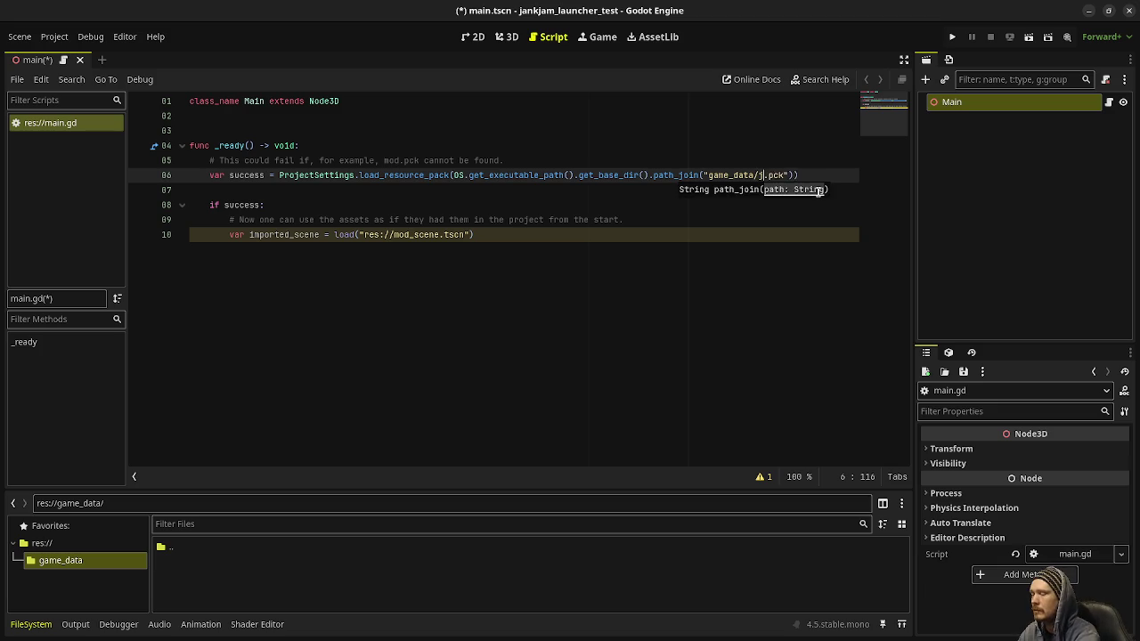
key("BackSpace")
key("BackSpace")
type("kjam_game_test")
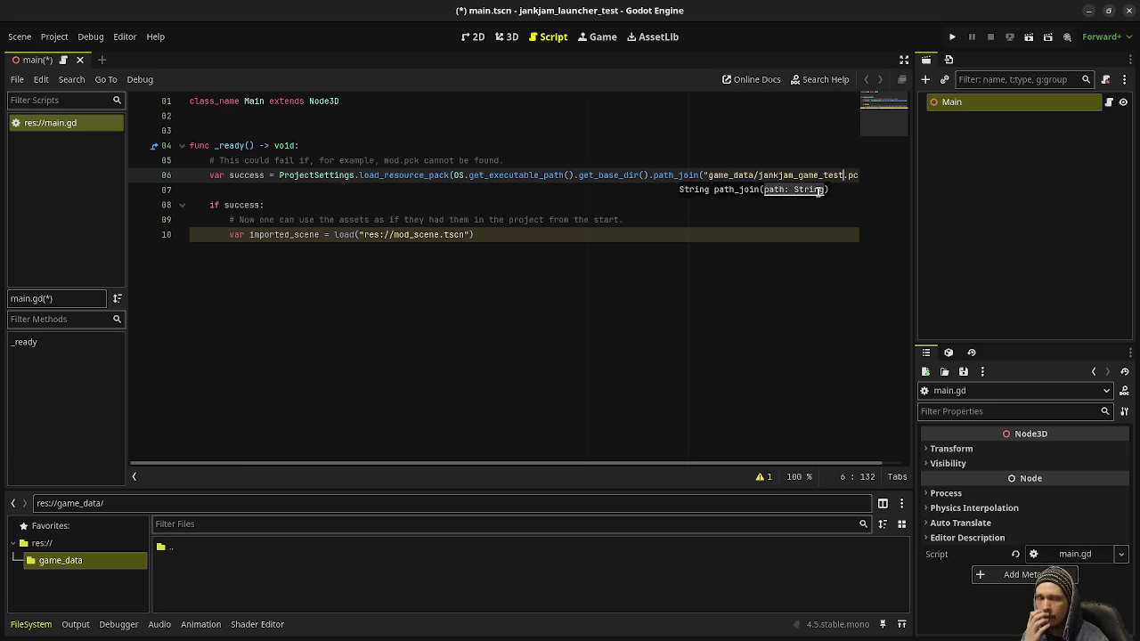
left_click(436, 233)
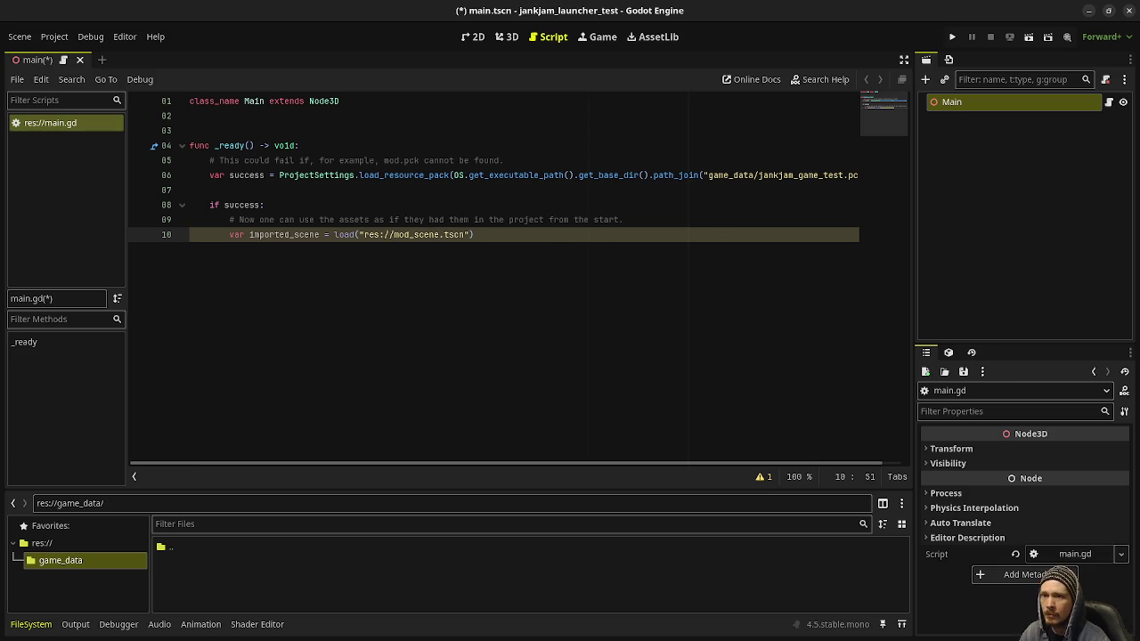
key("alt+Tab")
key("alt+Tab")
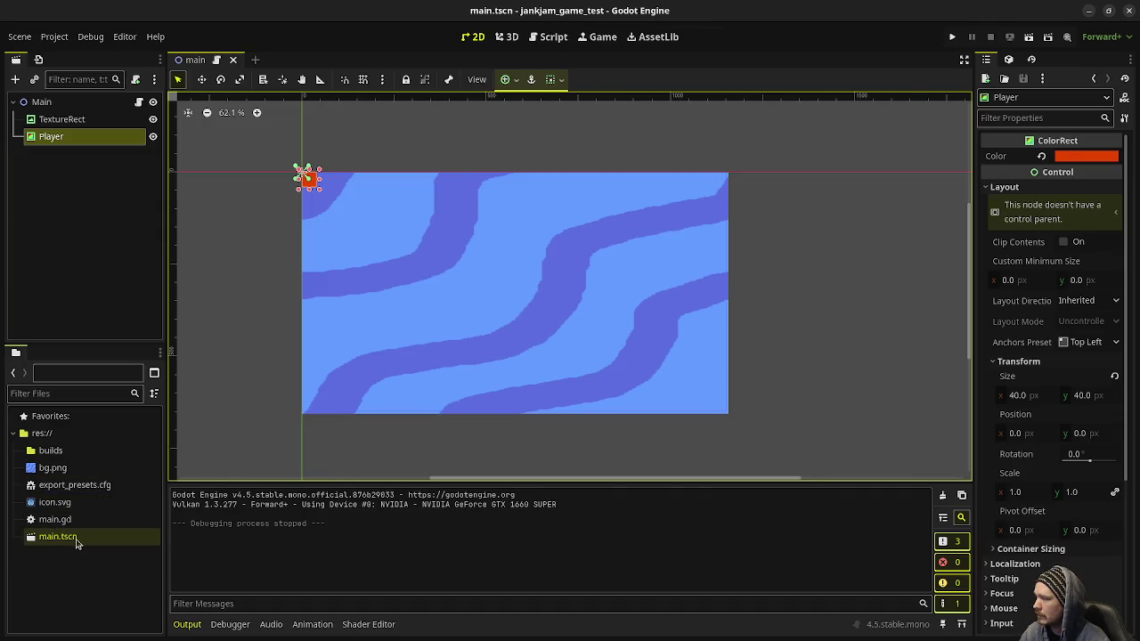
Step: Minimize the game project window and select mod_scene in line 10's scene path
key("alt+Tab")
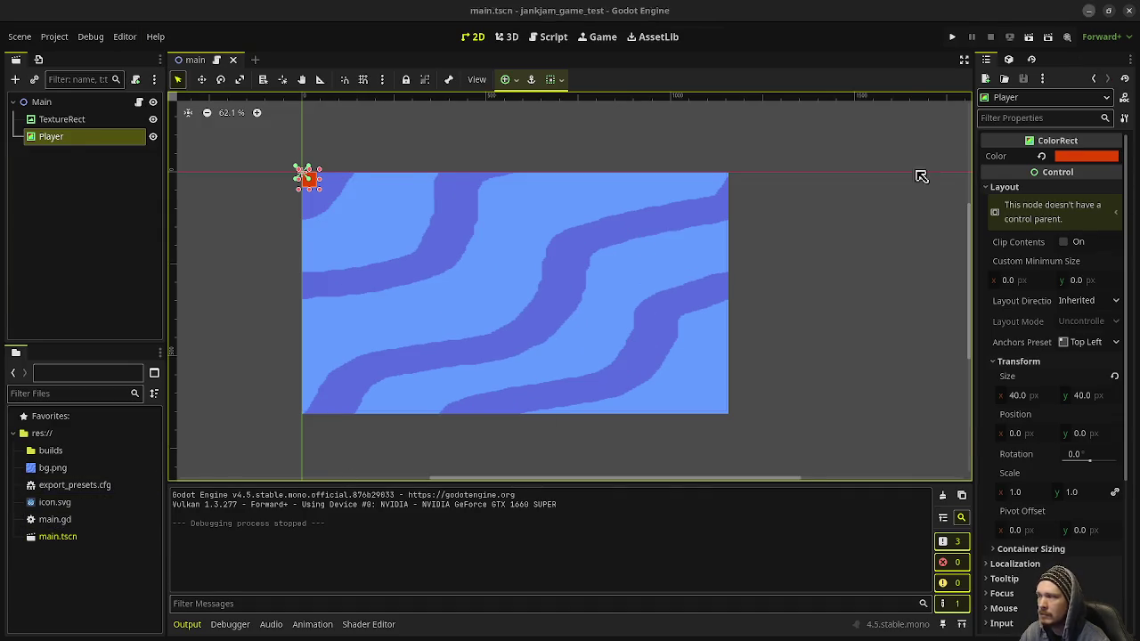
left_click(945, 11)
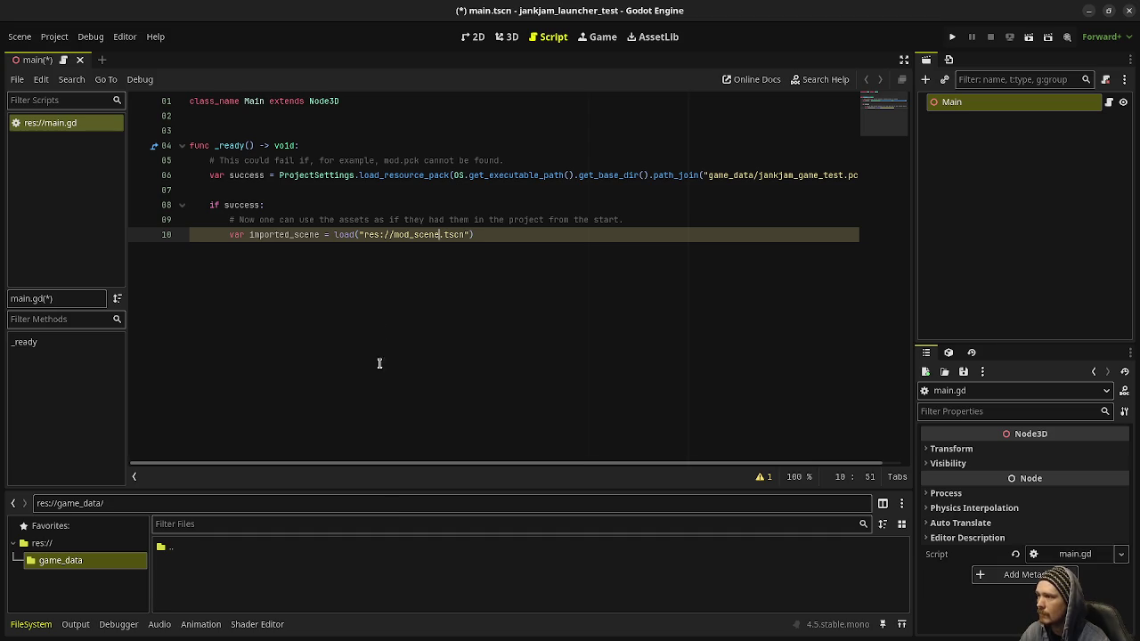
double_click(414, 235)
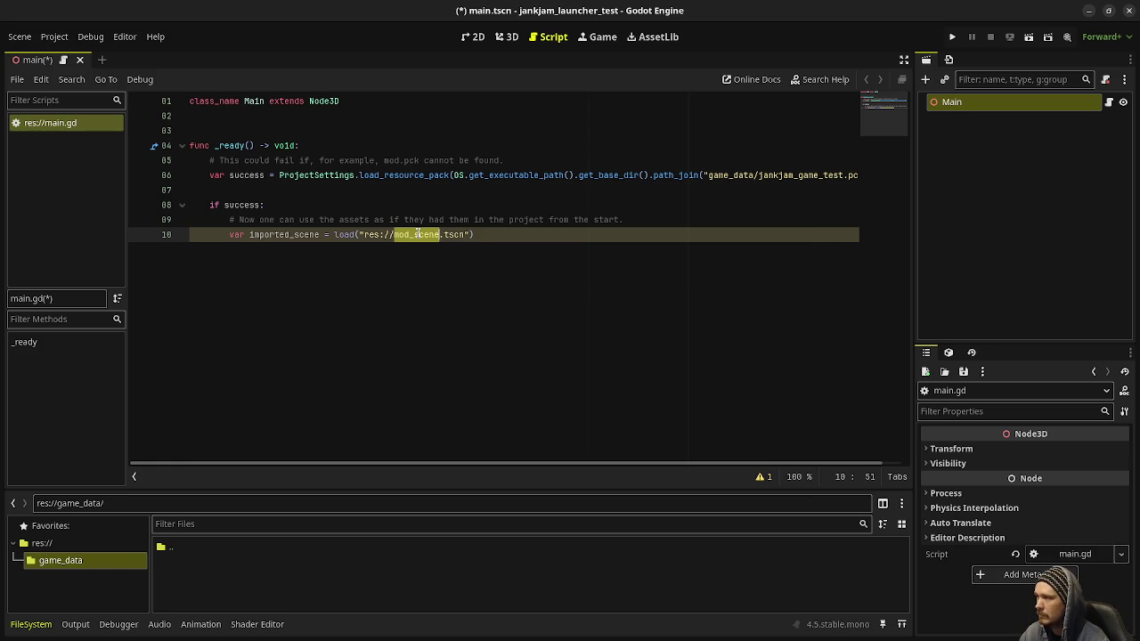
mouse_move(415, 238)
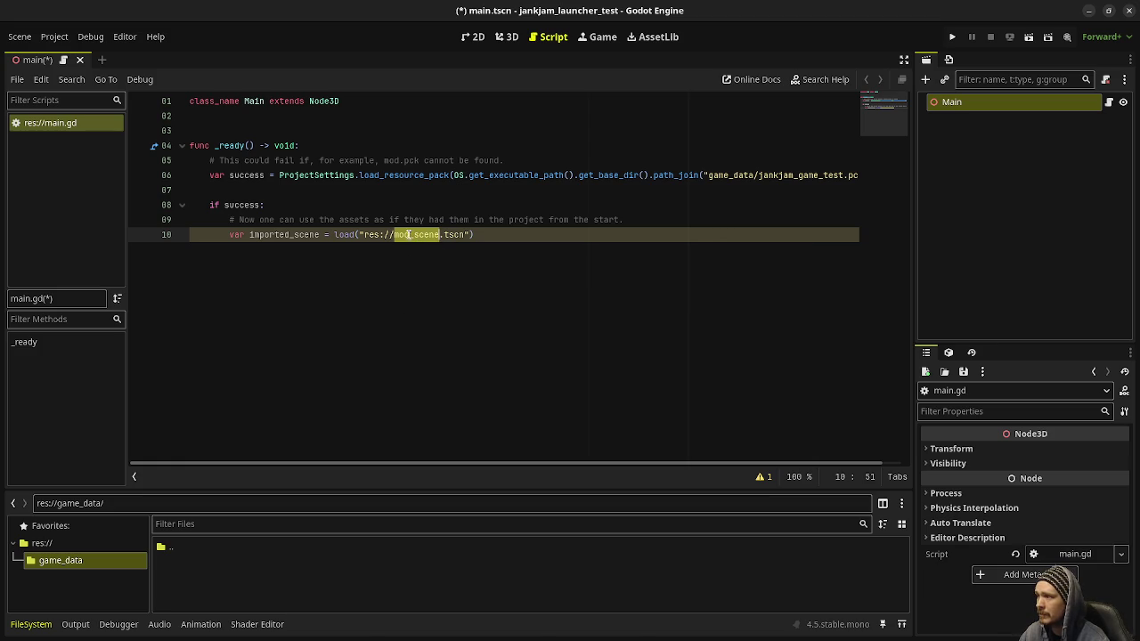
key("End")
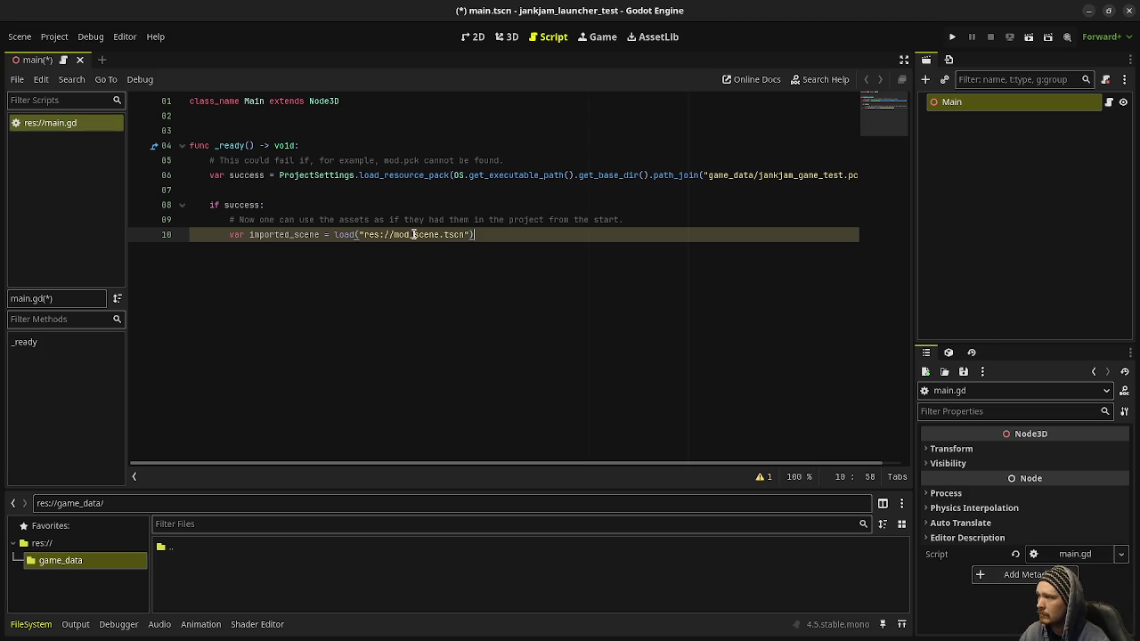
mouse_move(414, 234)
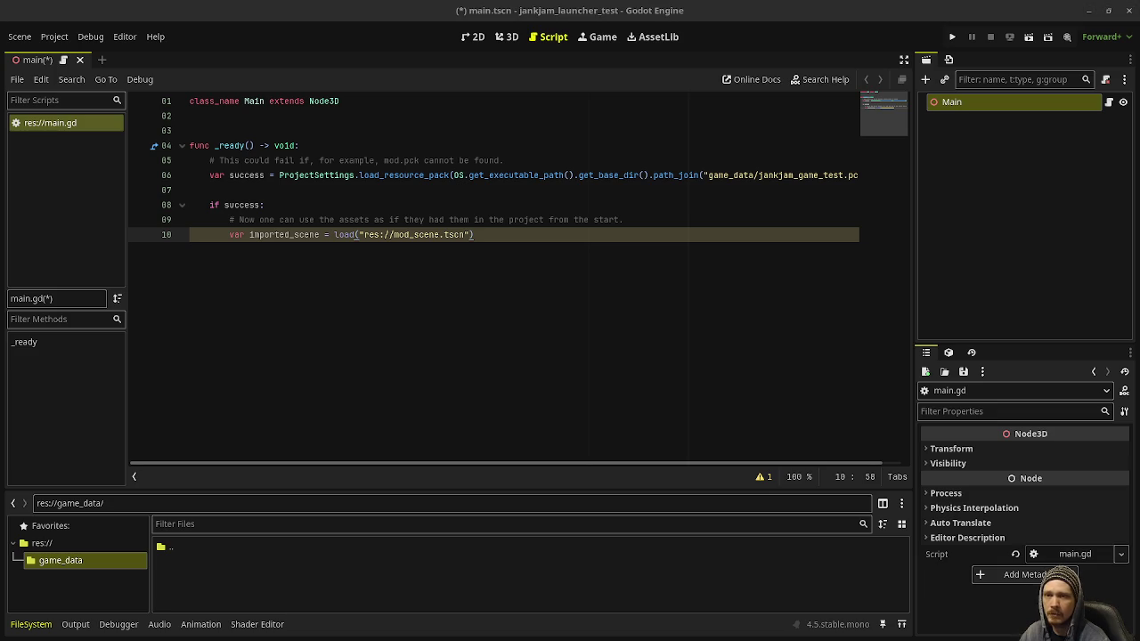
Step: Move jankjam_game_test.pck and jankjam_game_test.zip from the builds folder to the trash
key("alt+Tab")
mouse_move(425, 215)
left_mouse_down()
mouse_move(108, 68)
mouse_move(161, 64)
left_mouse_up()
right_click(244, 57)
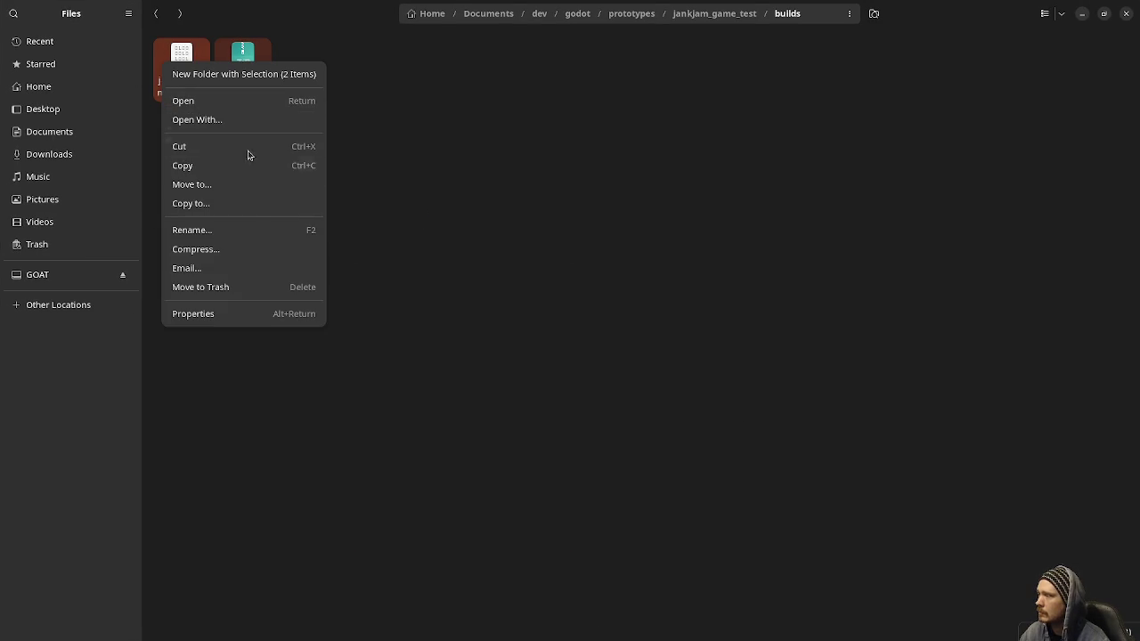
left_click(245, 291)
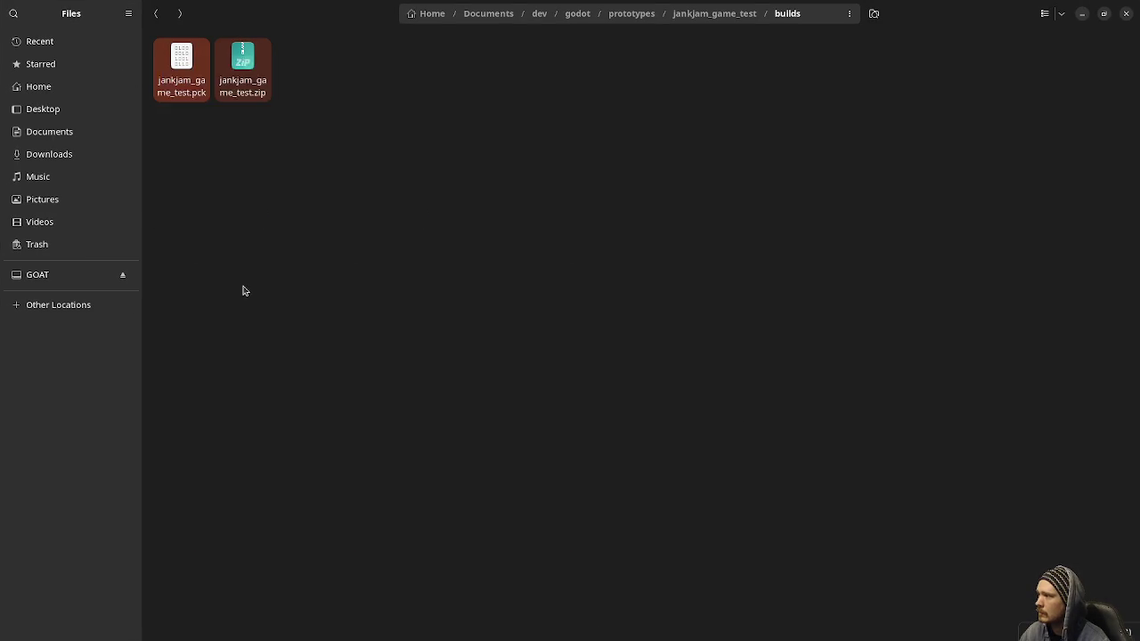
left_click(1083, 14)
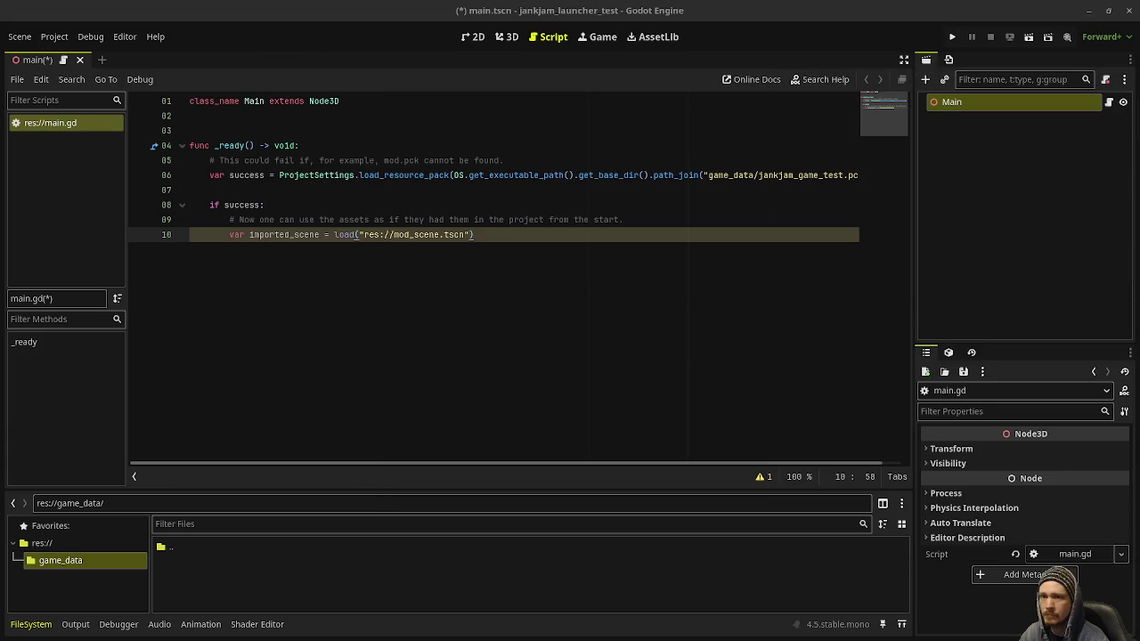
Step: Rename the main.tscn scene file to jankjam_game_test_main.tscn
left_click(1088, 11)
left_click(42, 102)
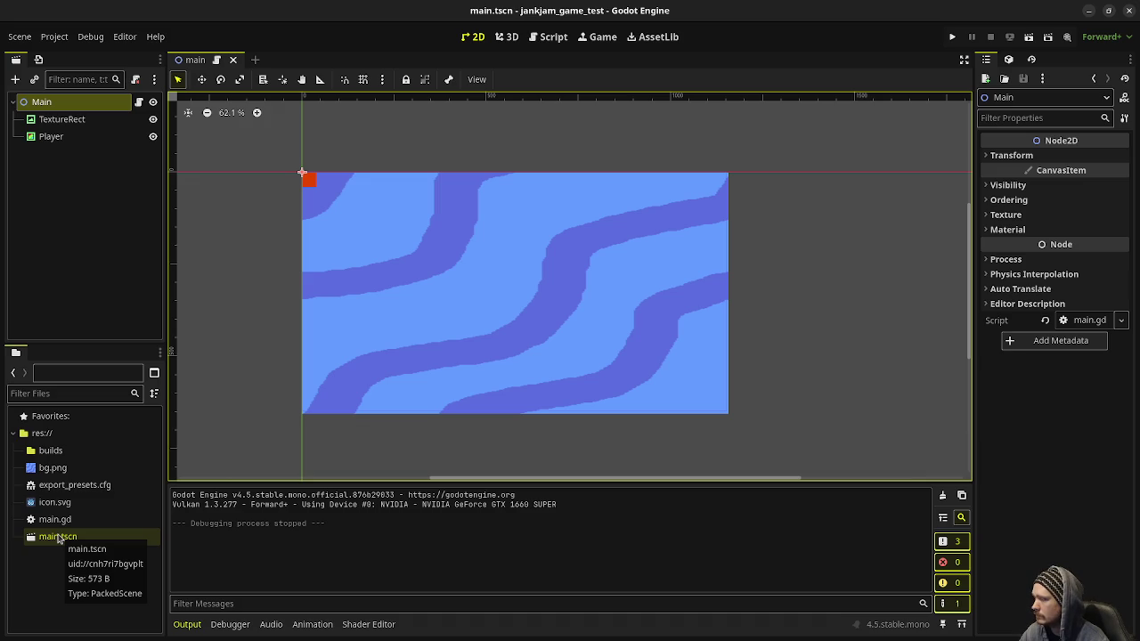
right_click(71, 538)
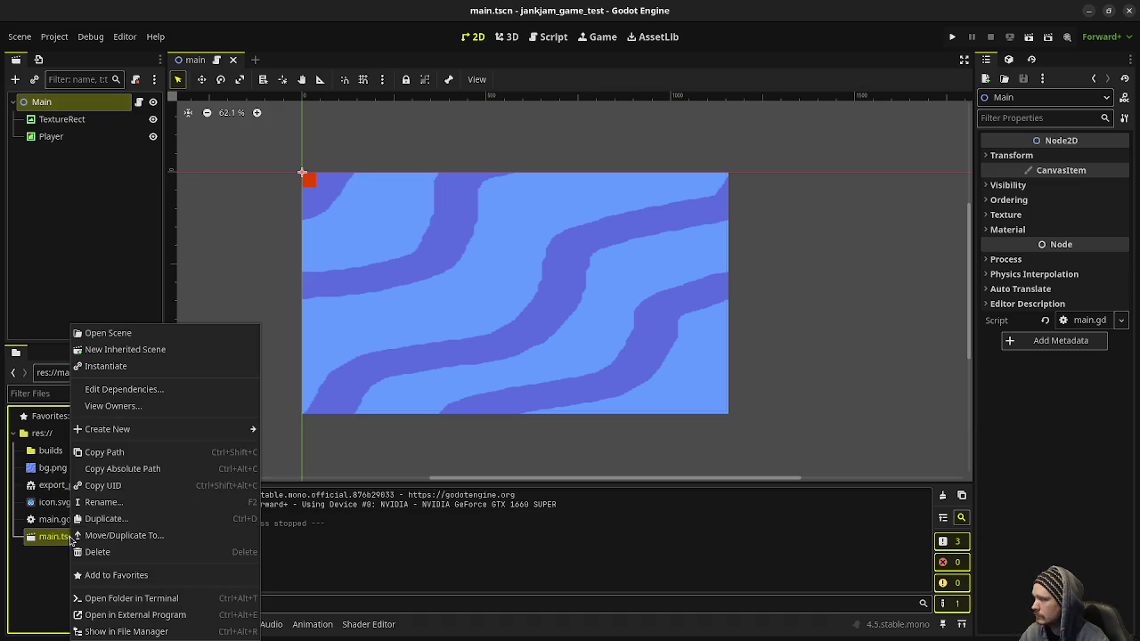
left_click(133, 503)
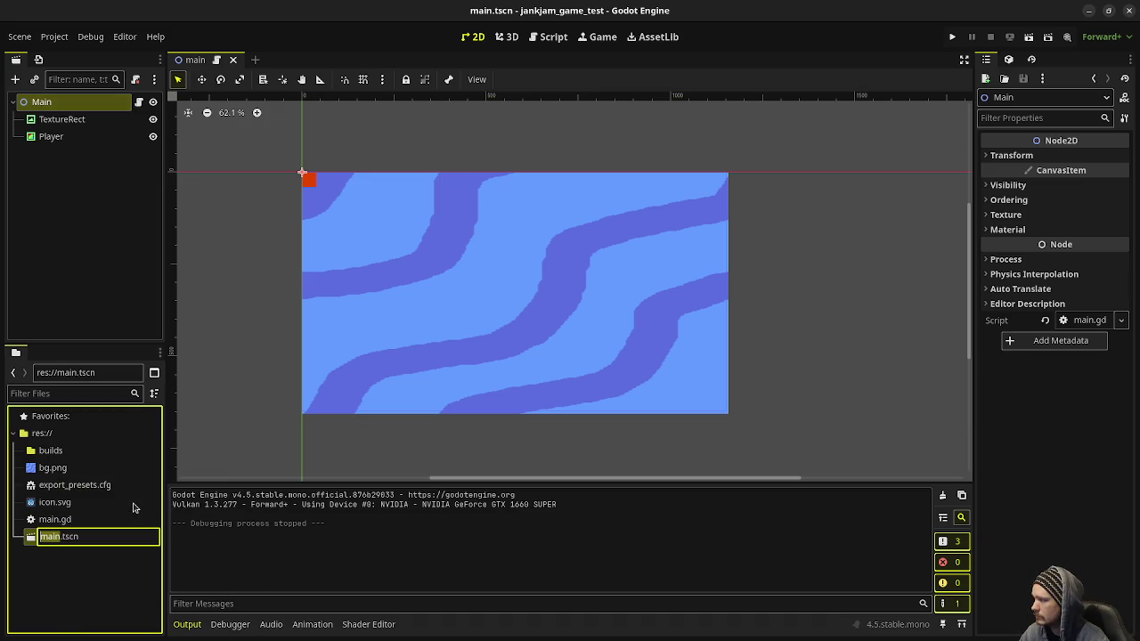
type("jankjam_")
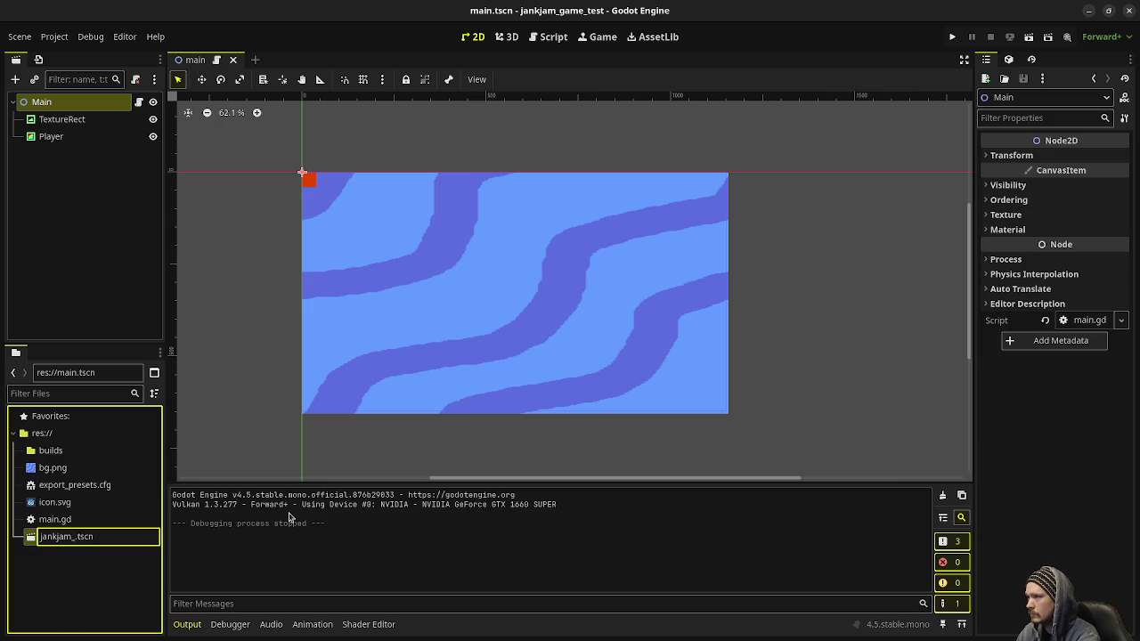
type("game_test_main")
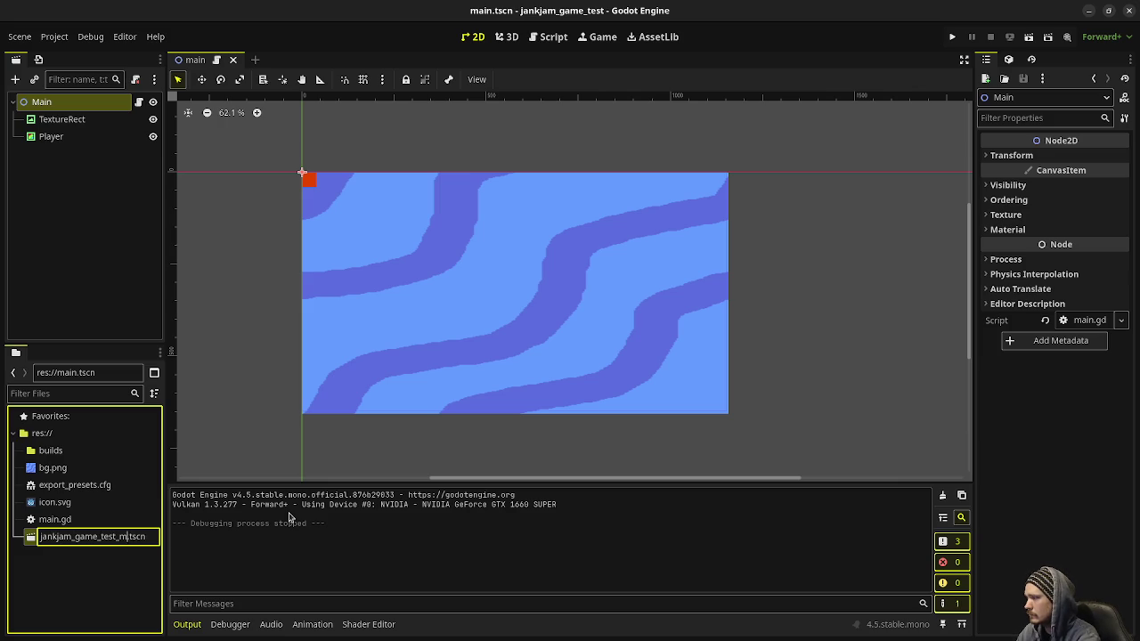
key("Return")
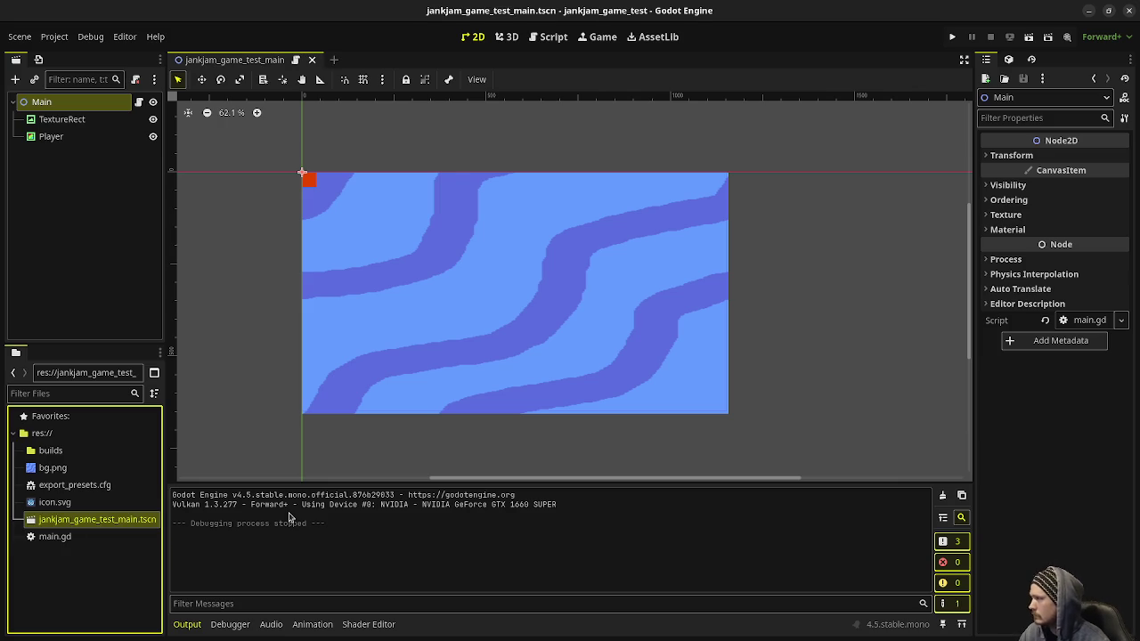
Step: Rename the Main root node to jankjamGameTestMain and save the scene
left_click(47, 104)
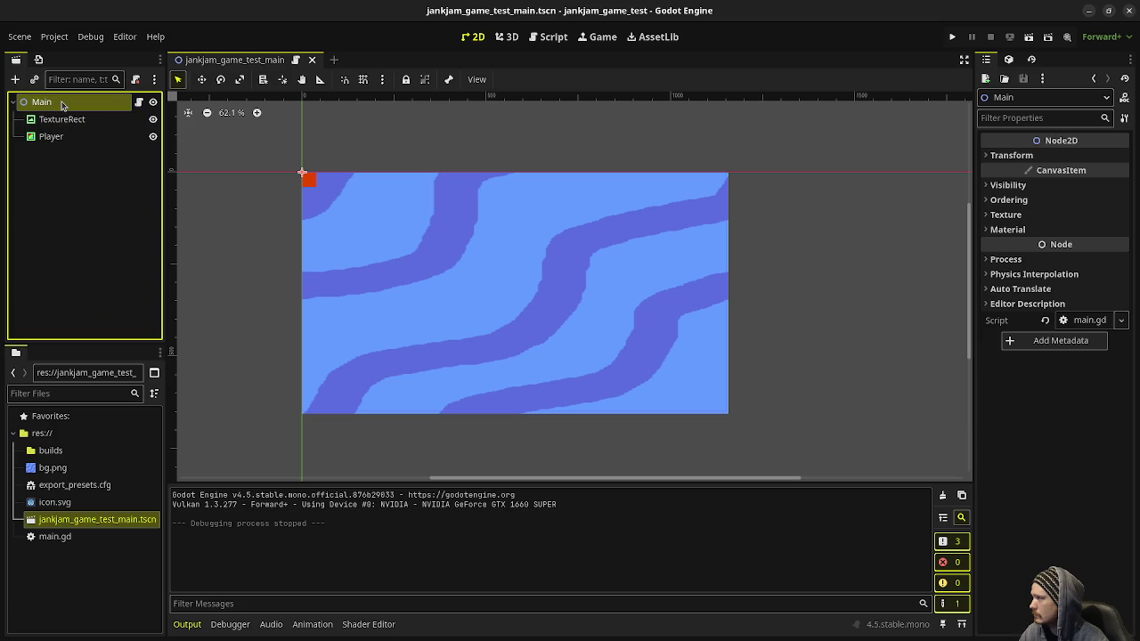
double_click(61, 106)
type("jankjam")
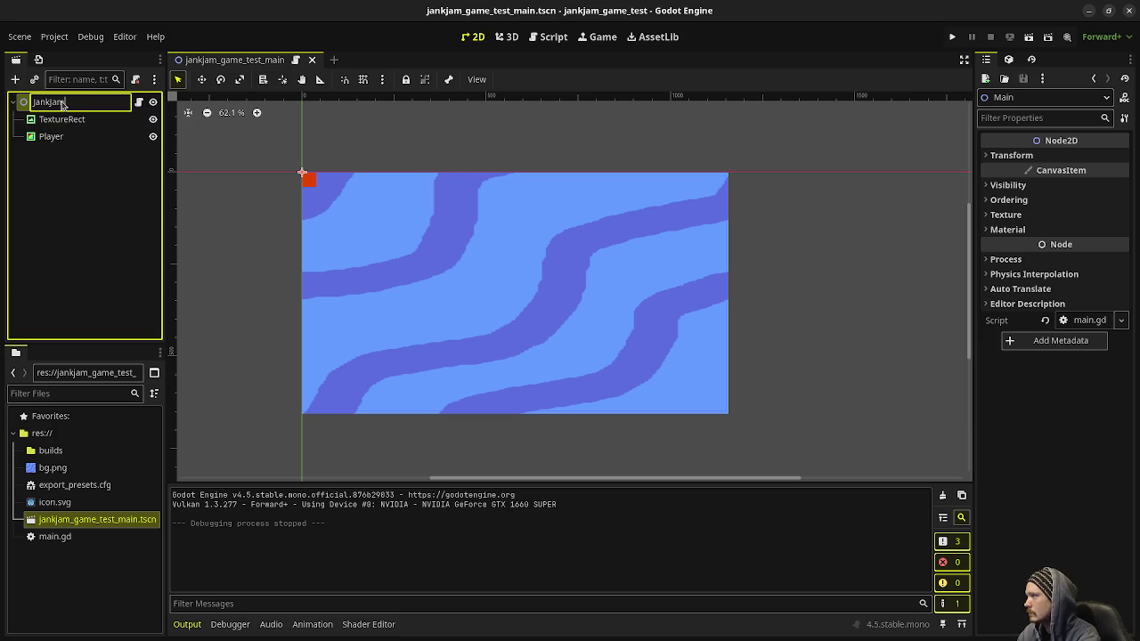
type("GameTestMain")
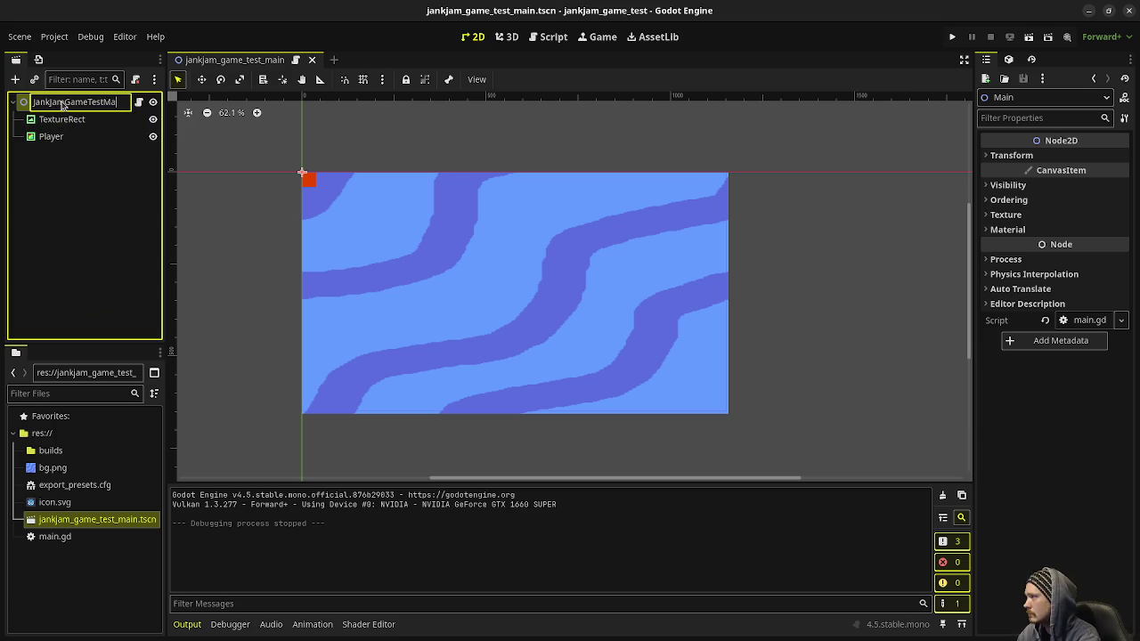
key("Return")
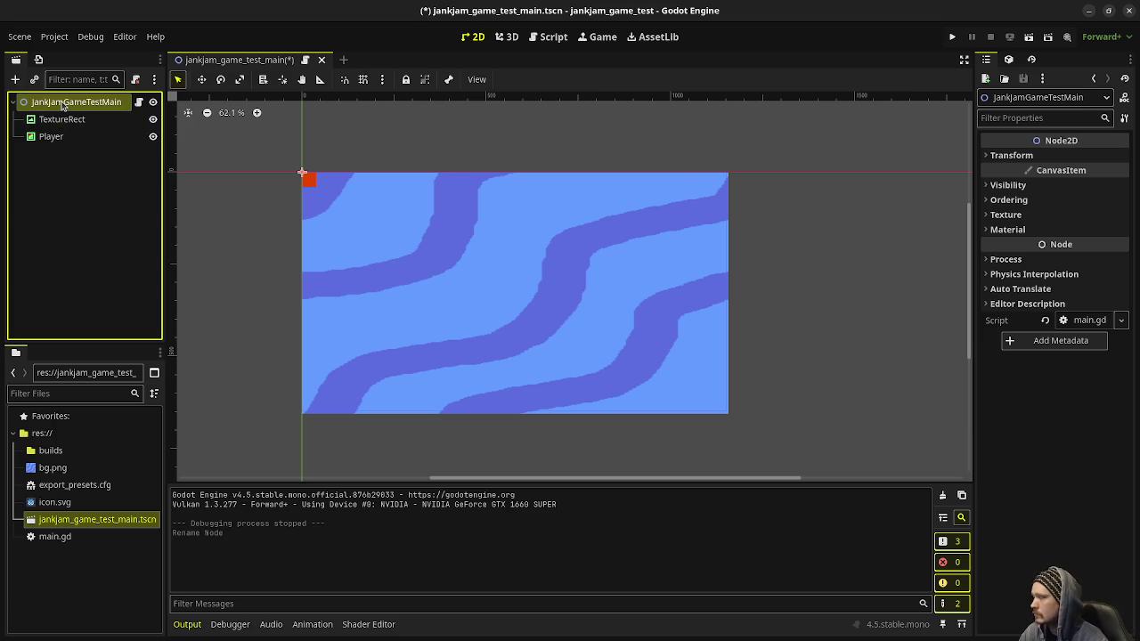
key("ctrl+s")
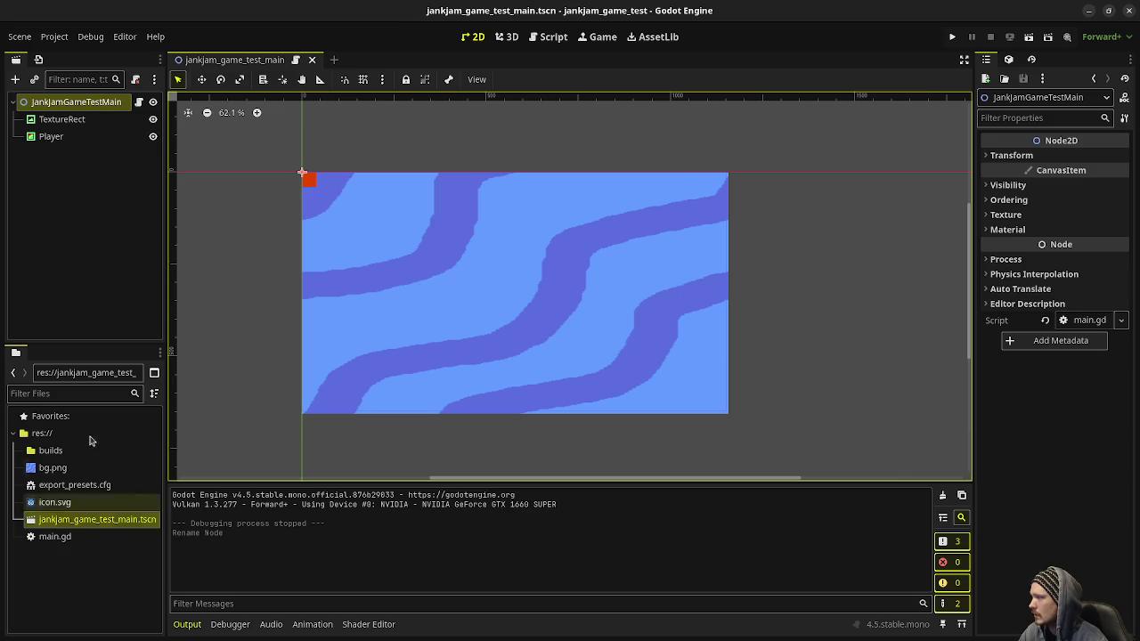
left_click(71, 539)
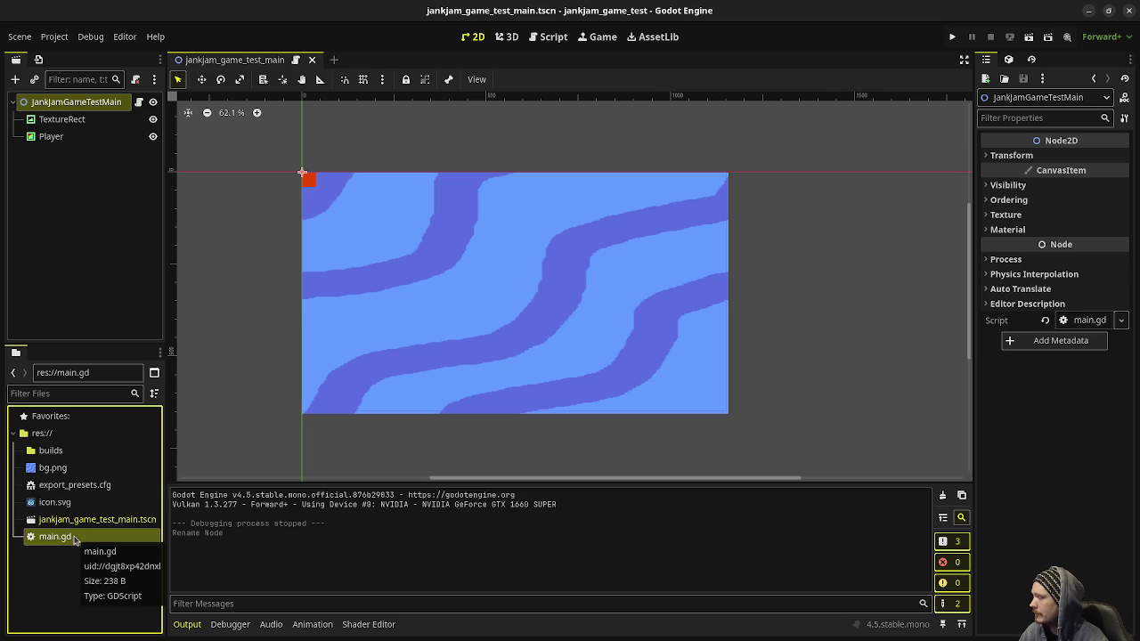
Step: Rename main.gd in the FileSystem dock to jankjam_game_test_main.gd
right_click(78, 539)
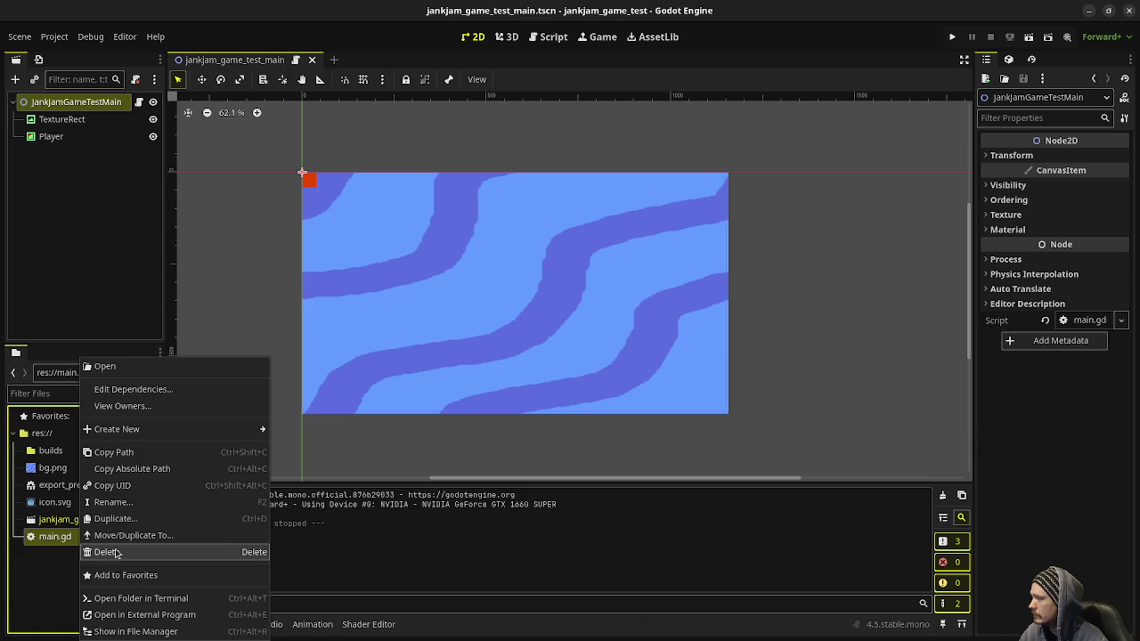
left_click(133, 504)
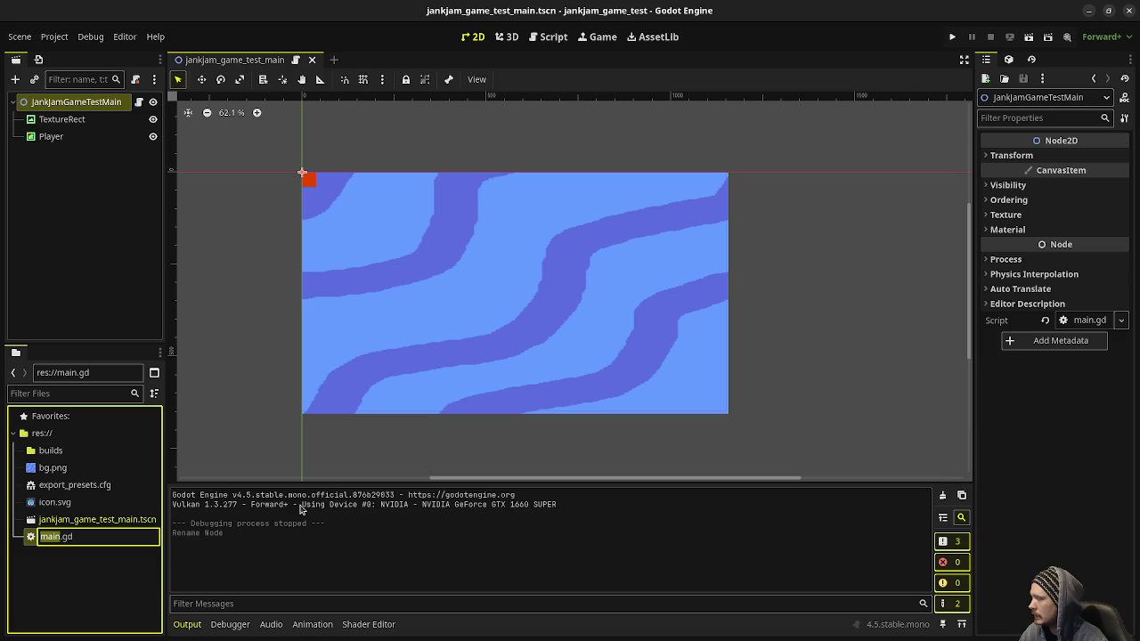
type("jank")
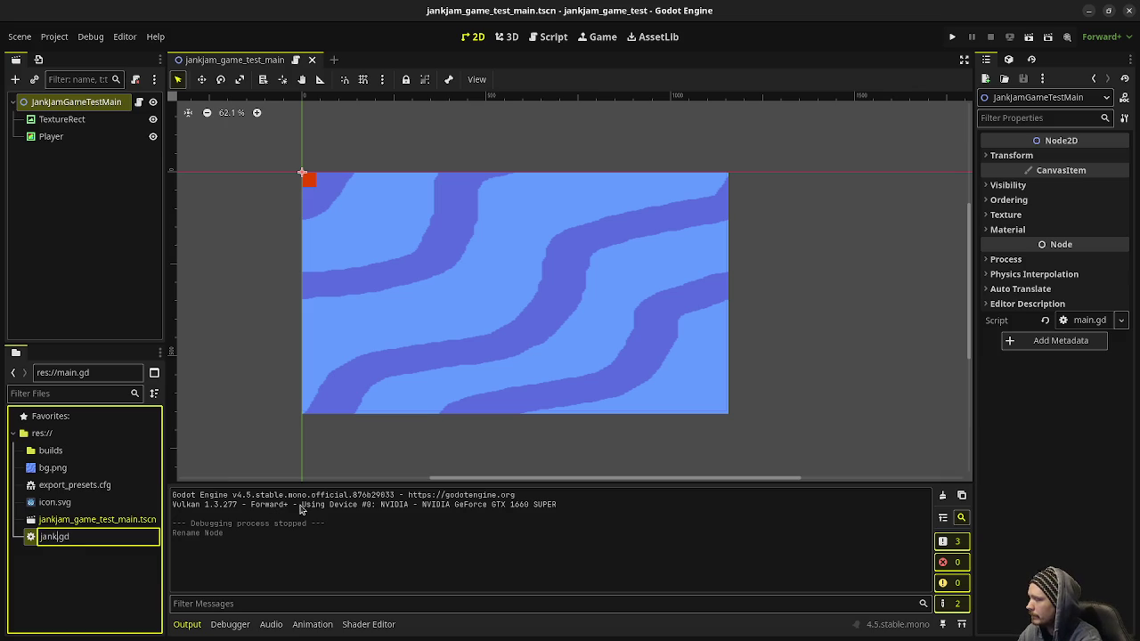
type("jam_game_test_main")
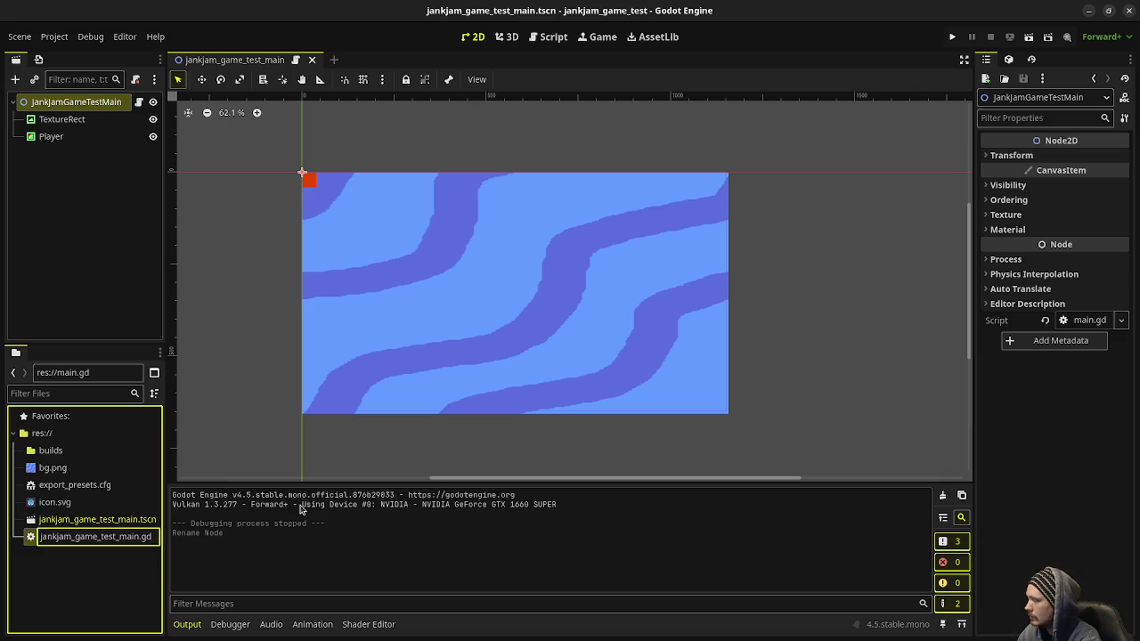
key("Return")
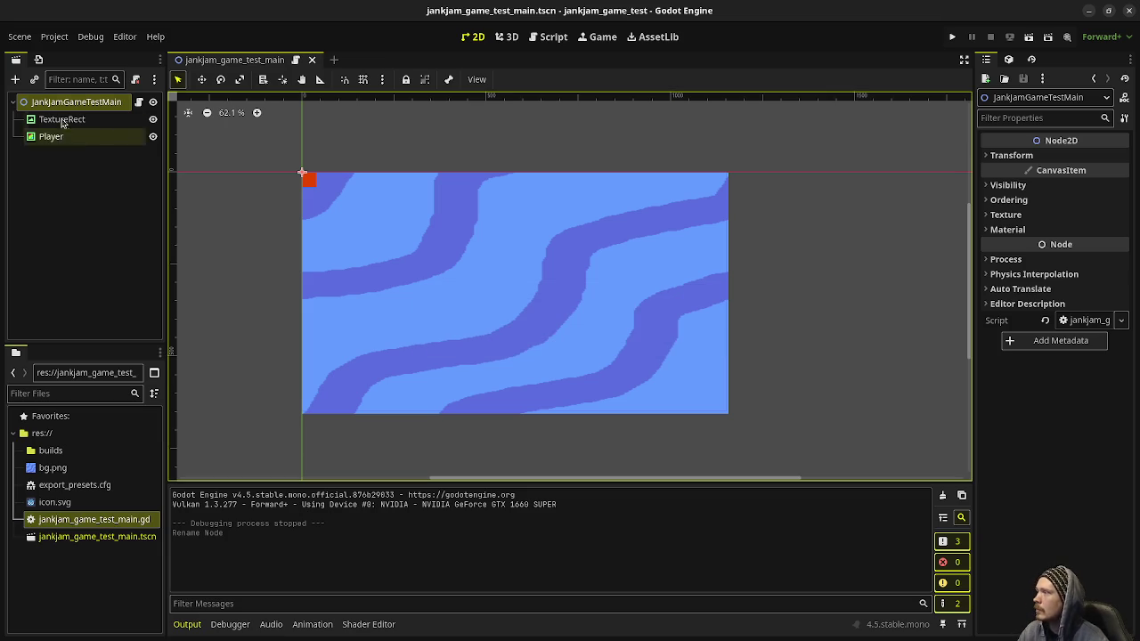
left_click(54, 37)
Step: Export the game as a PCK file, jankjam_game_test.pck, into the builds folder, then close Export
left_click(79, 122)
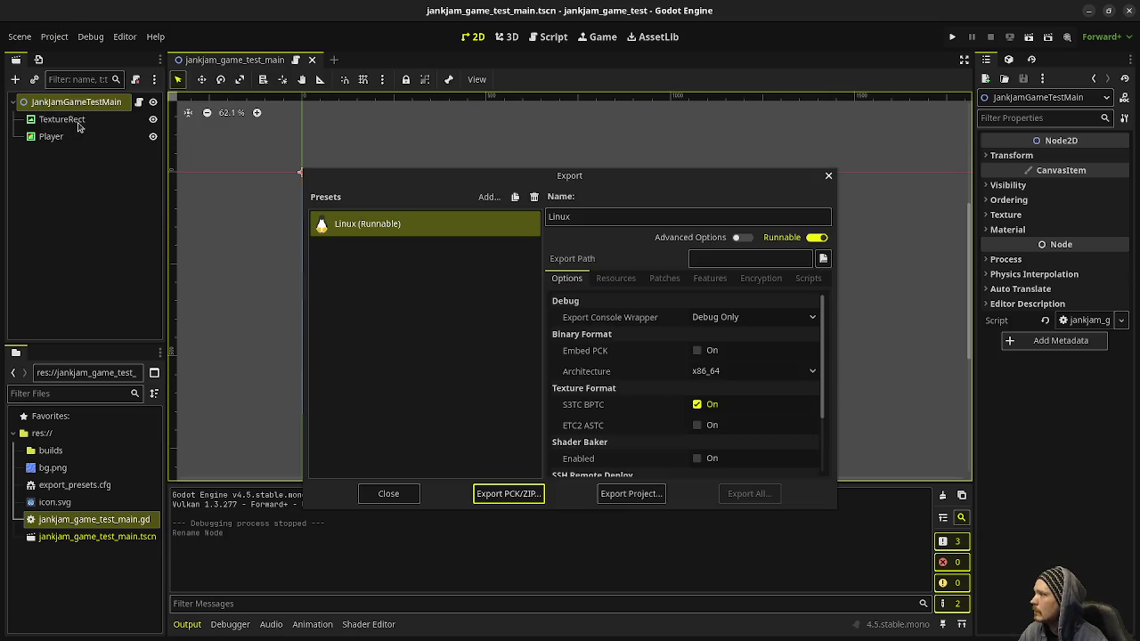
left_click(528, 498)
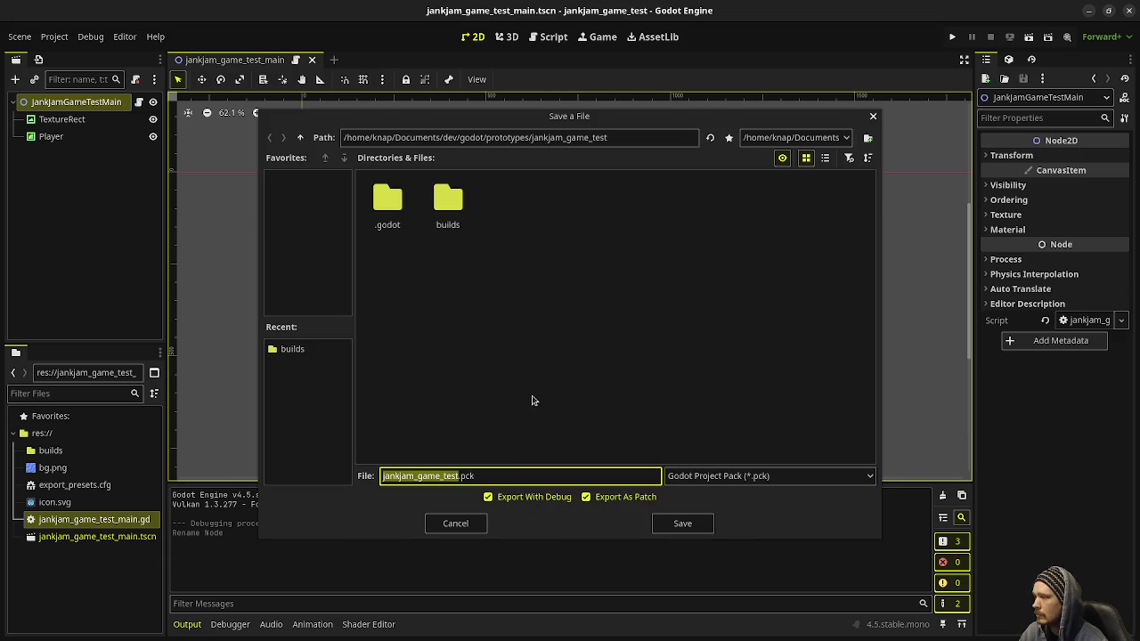
double_click(436, 223)
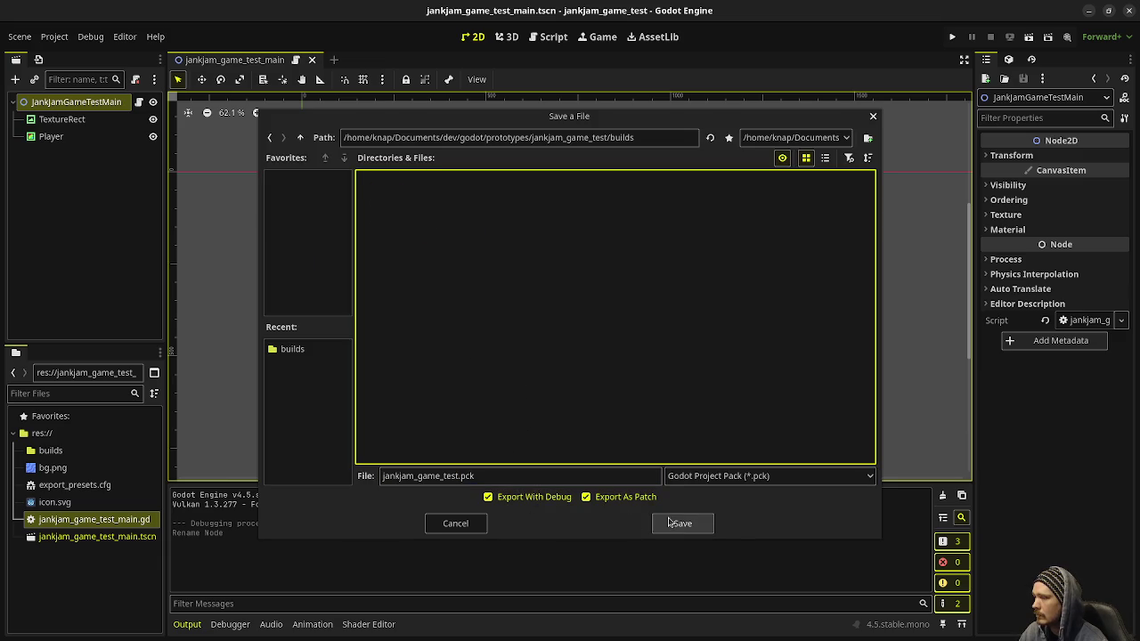
left_click(706, 532)
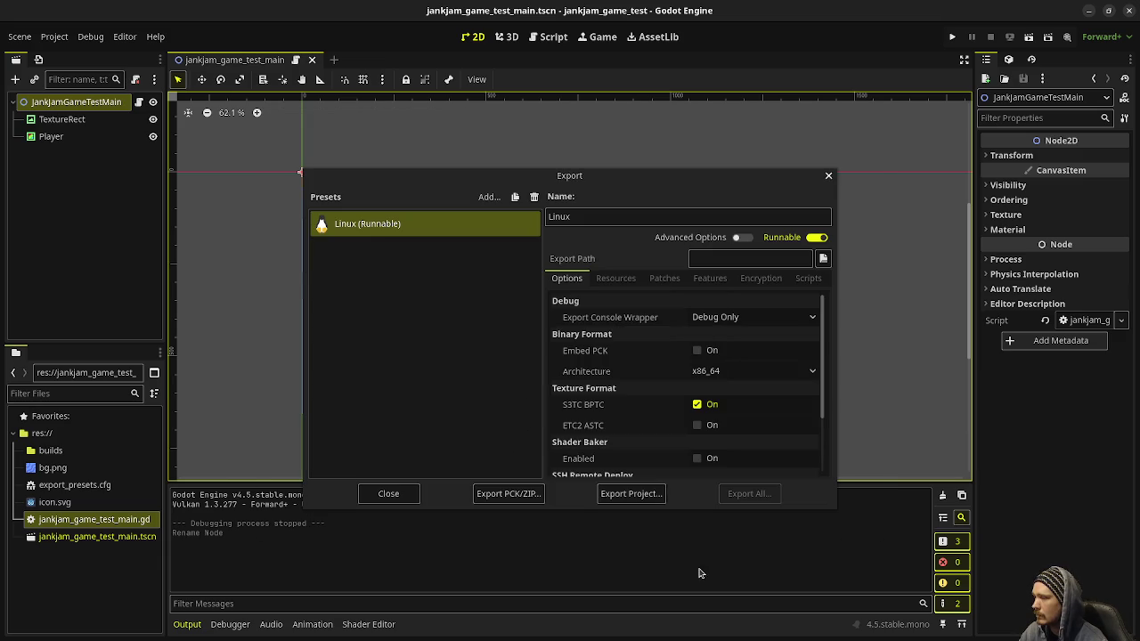
left_click(422, 496)
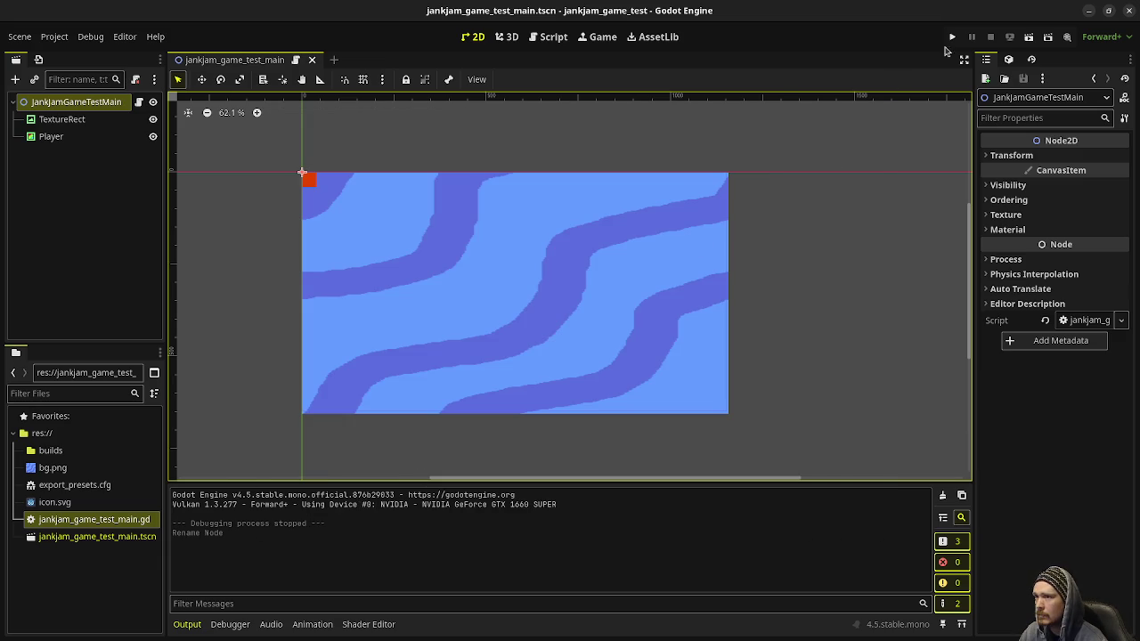
left_click(1088, 11)
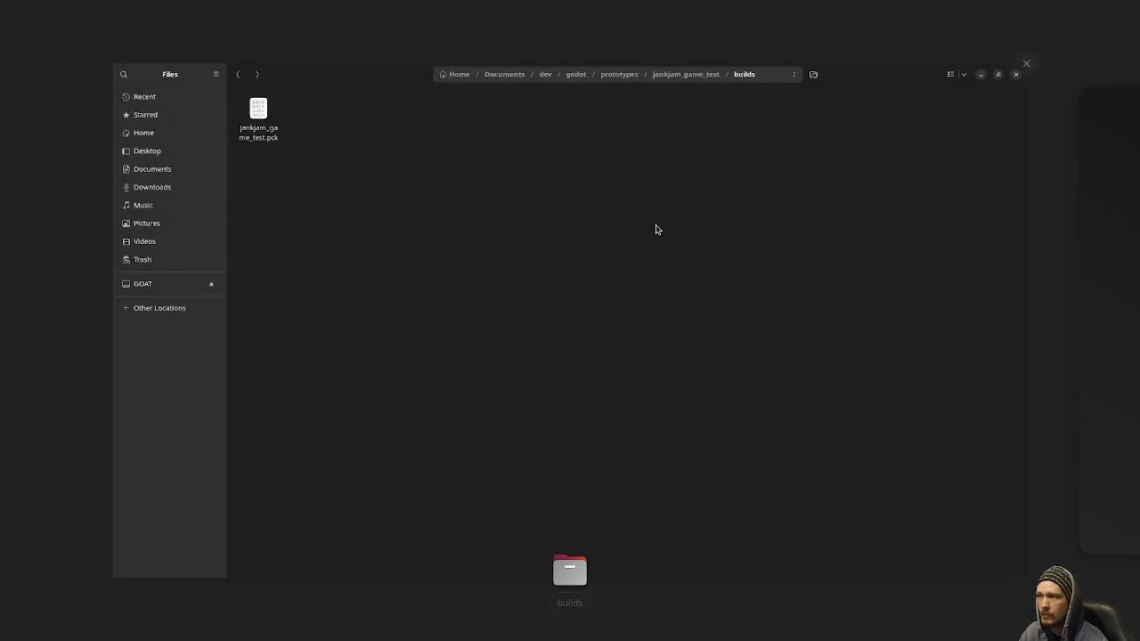
Step: Copy jankjam_game_test.pck from the builds folder in Files and go back to Godot
left_click_drag(258, 114, 181, 63)
right_click(181, 62)
left_click(216, 133)
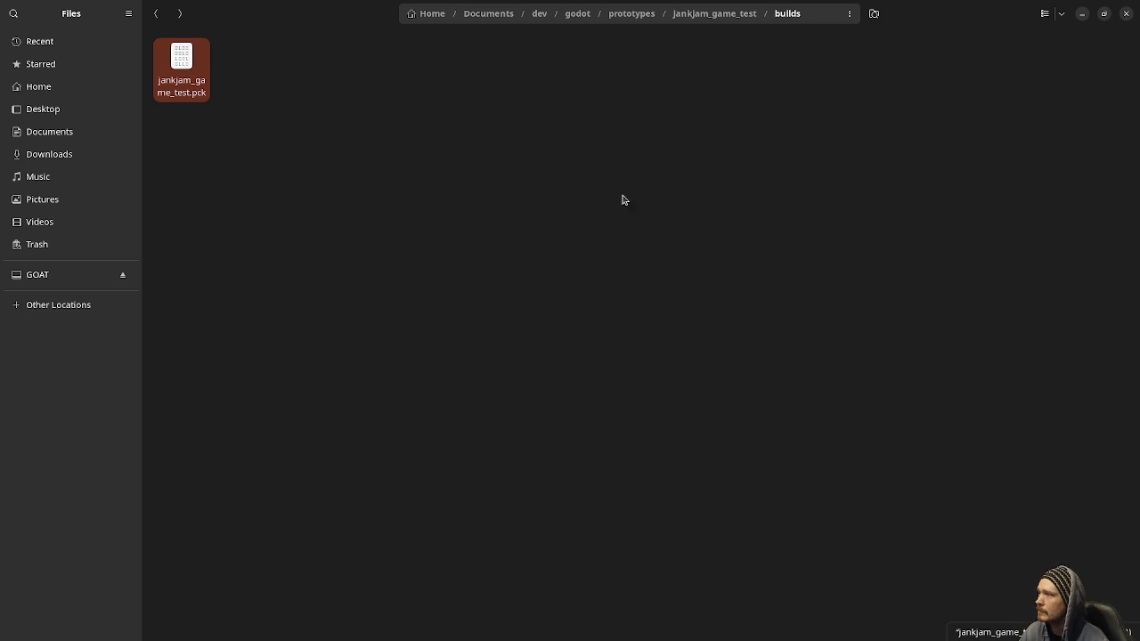
left_click(1083, 13)
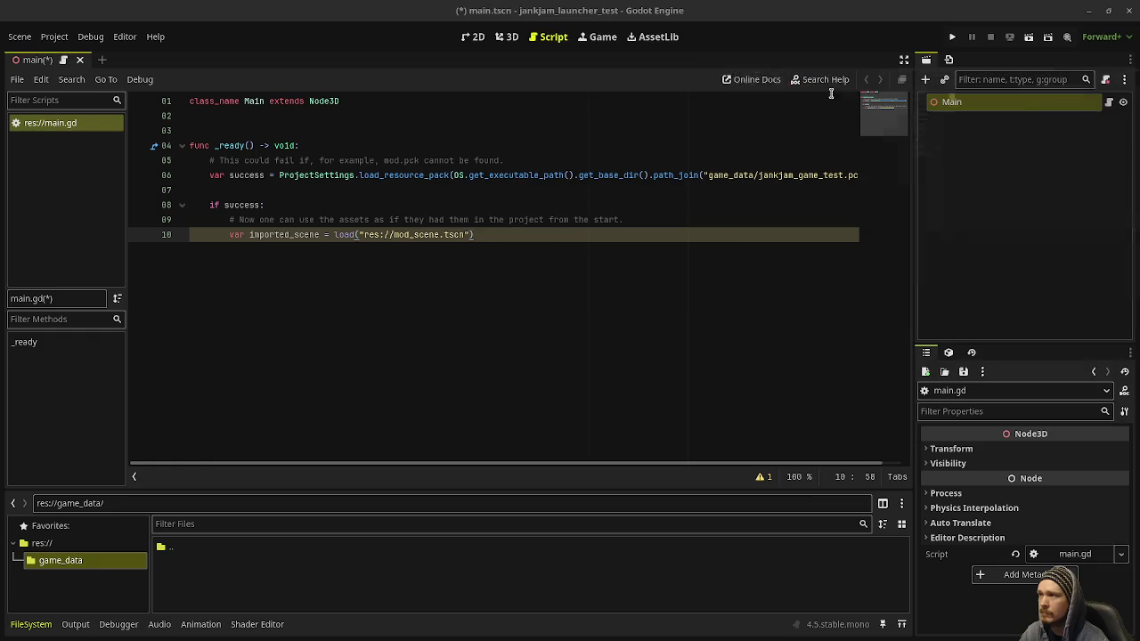
Step: Change line 10's scene path to res://jankjam_game_test_main.tscn and save the script
double_click(430, 234)
type("jank")
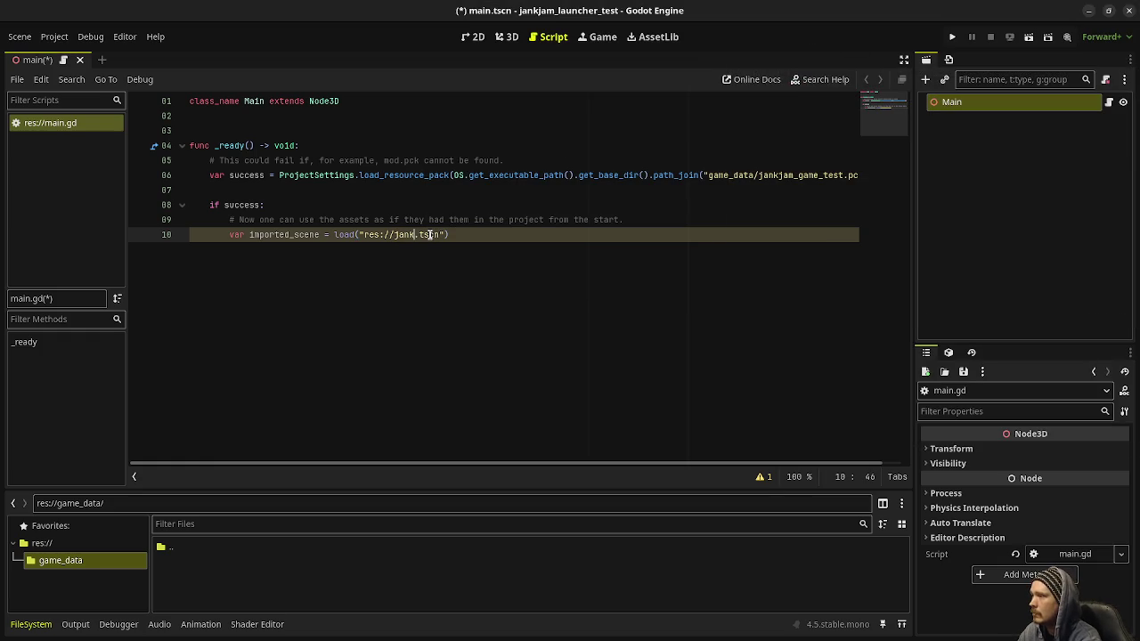
type("jam_game_test_main")
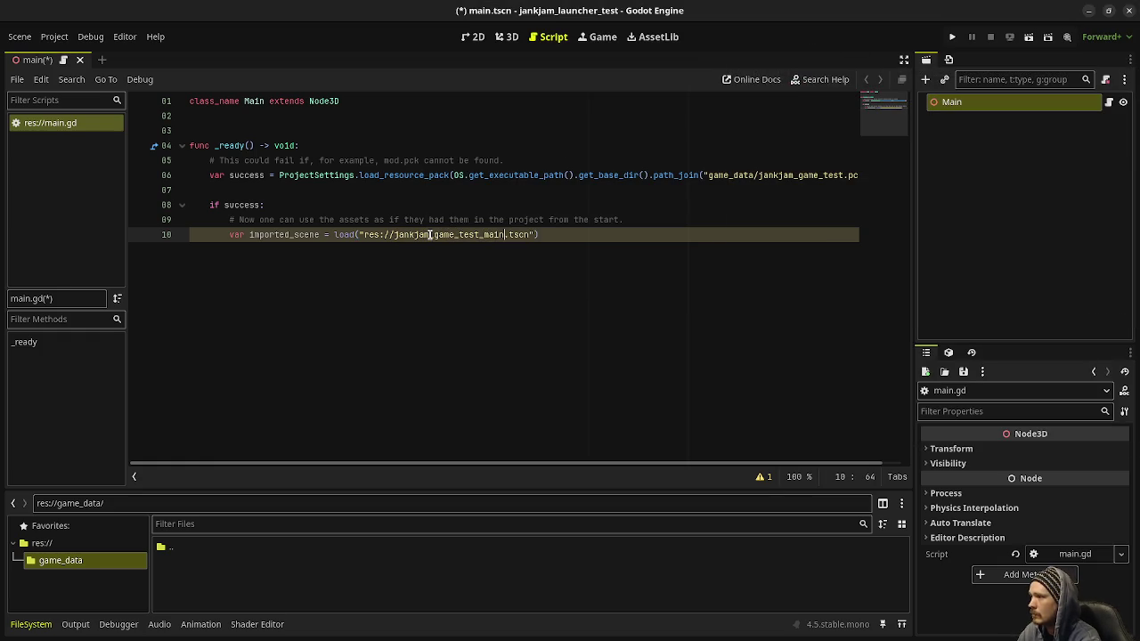
key("ctrl+s")
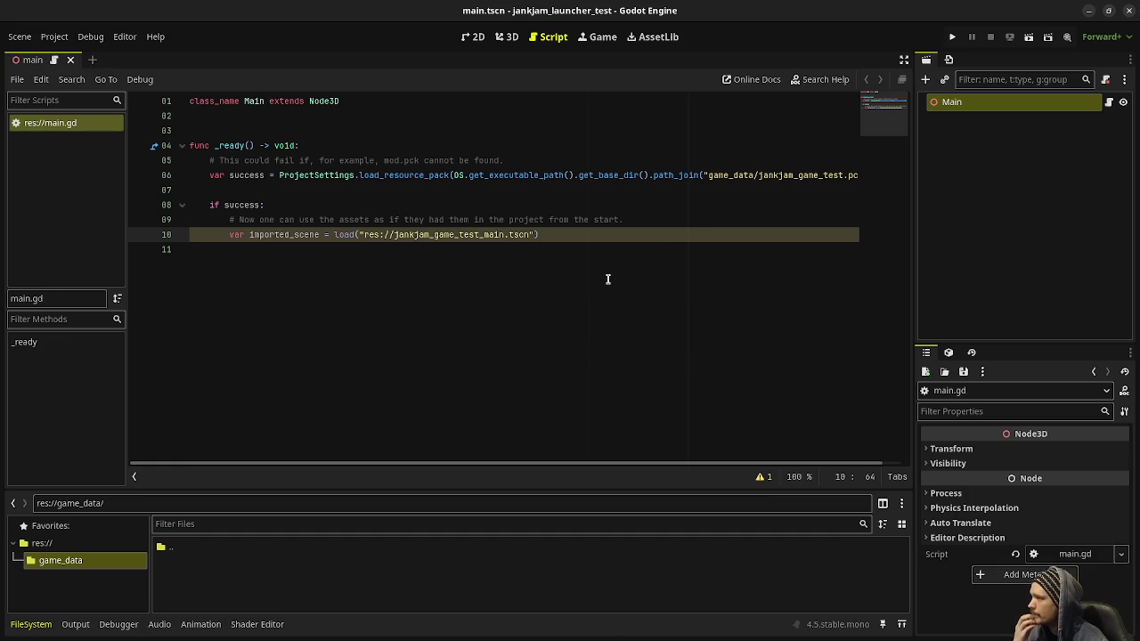
Step: Add an add_child(imported_scene) line after line 10 using autocomplete
left_click(592, 236)
key("Return")
type("add_chil")
key("Return")
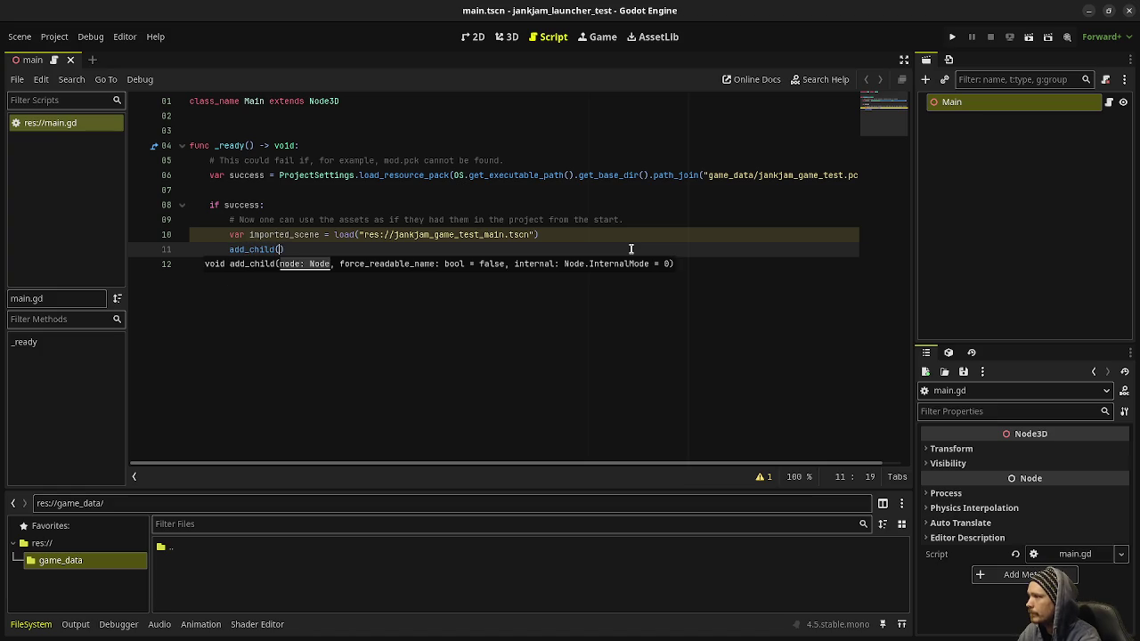
type("impor")
key("Return")
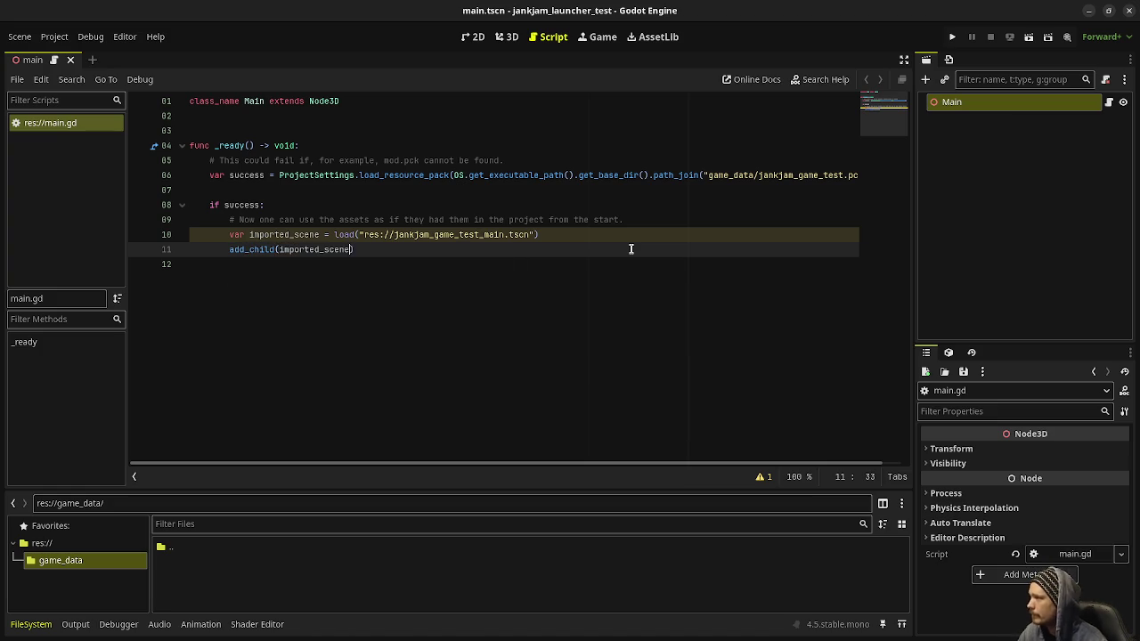
left_click(963, 109)
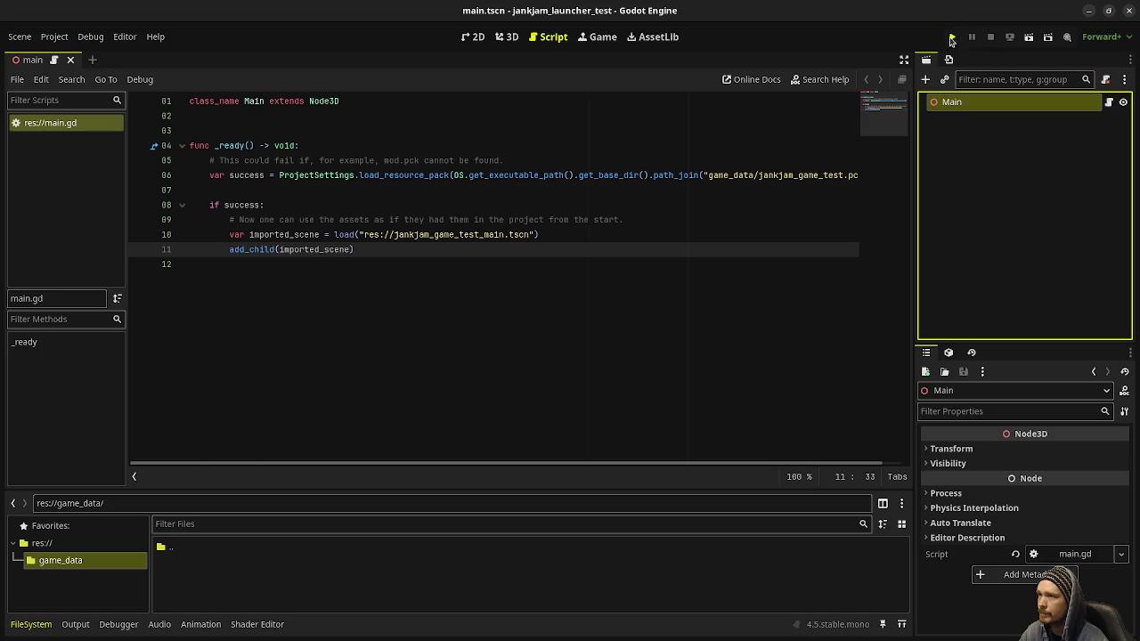
Step: Run the launcher with the current scene as main scene, then close the empty debug window
left_click(951, 40)
left_click(659, 351)
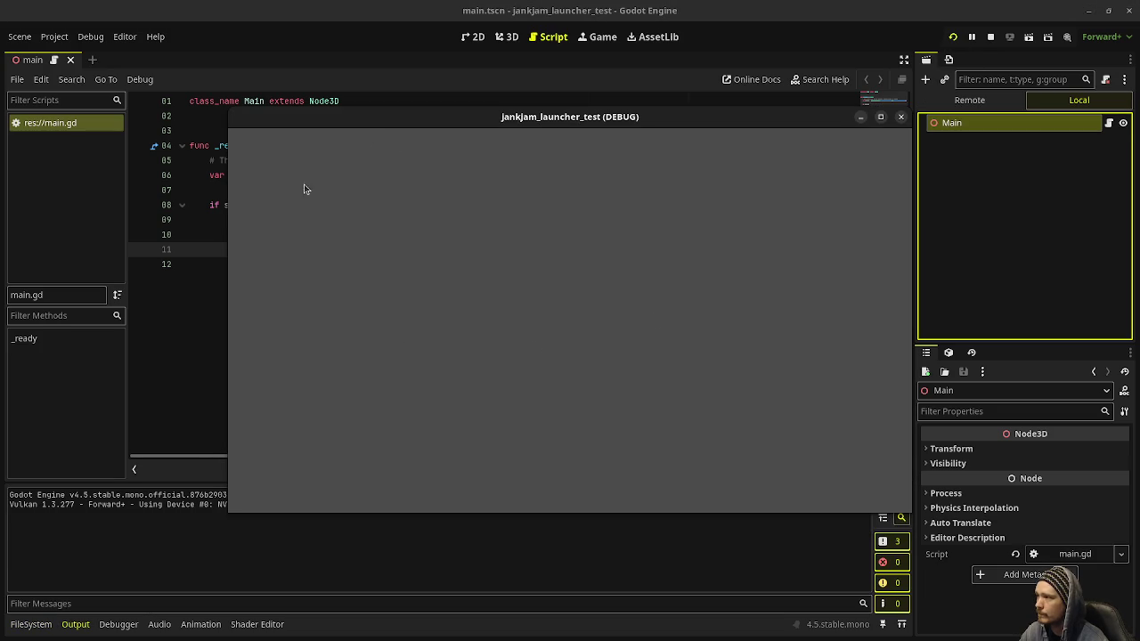
left_click(990, 36)
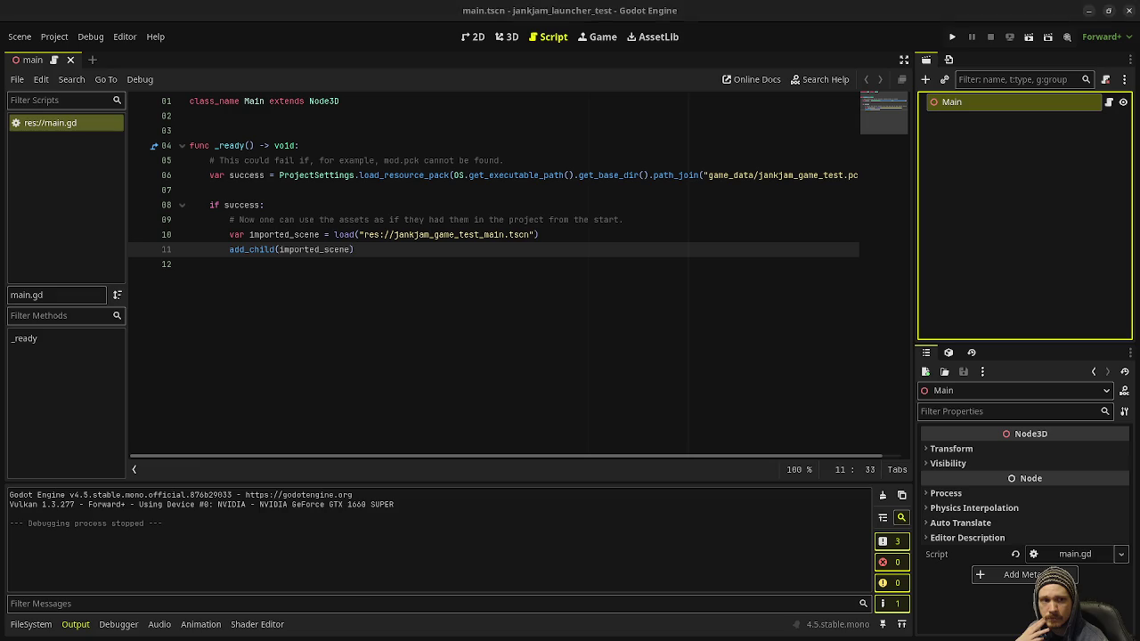
Step: Browse the project root files, main.gd and main.tscn, in an enlarged FileSystem panel
left_click(32, 624)
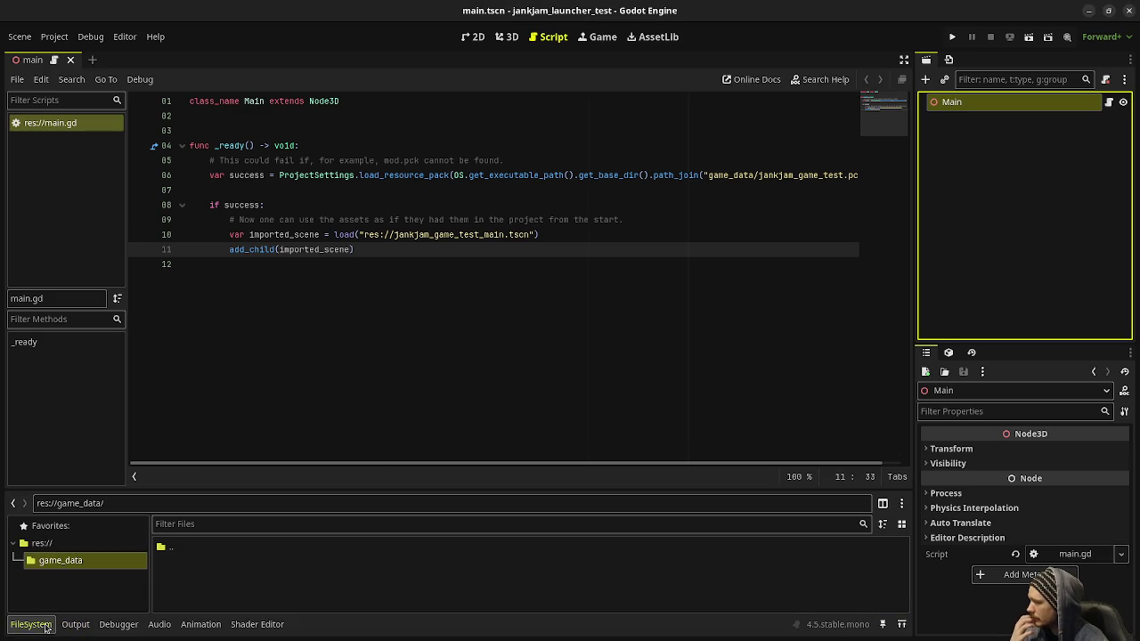
left_click(56, 561)
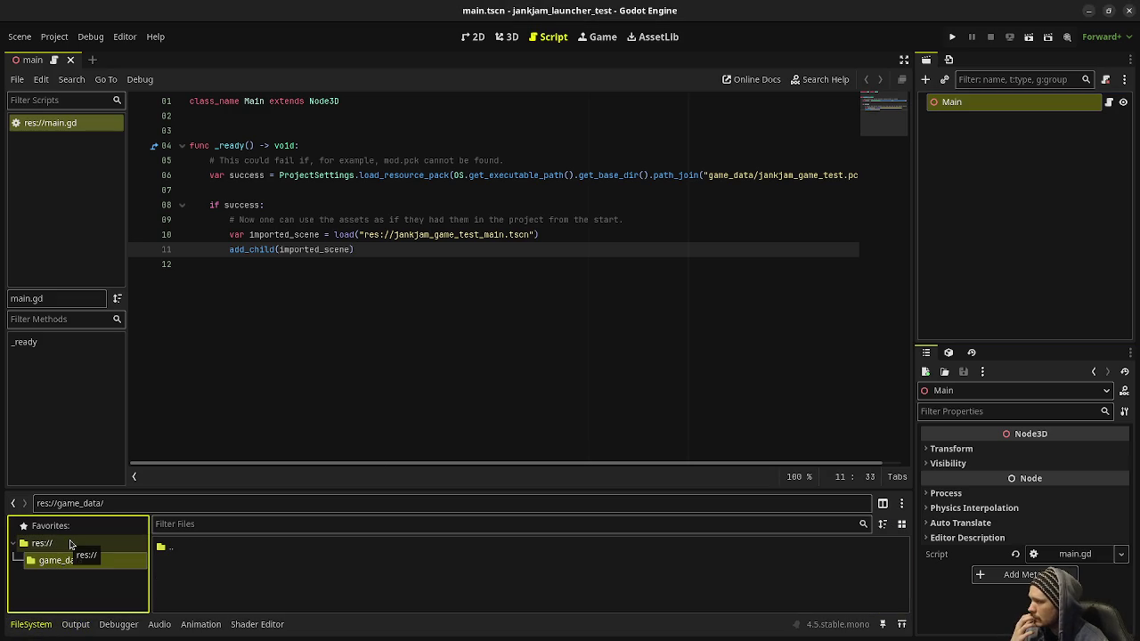
left_click(70, 541)
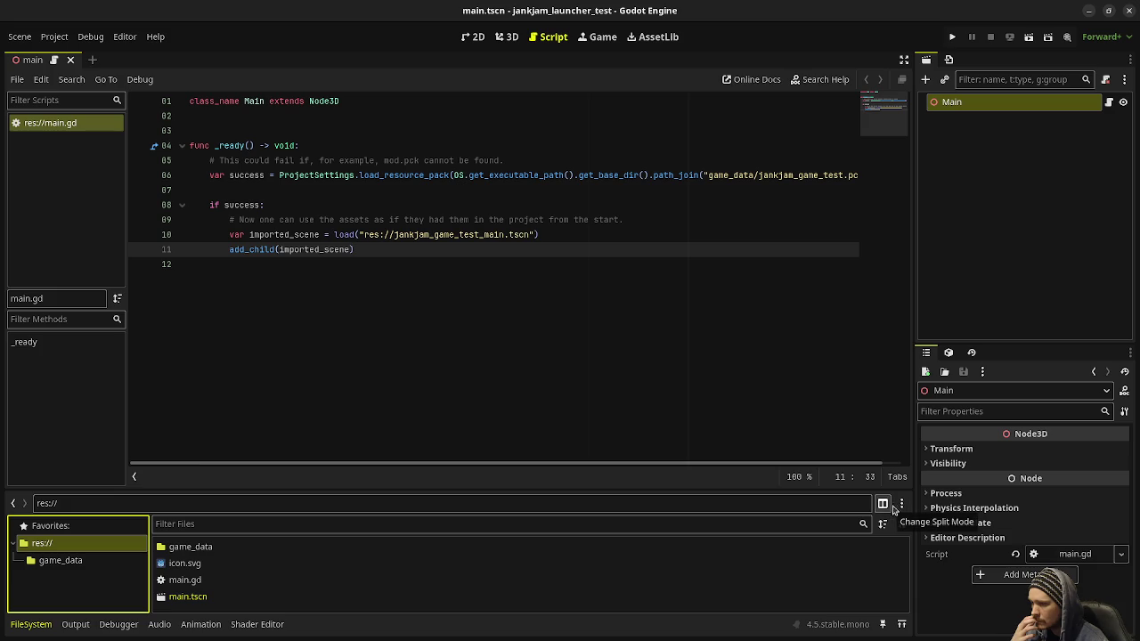
left_click(882, 504)
left_click(847, 547)
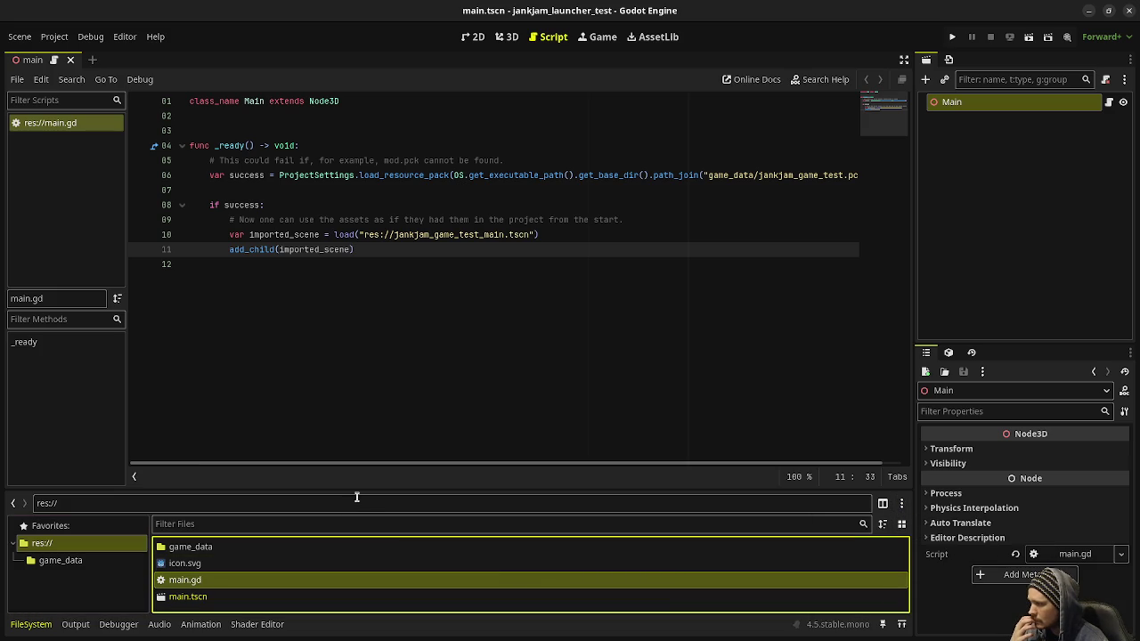
mouse_move(364, 495)
left_mouse_down()
mouse_move(364, 433)
mouse_move(364, 453)
left_mouse_up()
left_click(181, 559)
Step: Open the game_data folder in the system file manager
double_click(190, 504)
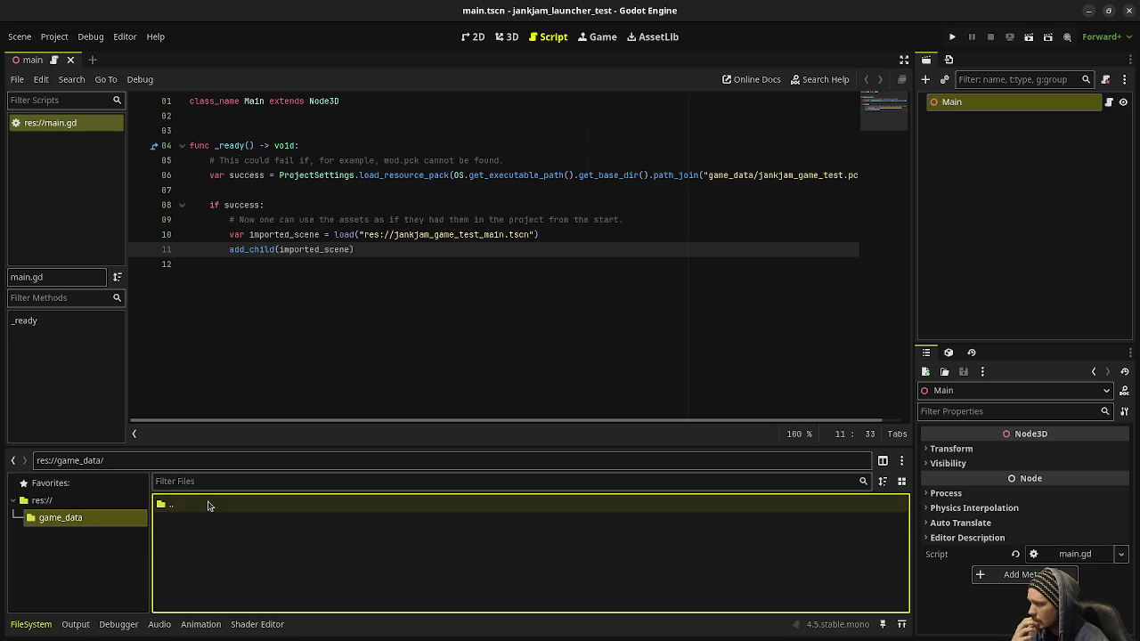
right_click(98, 526)
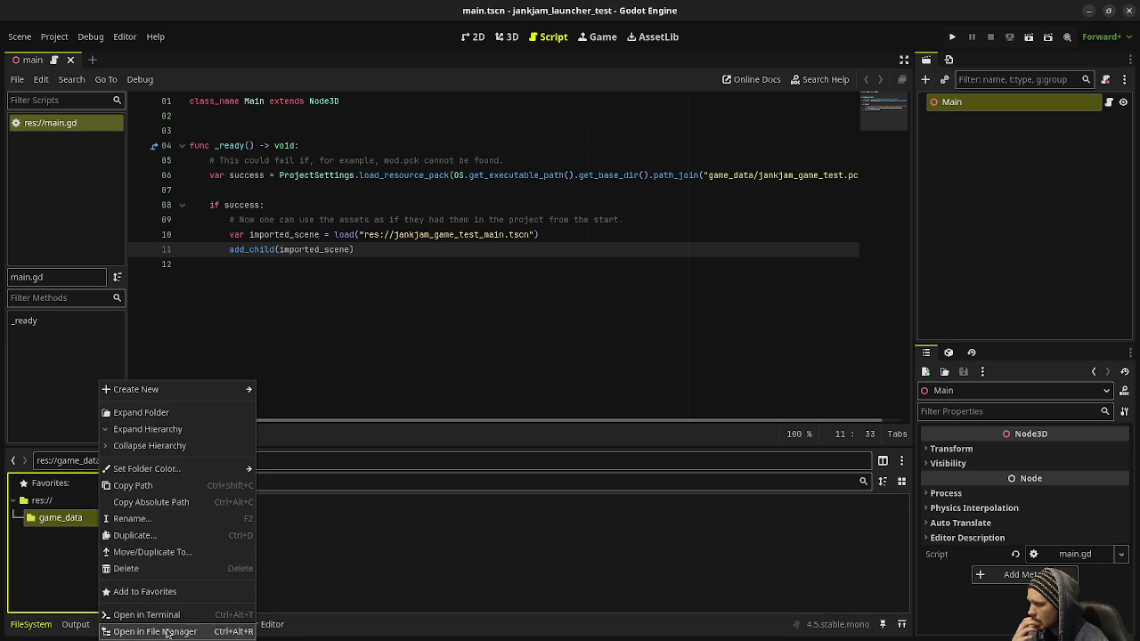
left_click(166, 631)
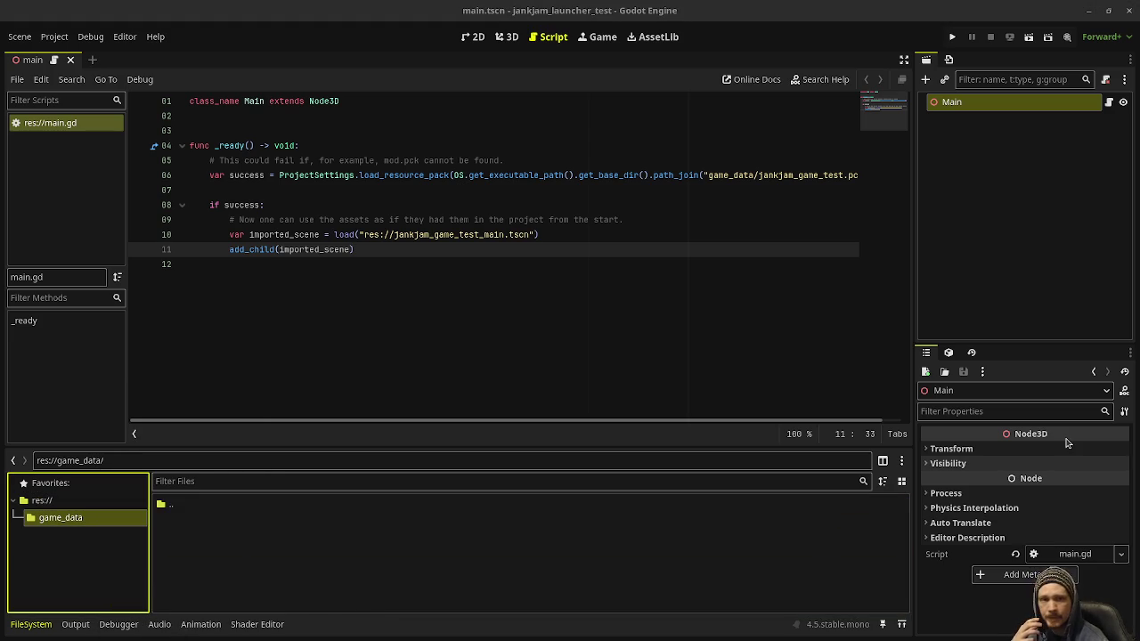
left_click(277, 560)
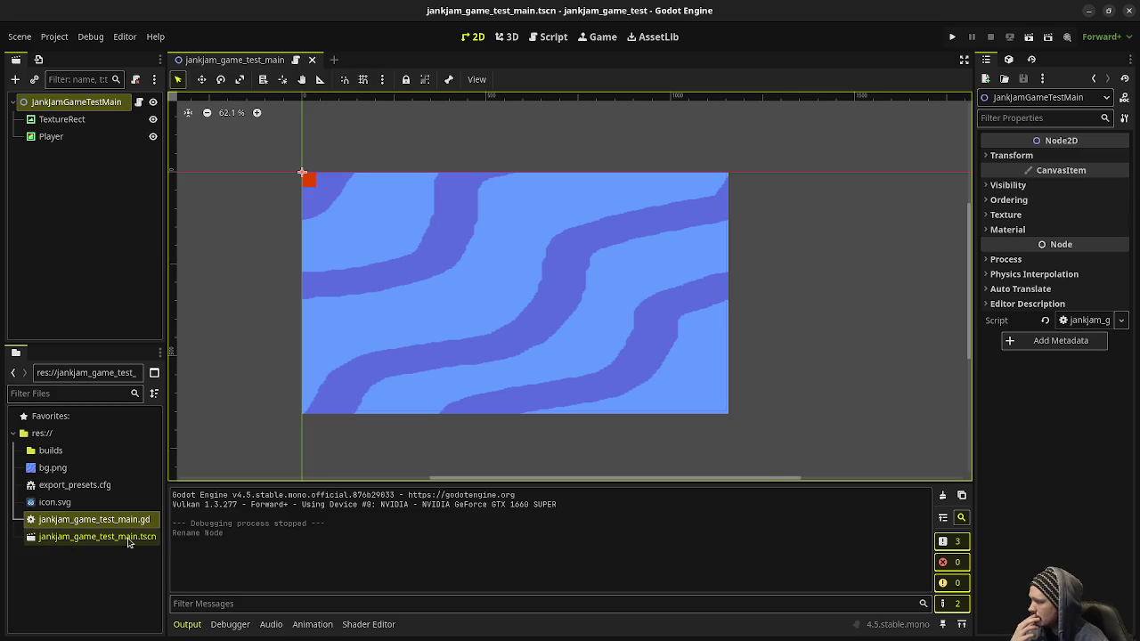
Step: Open the script attached to the game project's root node, JankJamGameTestMain
left_click(1090, 11)
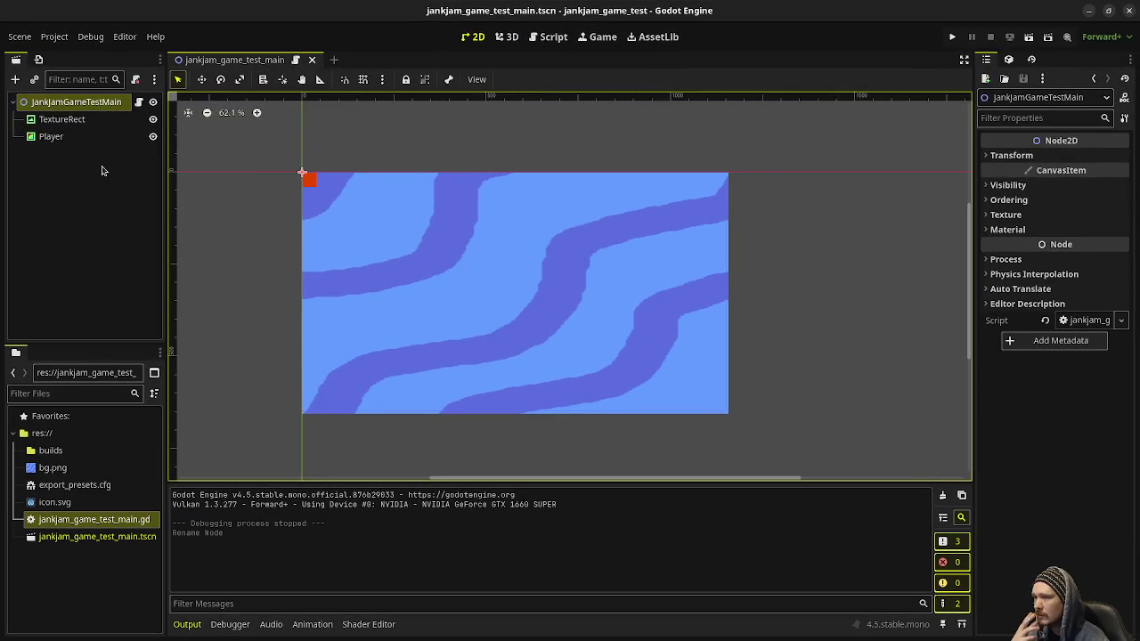
right_click(50, 102)
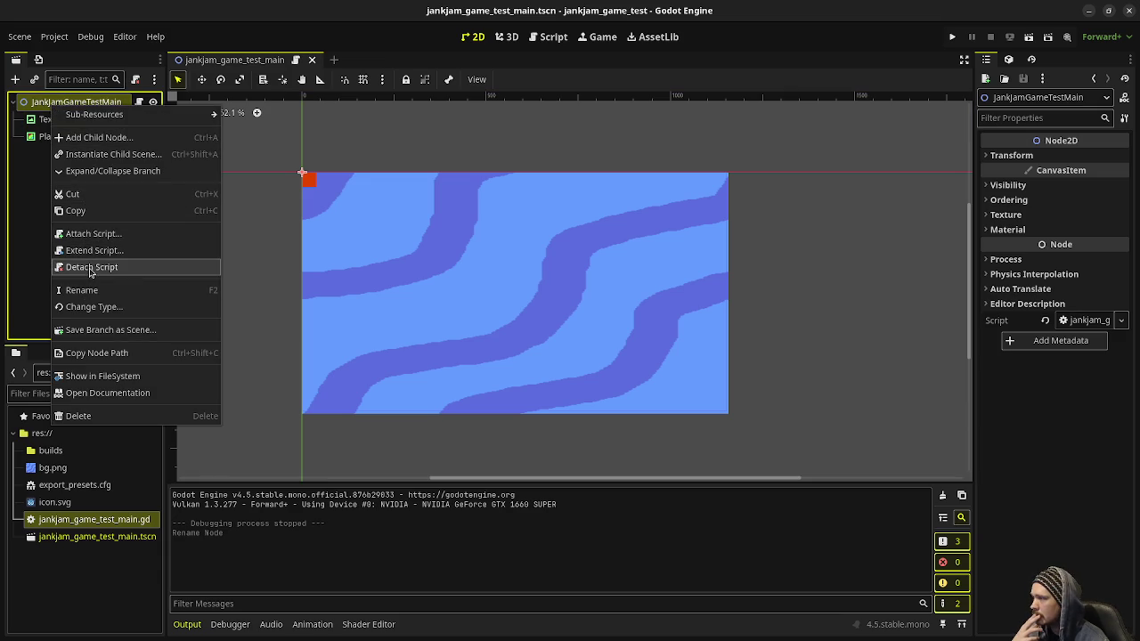
left_click(570, 123)
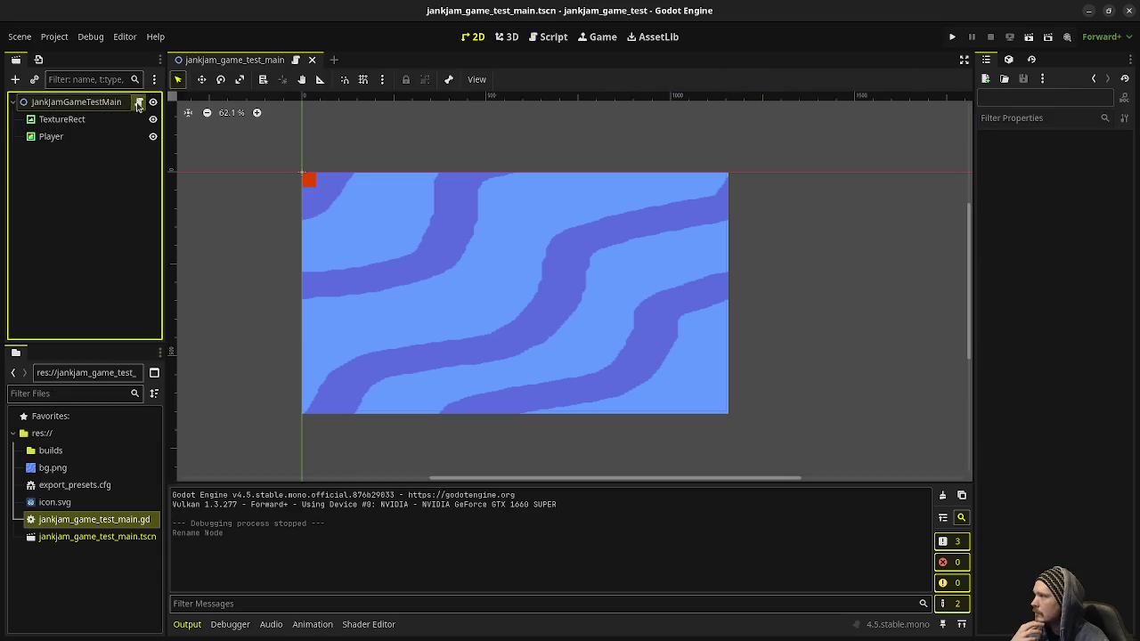
key("ctrl+F3")
Step: Add a func _ready() -> void that prints "Game Ready!" above _process
key("Up")
key("Up")
key("Up")
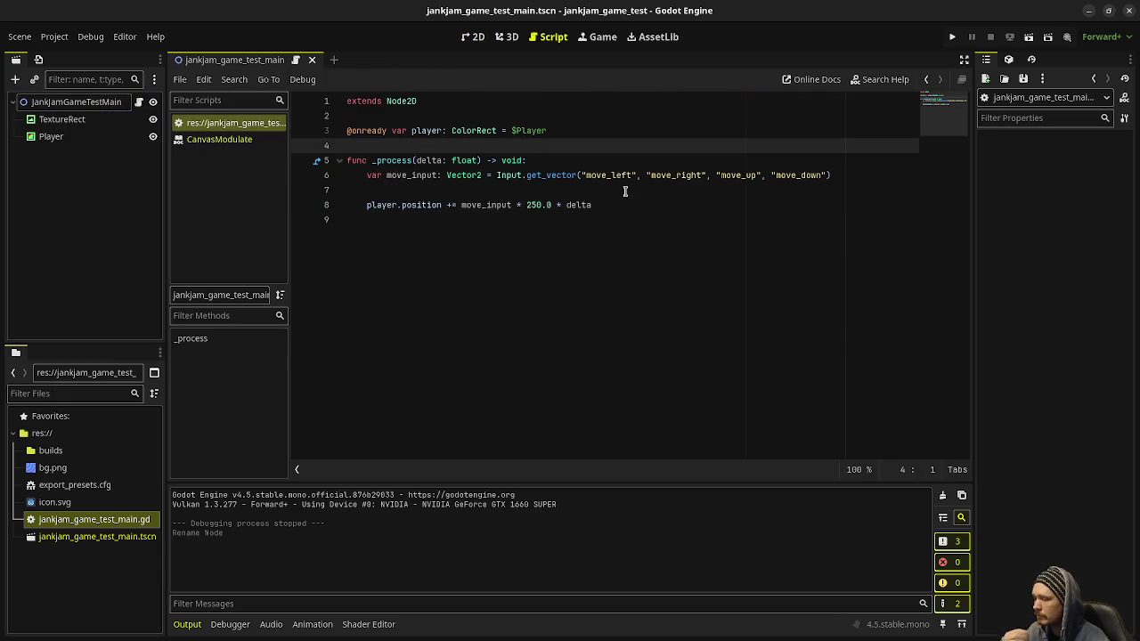
key("Return")
key("Return")
type("fnc ")
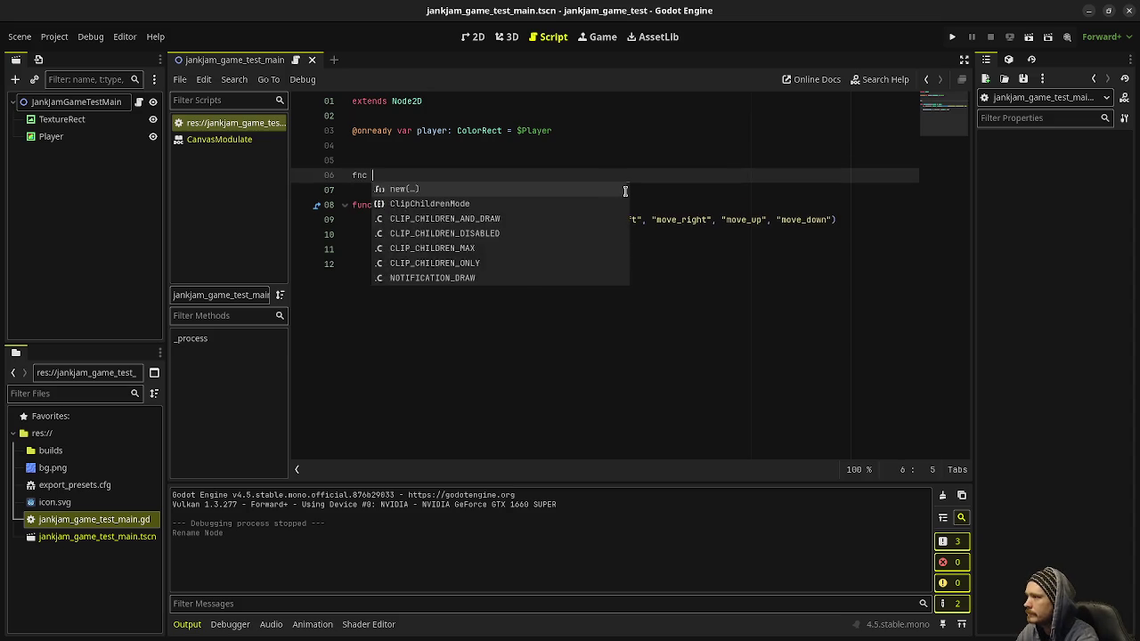
type("unc _rea")
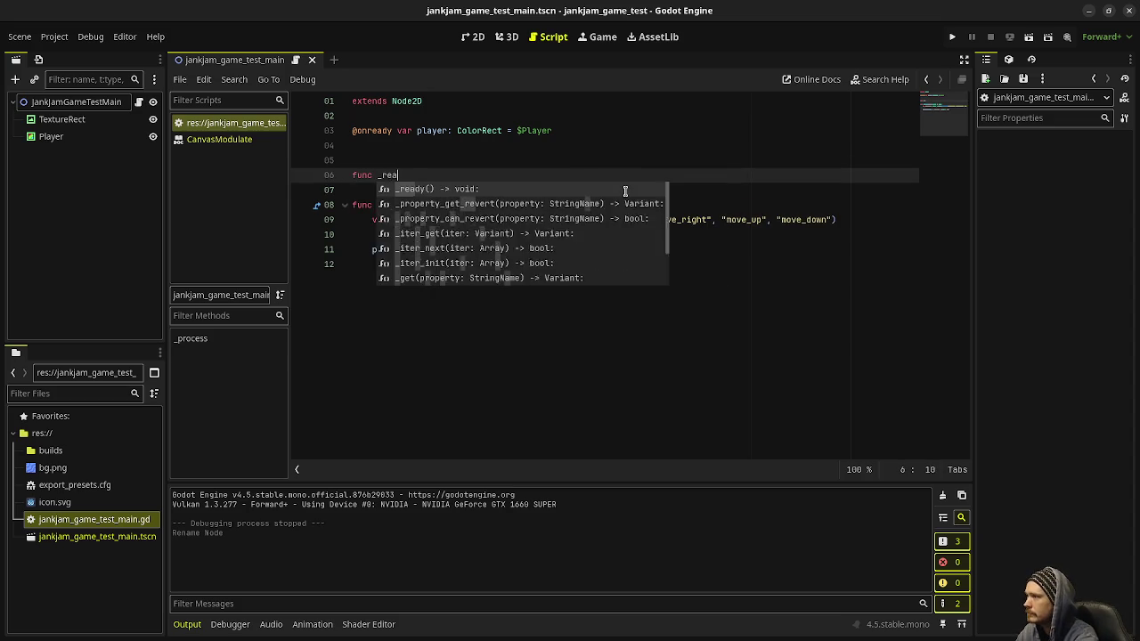
type("dy(> void:")
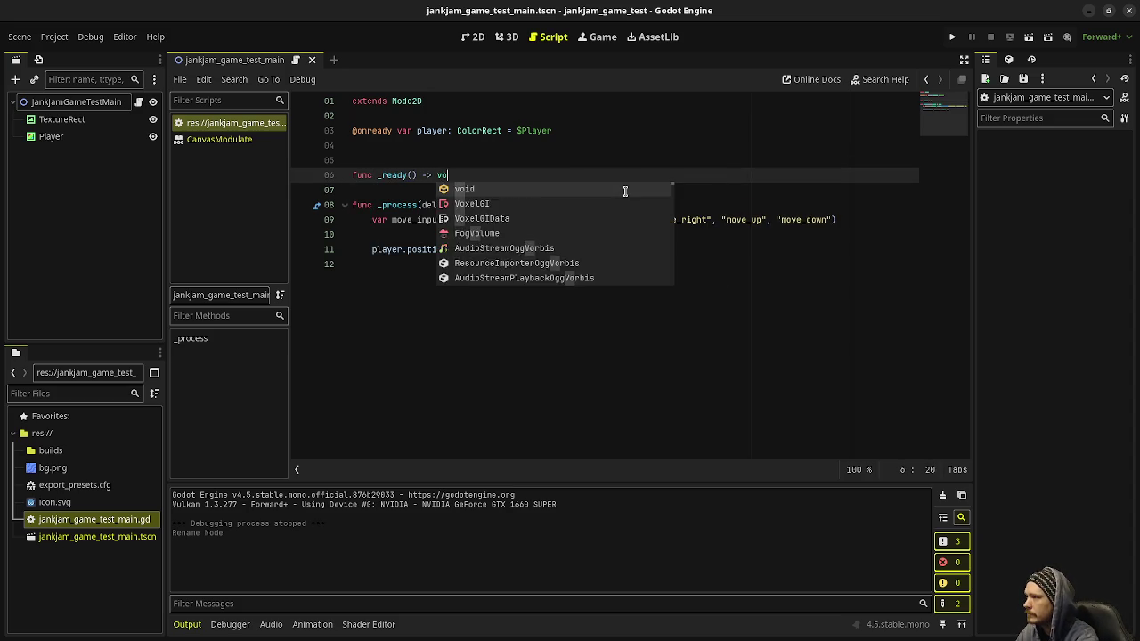
key("Return")
type("print(\"G")
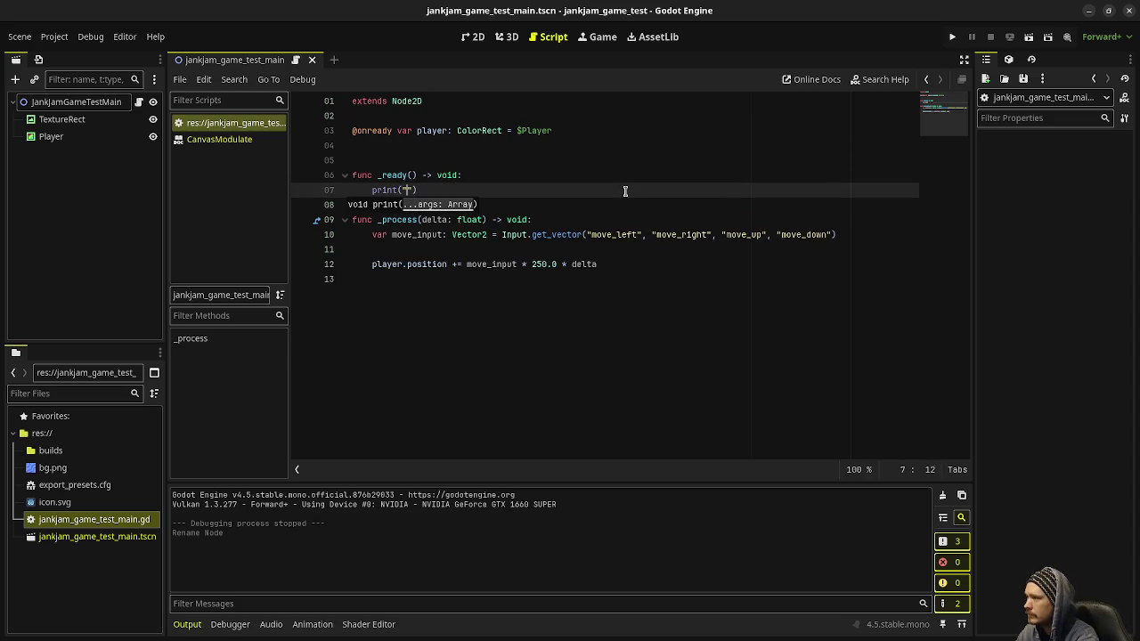
type("ame Ready!")
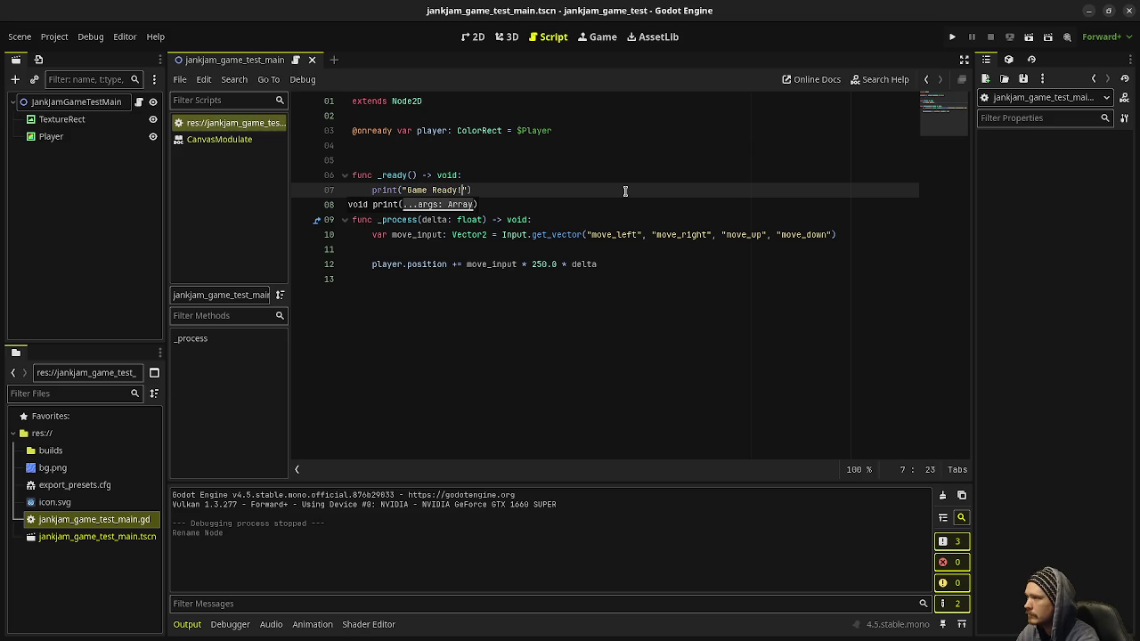
left_click(537, 203)
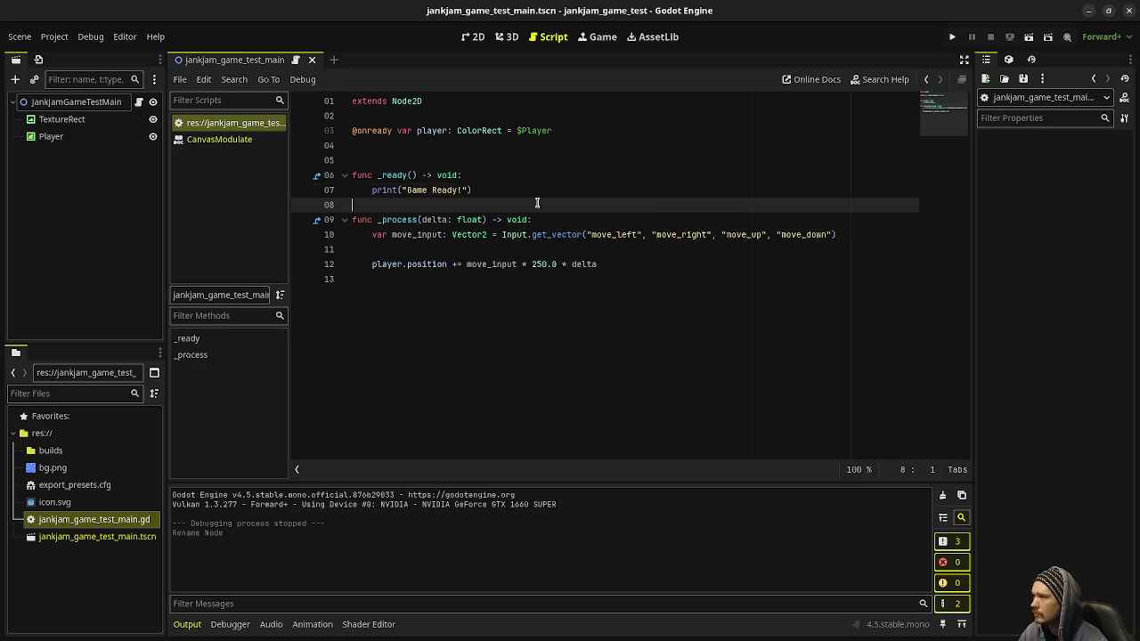
key("Return")
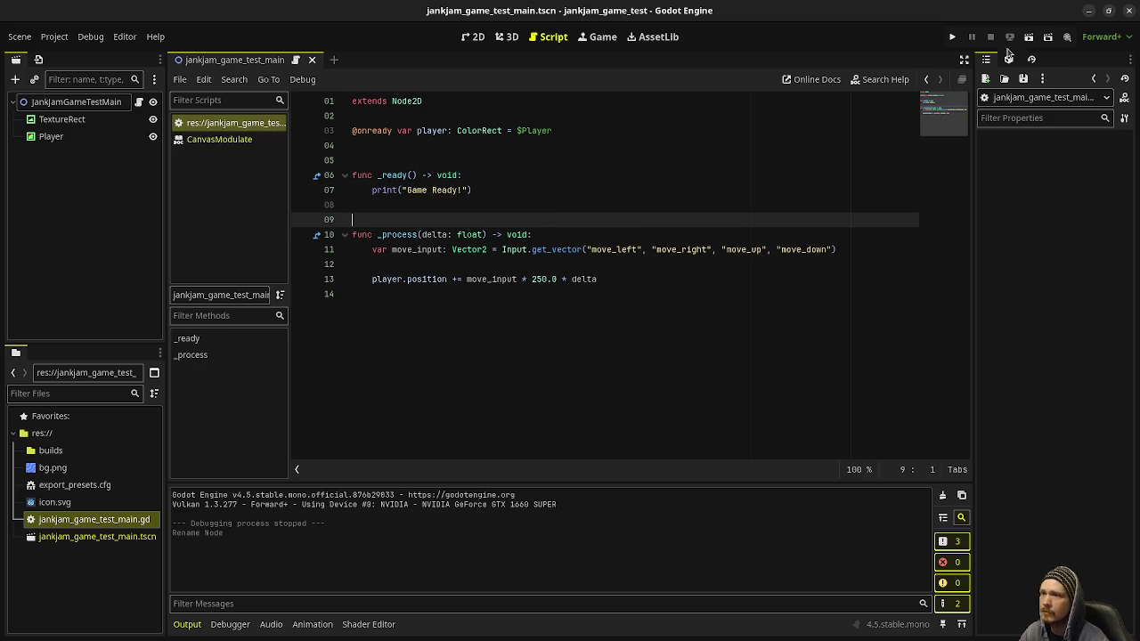
Step: Export the game pack over builds/jankjam_game_test.pck, confirming the overwrite
left_click(20, 36)
mouse_move(53, 36)
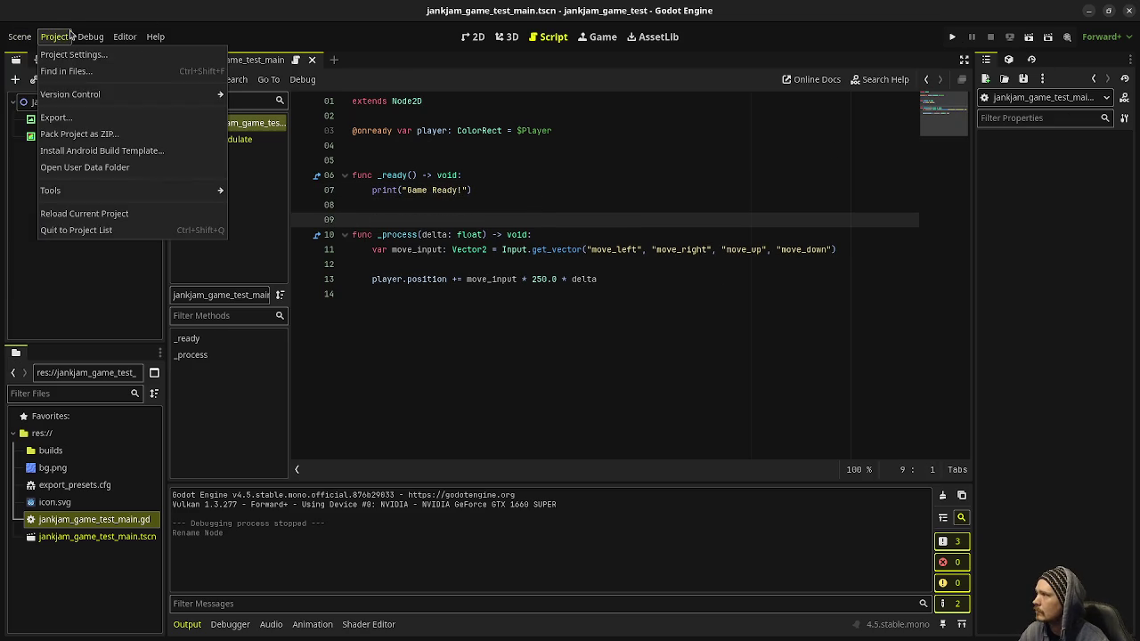
left_click(53, 118)
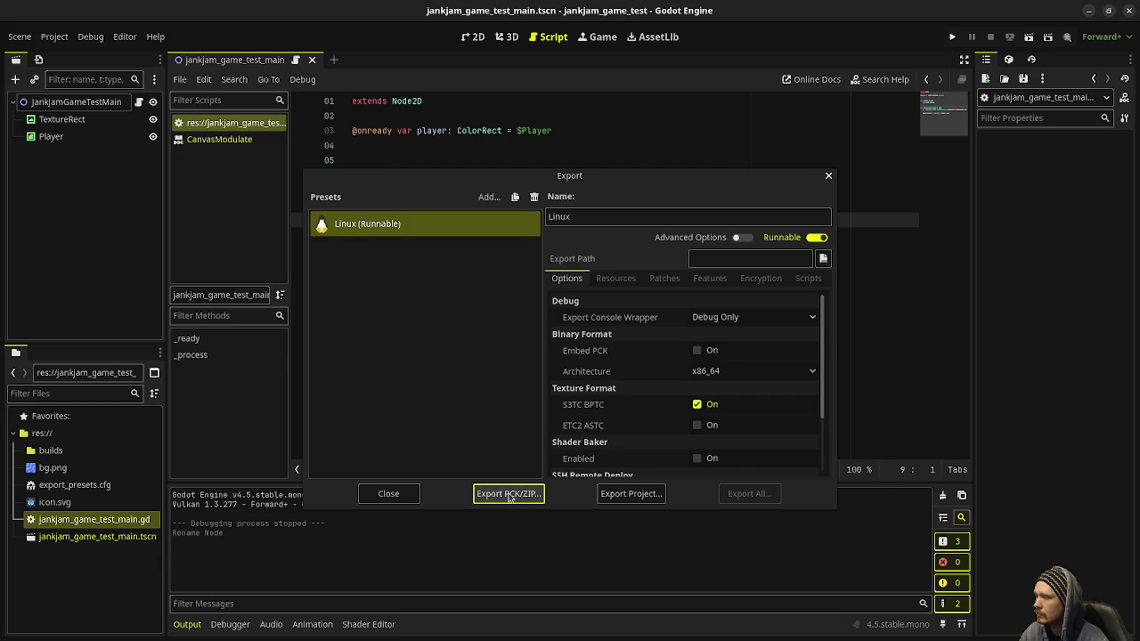
left_click(509, 495)
double_click(449, 200)
left_click(372, 183)
left_click(655, 535)
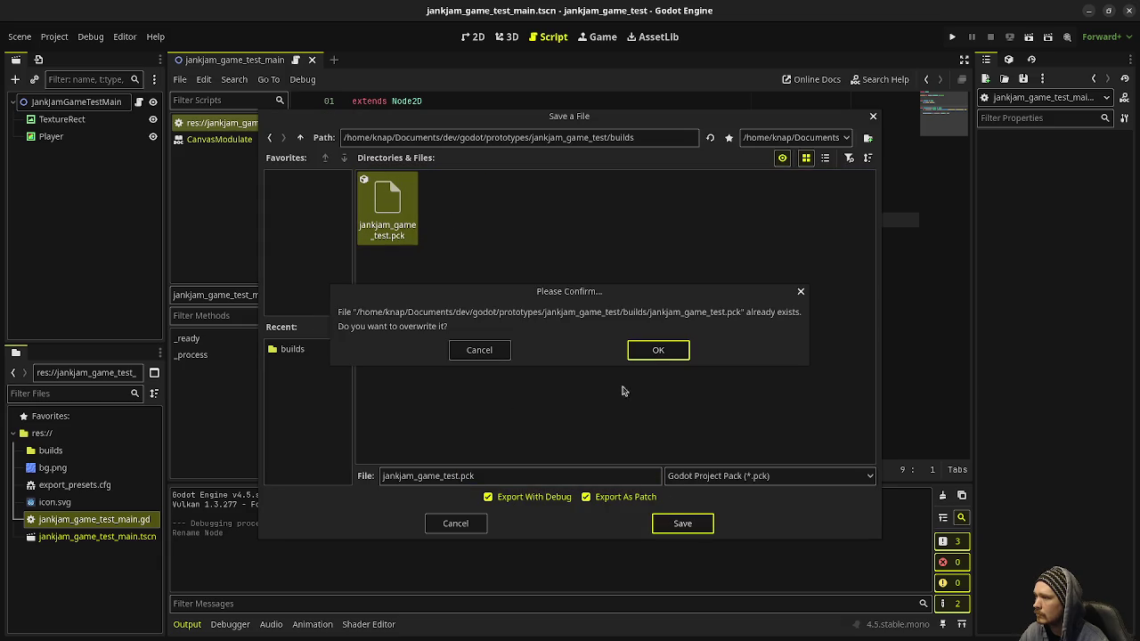
left_click(659, 350)
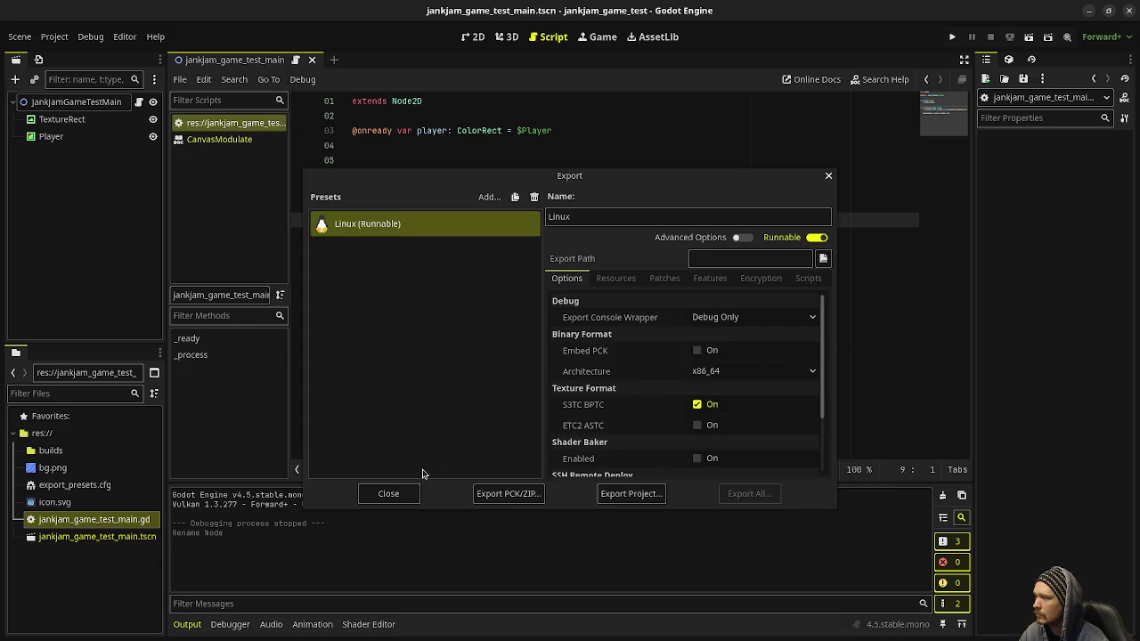
left_click(390, 496)
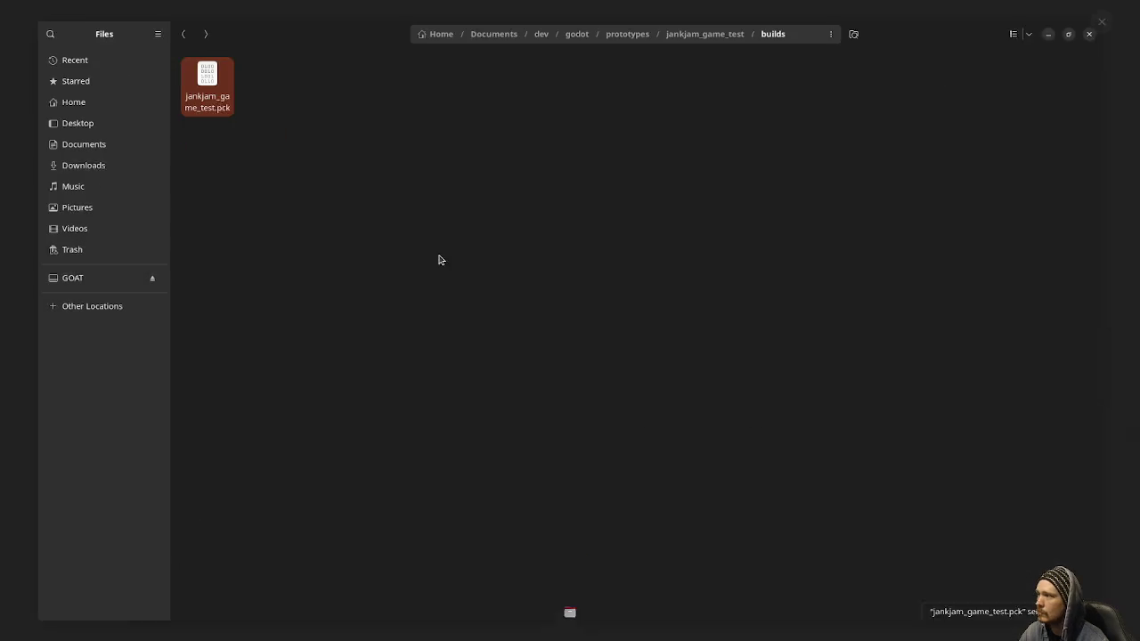
Step: Copy jankjam_game_test.pck from the builds folder and minimize the Files window
left_click_drag(436, 236, 165, 69)
right_click(165, 69)
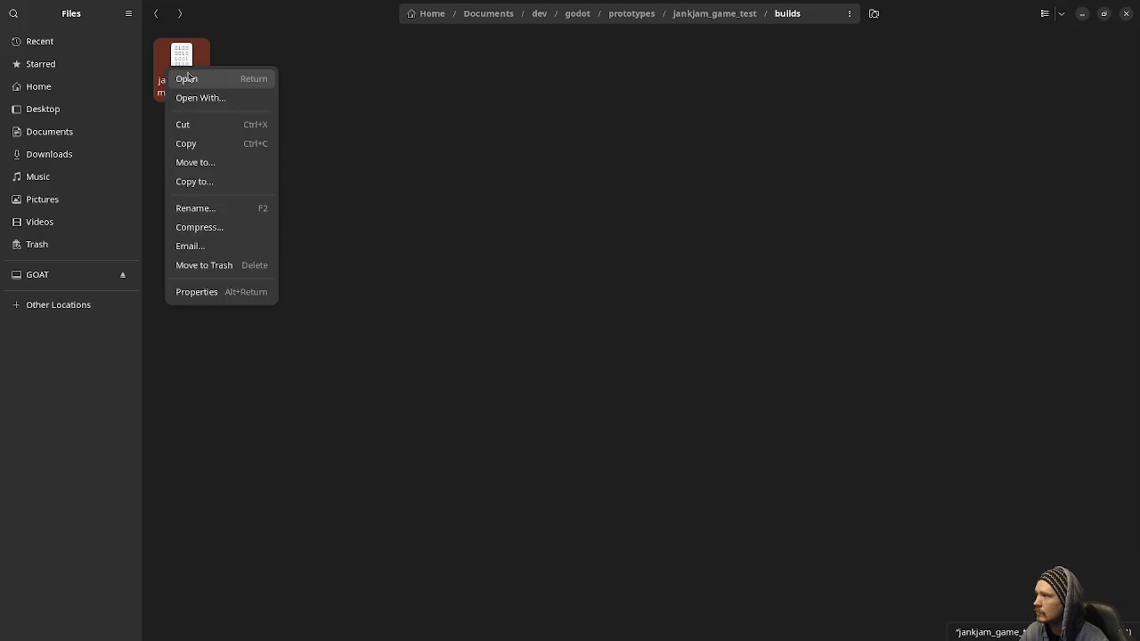
left_click(184, 144)
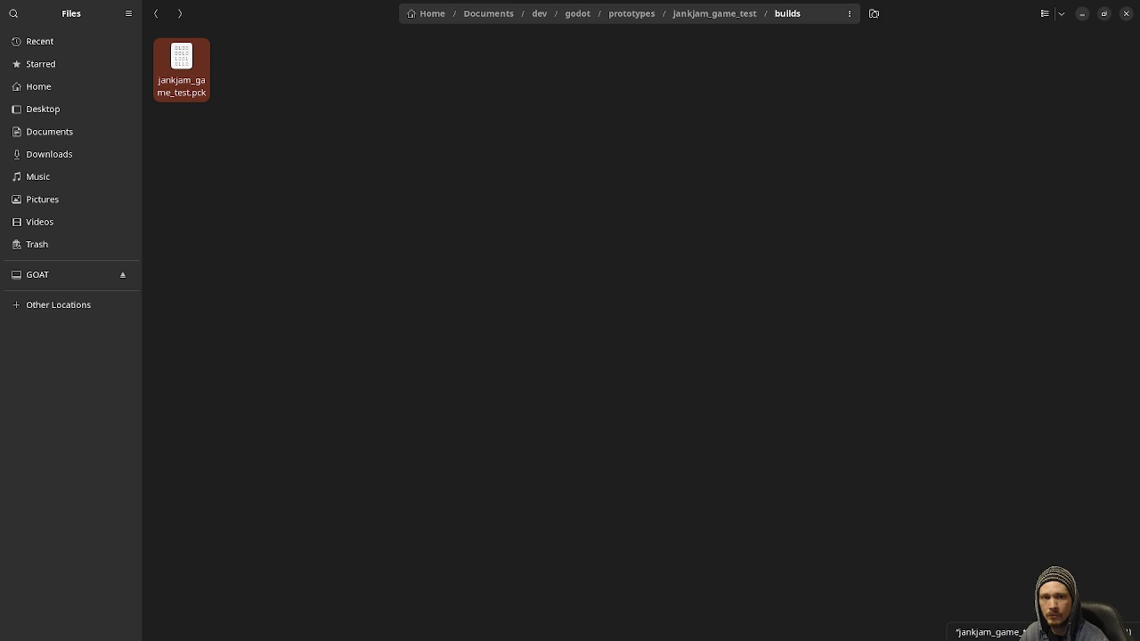
left_click(1082, 14)
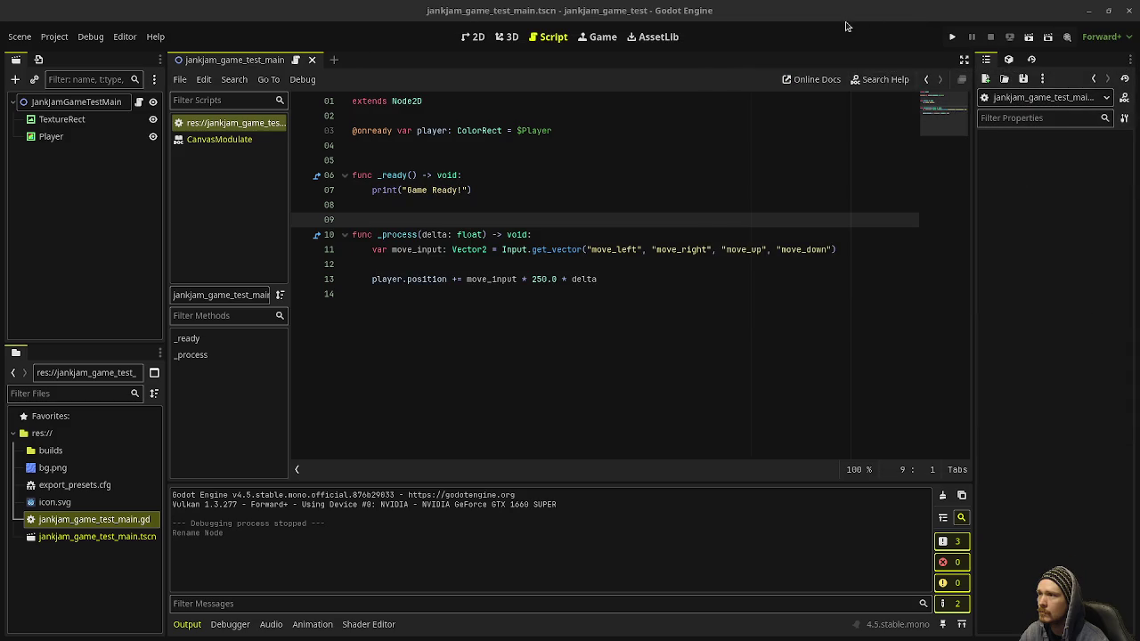
Step: Run the game project to see "Game Ready!", stop it, and minimize its editor
left_click(952, 37)
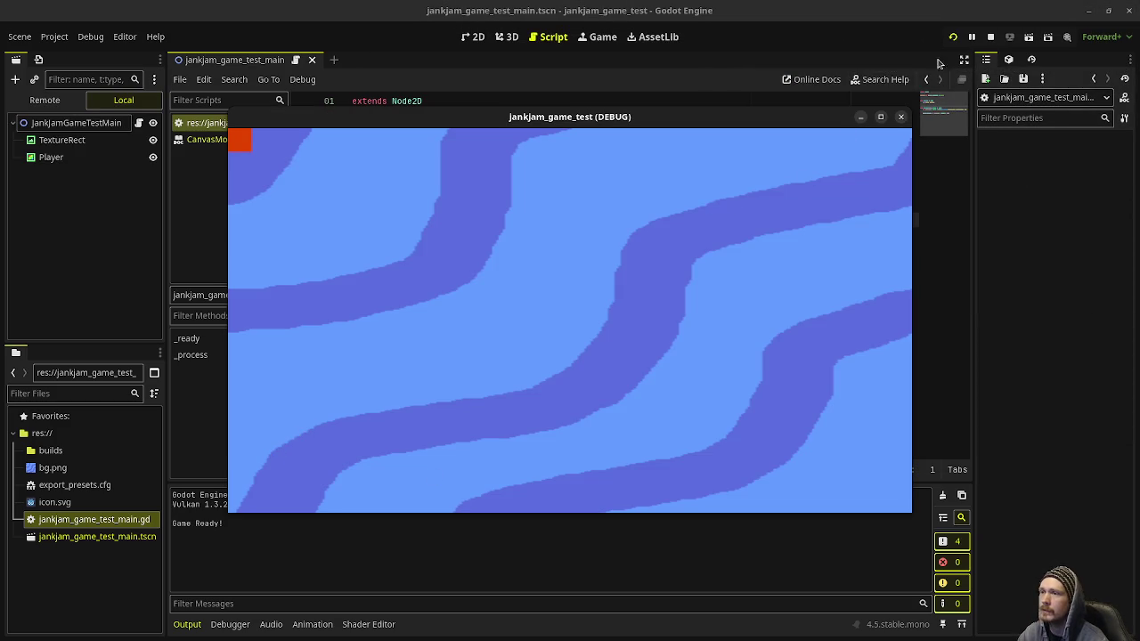
left_click(991, 37)
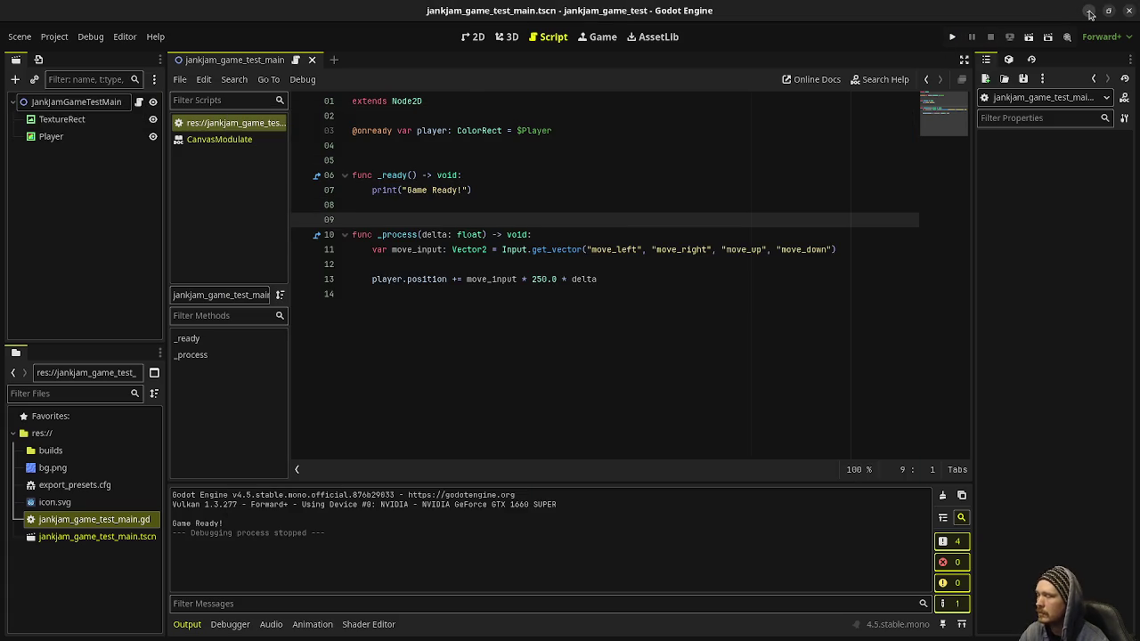
left_click(1090, 13)
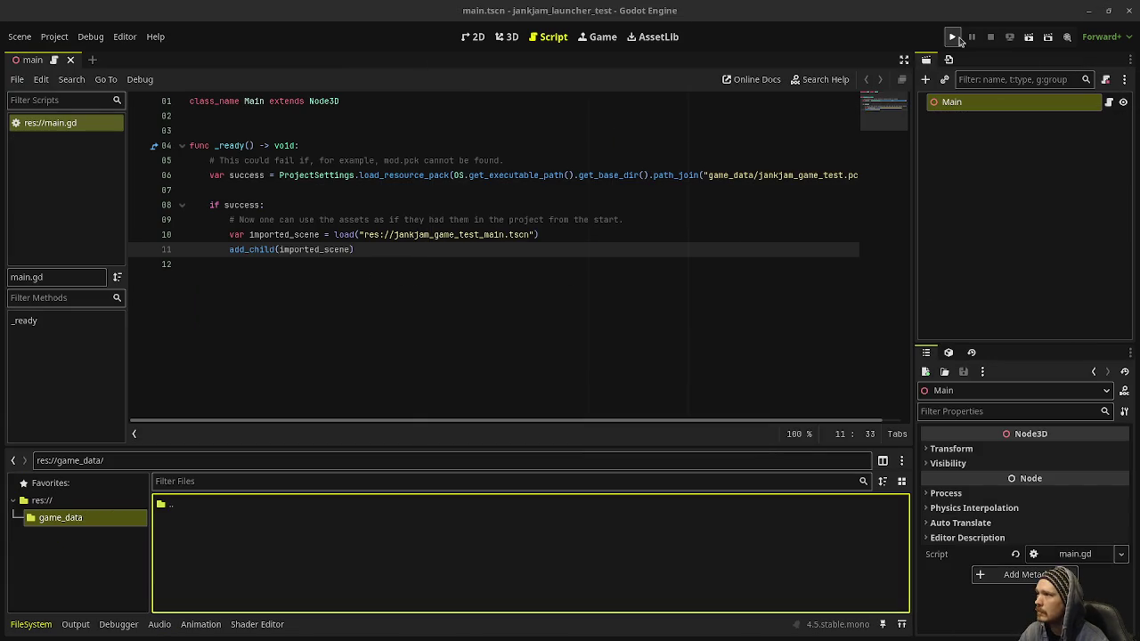
Step: Run and stop the launcher, then add print("wut") under if success:
left_click(951, 39)
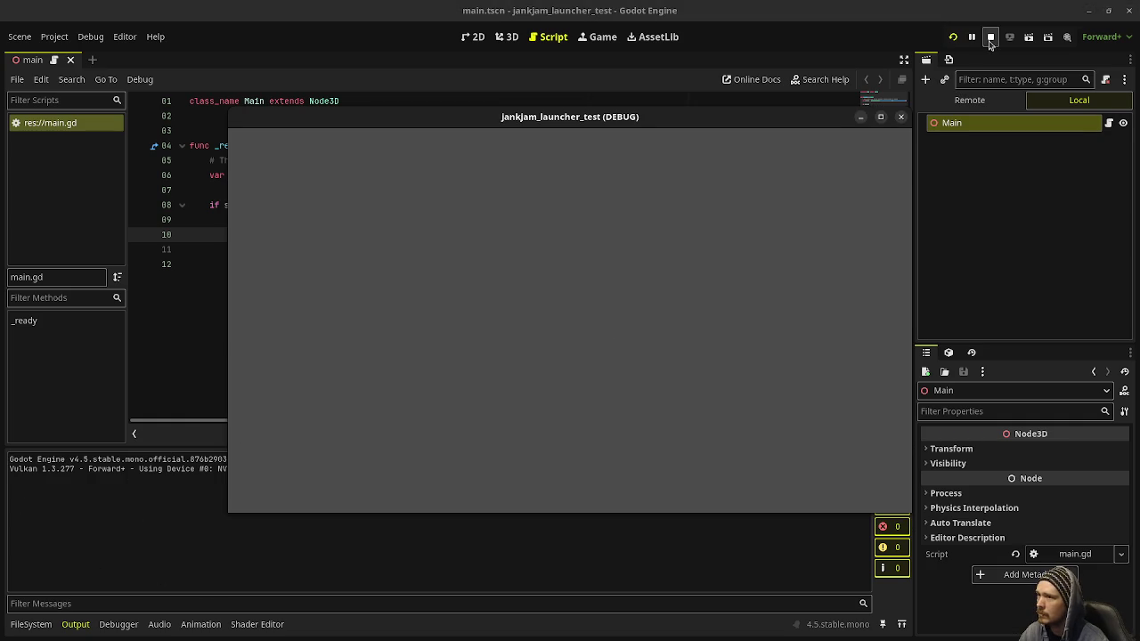
left_click(991, 37)
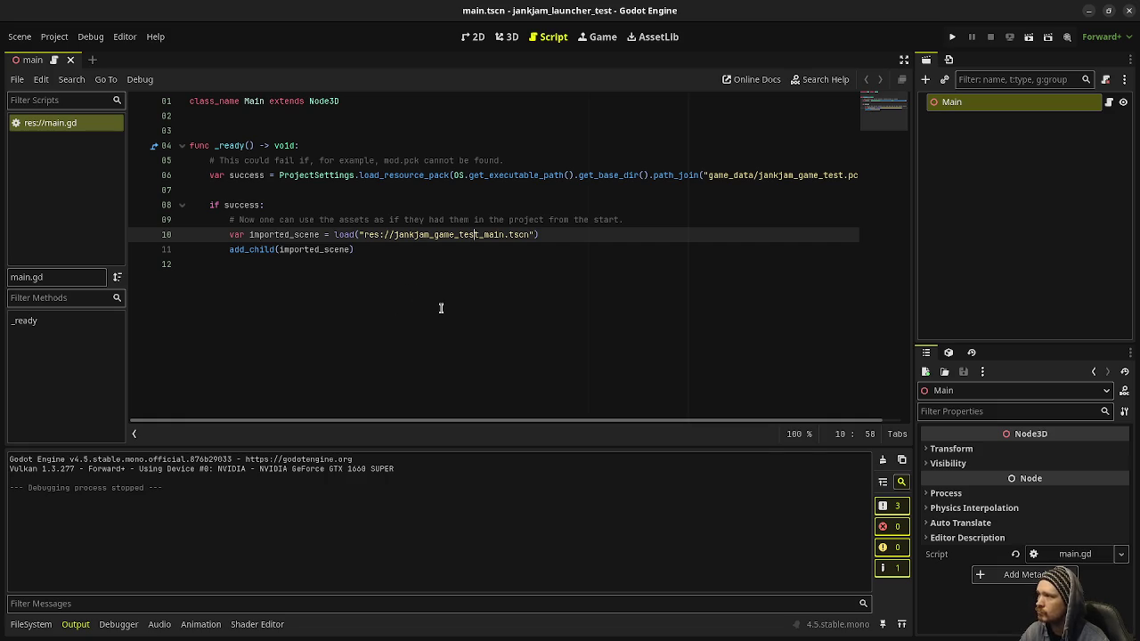
left_click(294, 205)
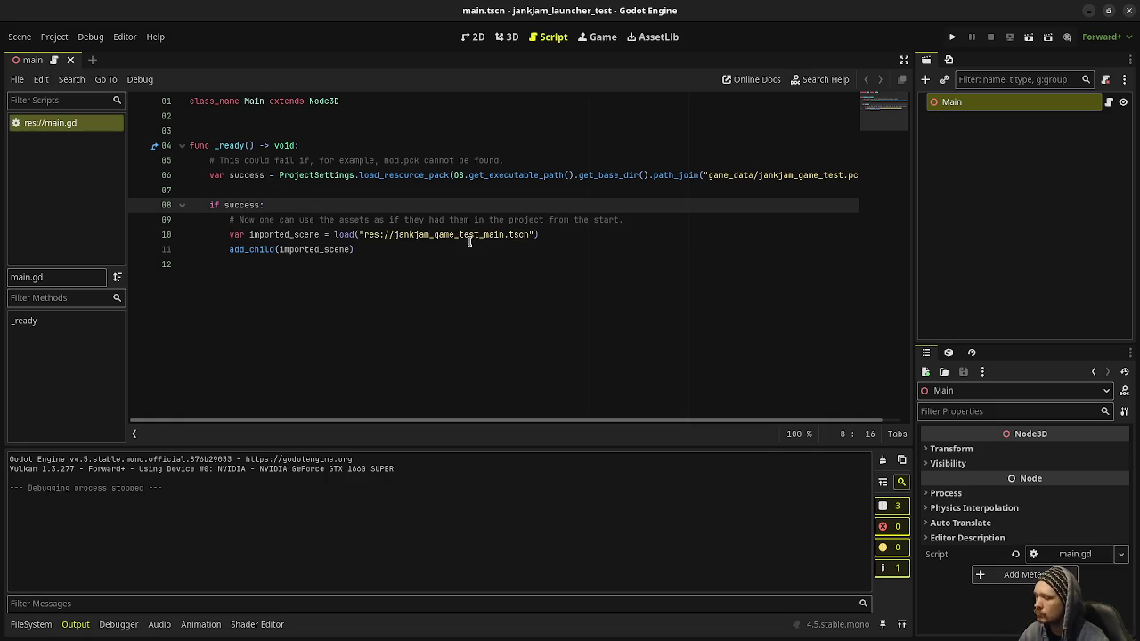
key("Return")
type("print(\"wut")
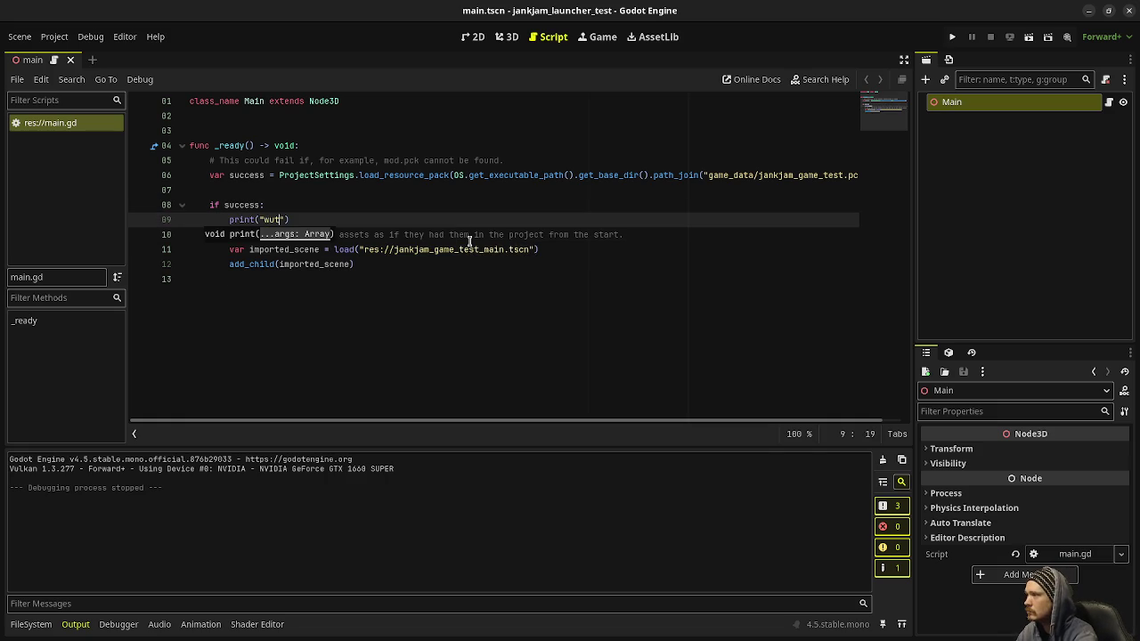
Step: Rerun and stop the launcher, then select the executable-path expression on line 6
key("F5")
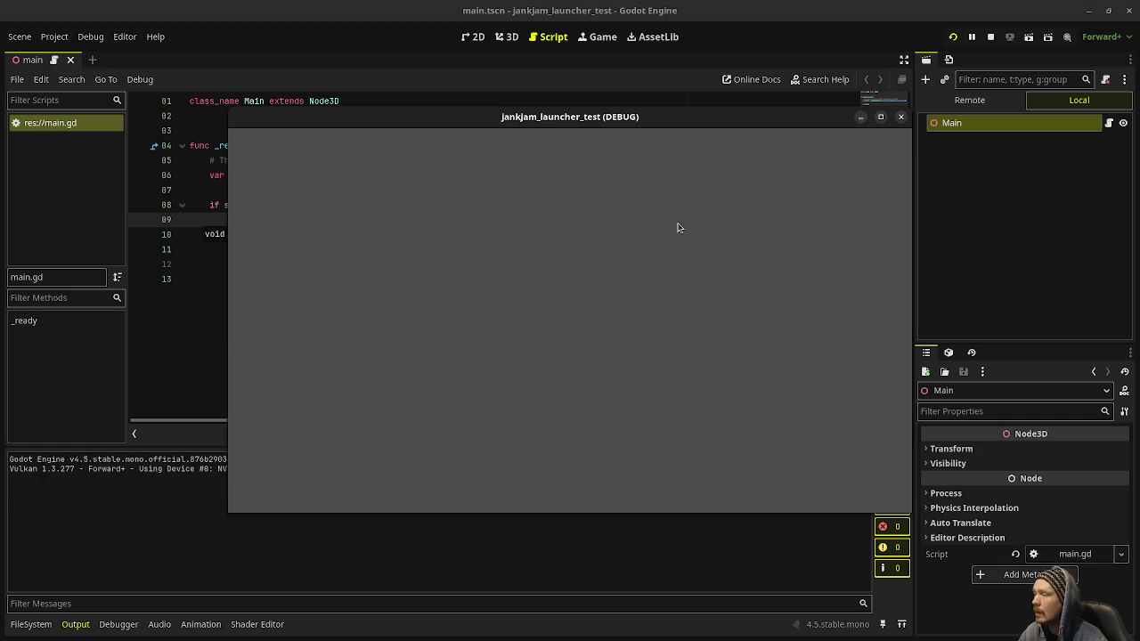
left_click(991, 37)
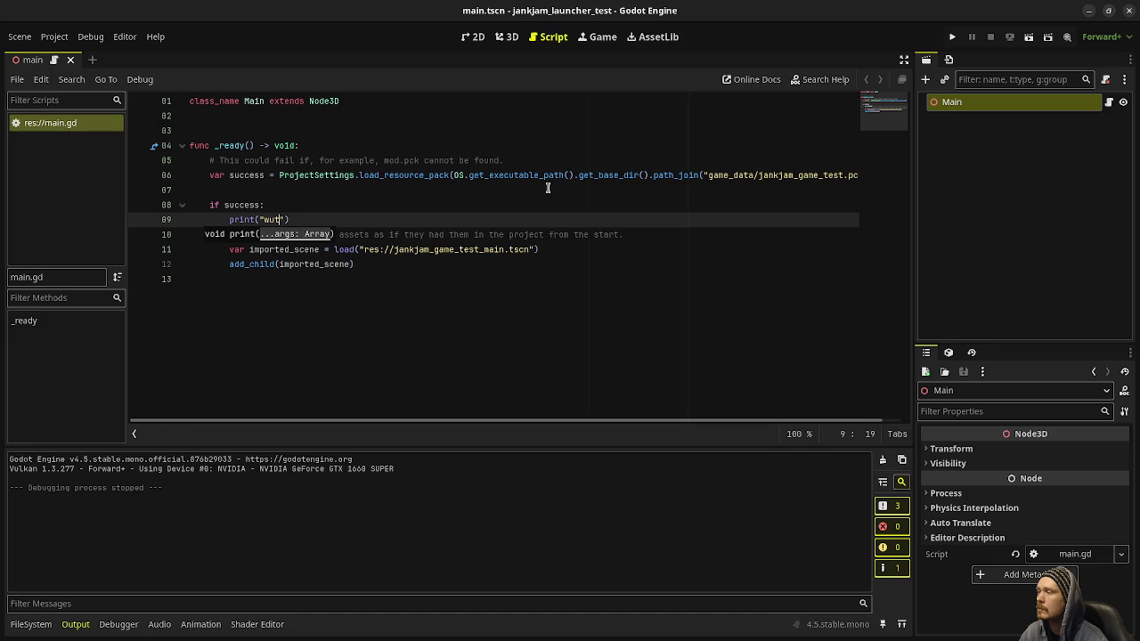
left_click_drag(454, 176, 702, 175)
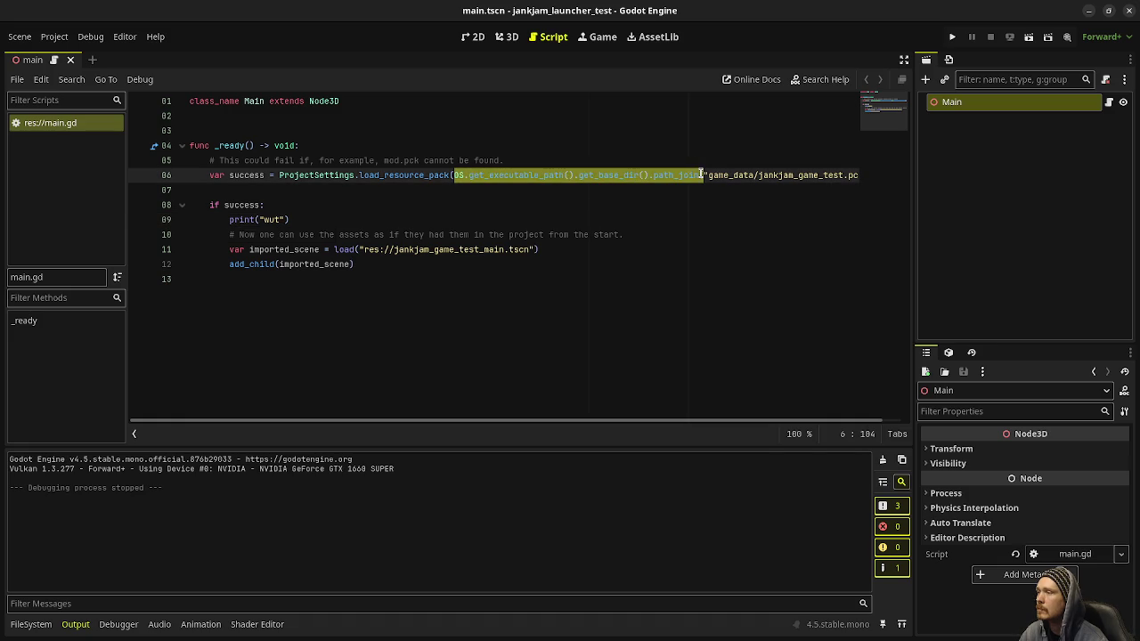
Step: Duplicate the pack-loading line 6 and comment out the original copy
key("Home")
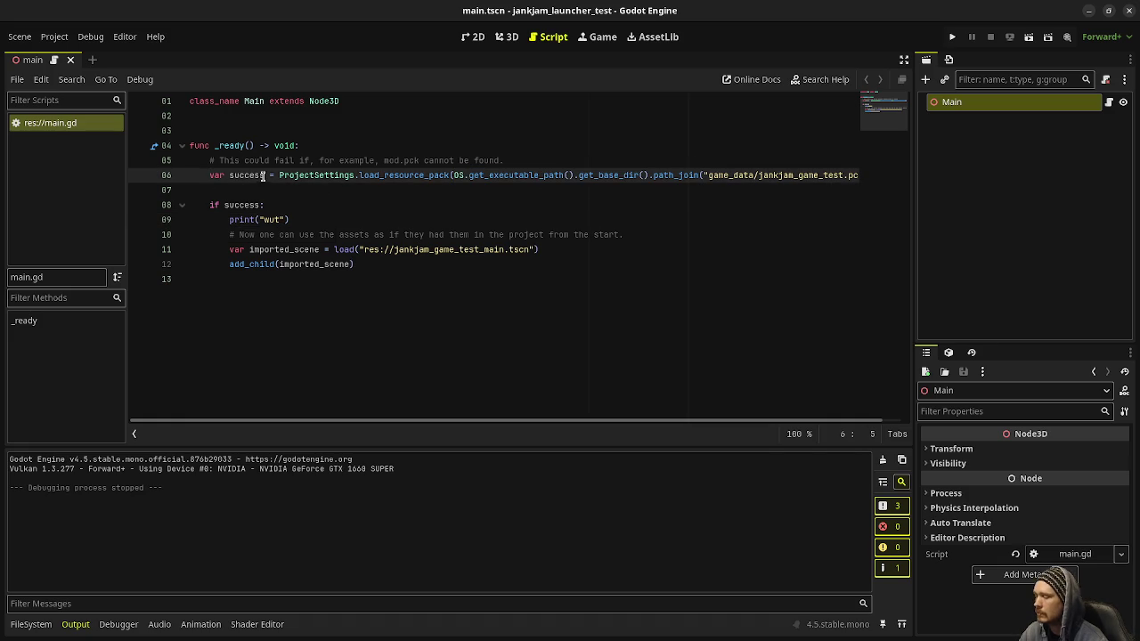
left_click(904, 59)
triple_click(898, 171)
left_click(898, 171)
mouse_move(899, 171)
left_mouse_down()
mouse_move(504, 162)
mouse_move(206, 176)
left_mouse_up()
key("ctrl+c")
left_click(913, 170)
key("Return")
key("ctrl+v")
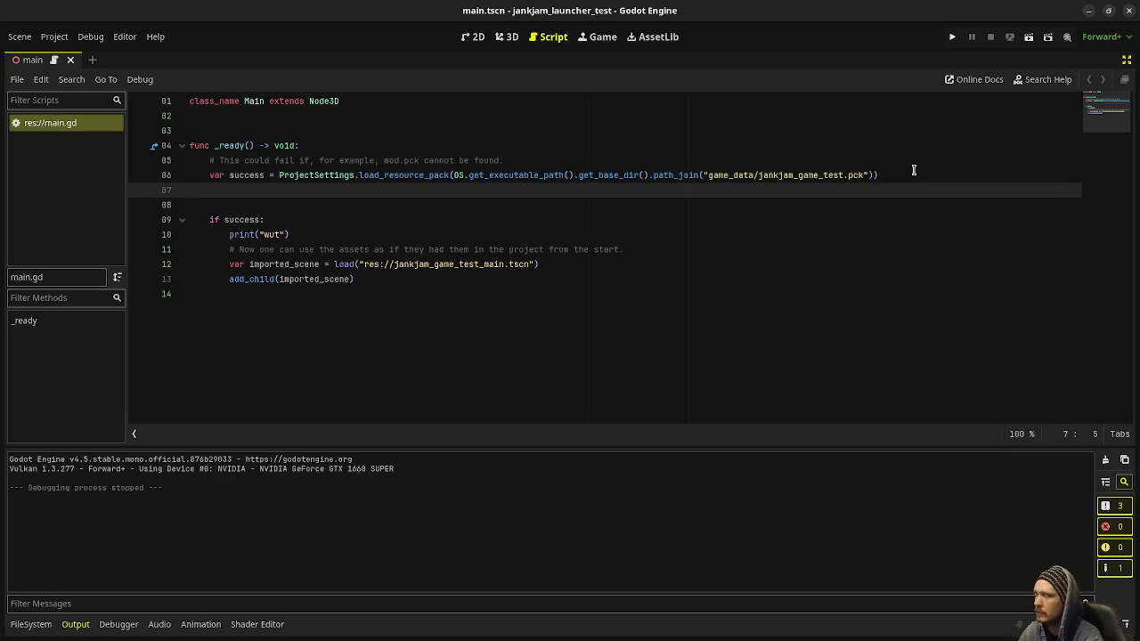
left_click(209, 178)
key("ctrl+k")
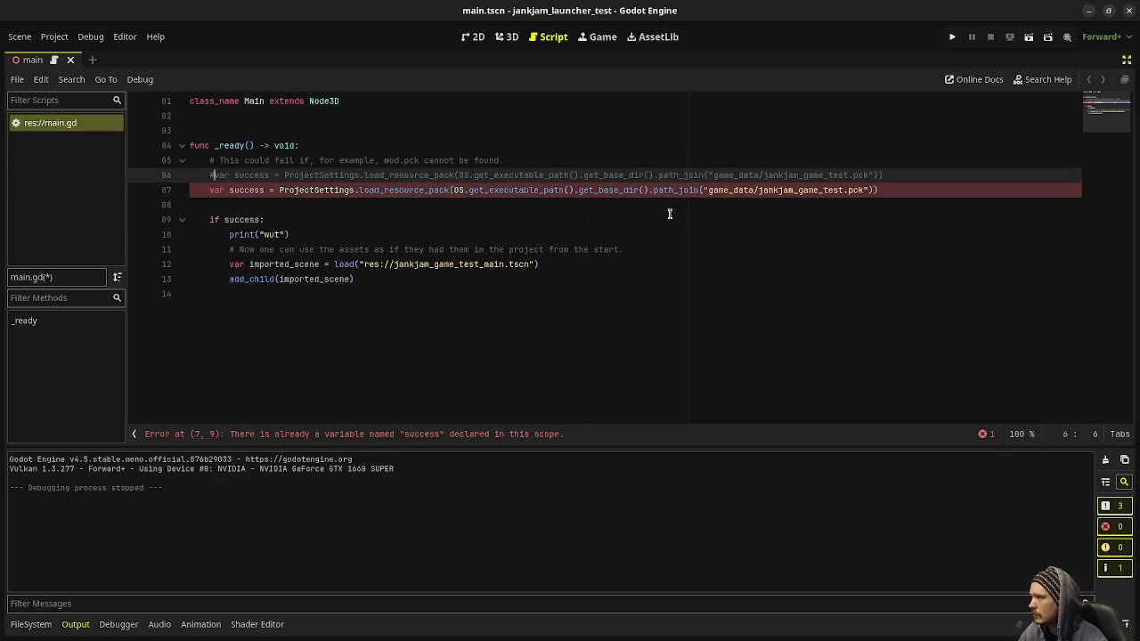
left_click(715, 207)
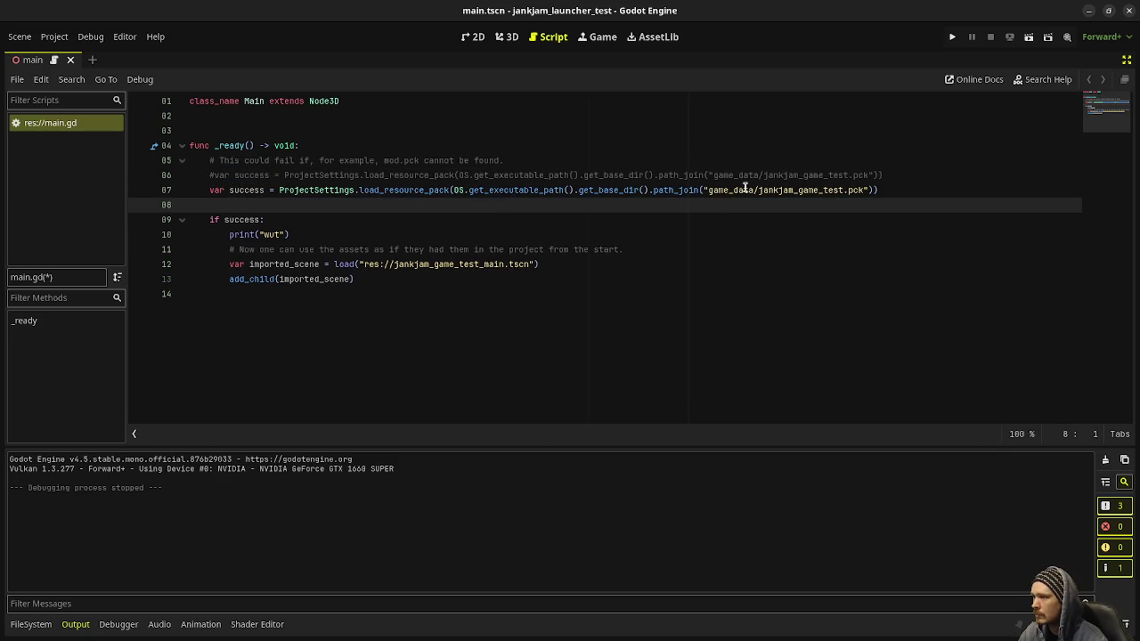
Step: Add print(OS.get_executable_path().get_base_dir()) below the commented line
left_click(648, 190)
left_click(933, 175)
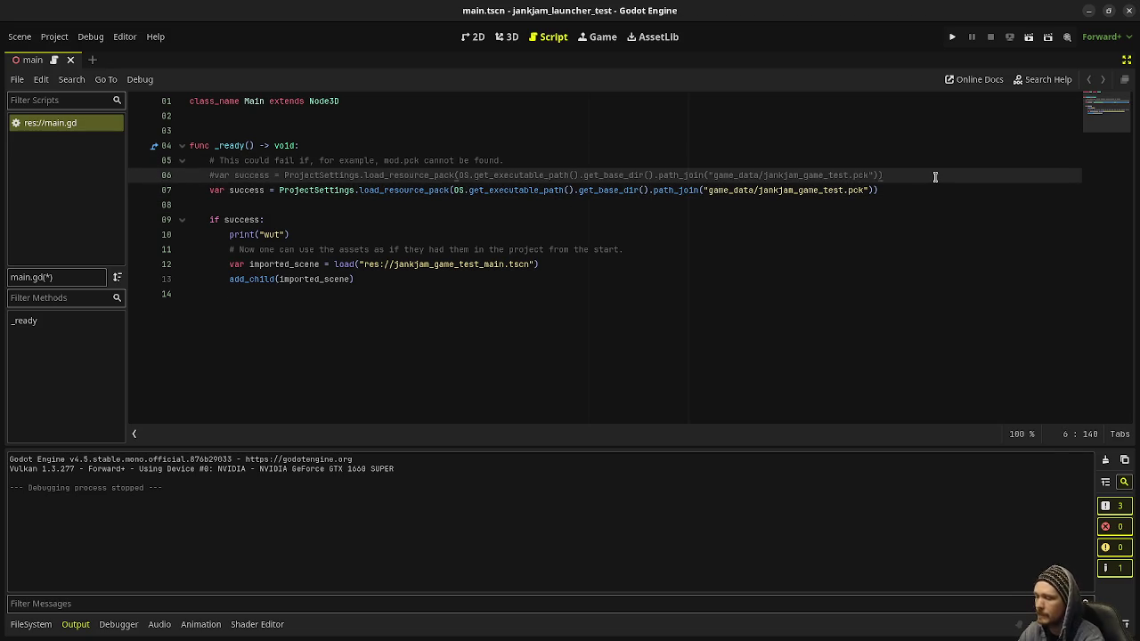
key("Return")
type("print(OS.get_exe")
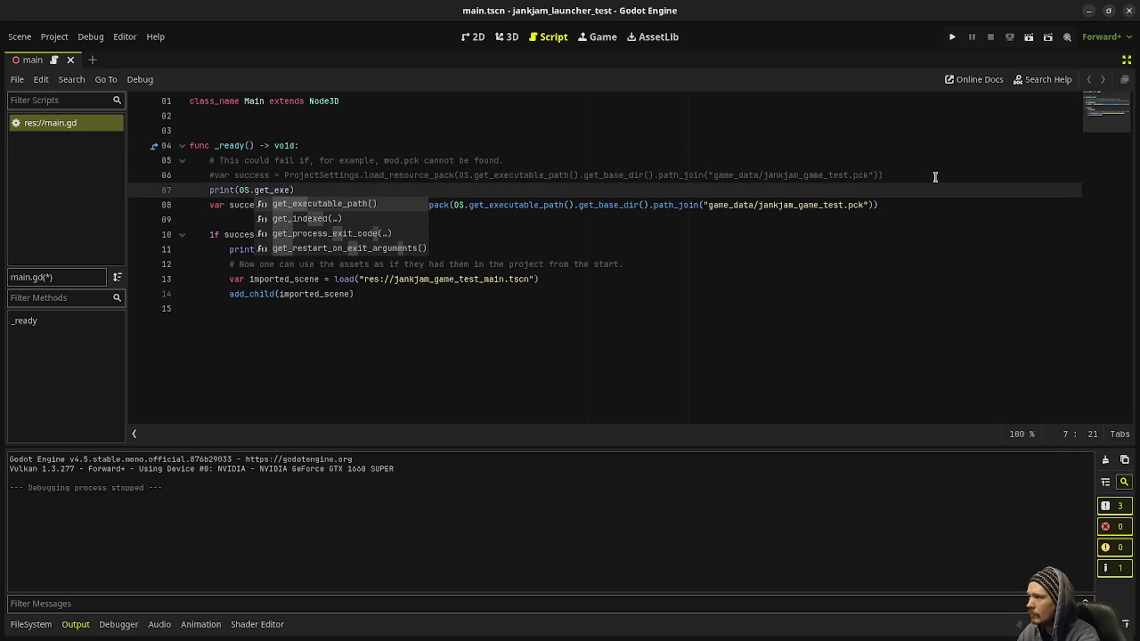
key("Return")
type(".get_base")
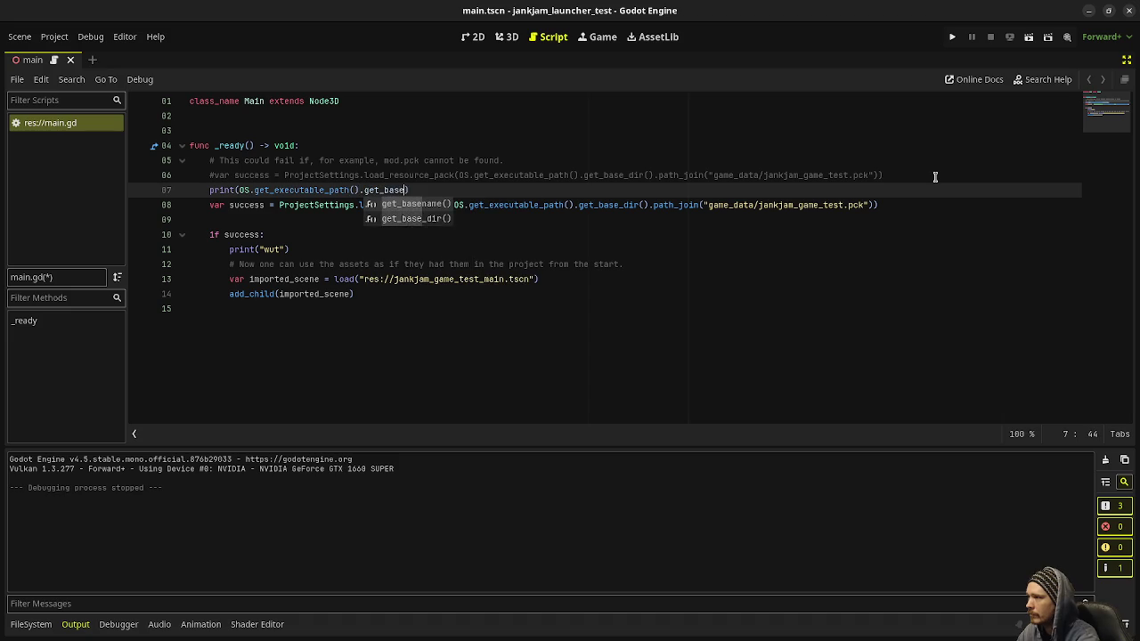
type("_dir")
key("Return")
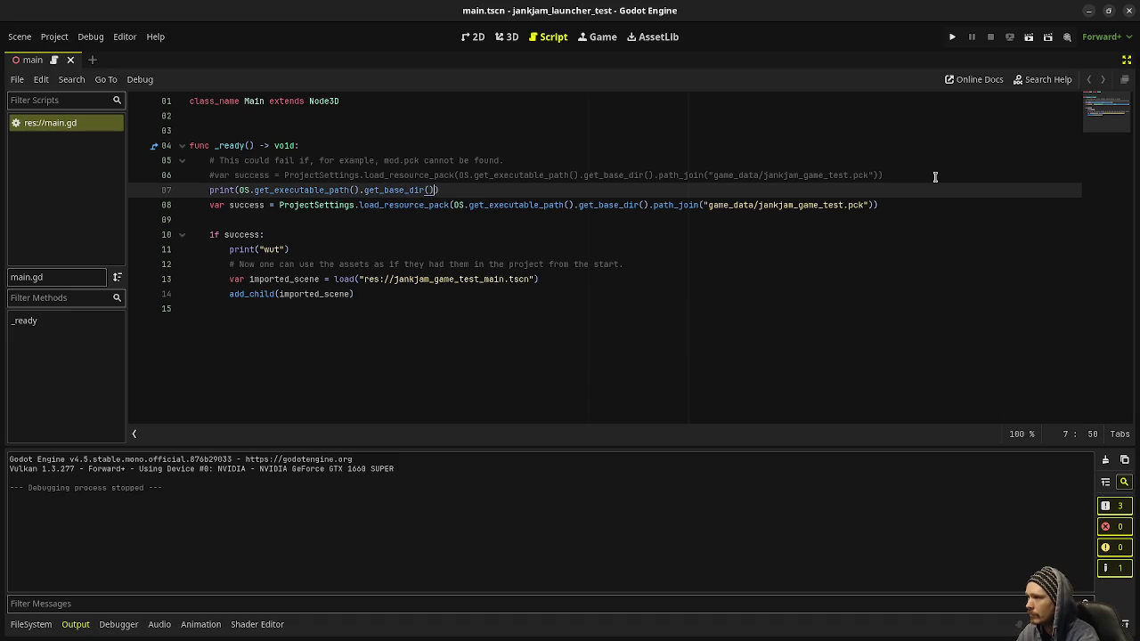
Step: Run the launcher to see the printed folder, close it, and comment out that print
key("F5")
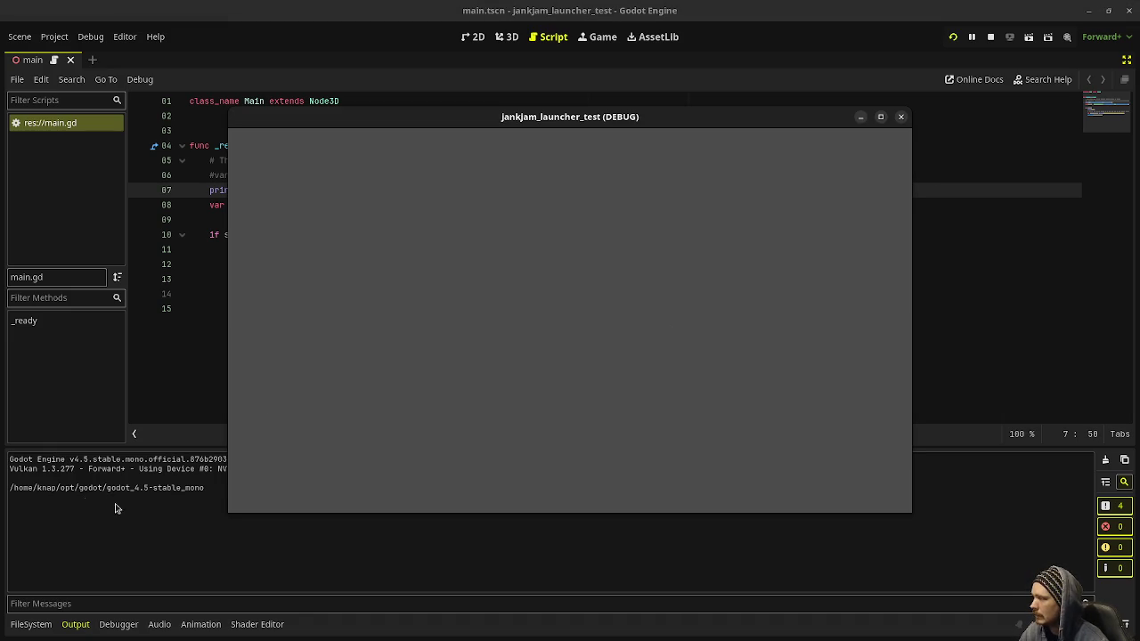
left_click(902, 119)
left_click(210, 190)
key("ctrl+k")
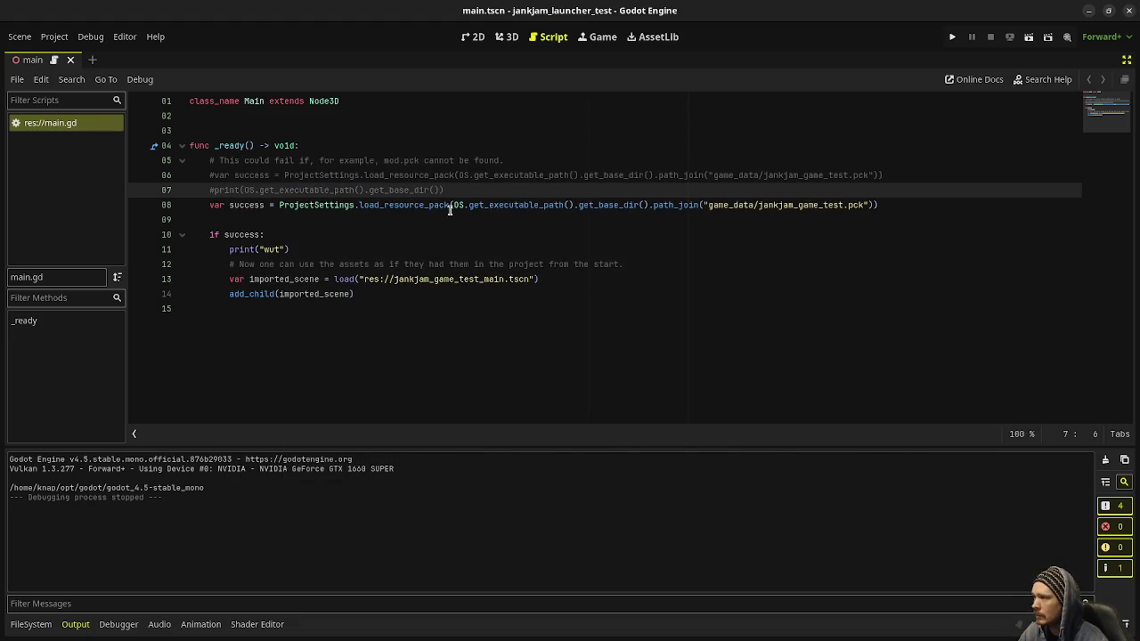
Step: Make line 8 load "res://game_data/jankjam_game_test.pck", save, and run the project
left_click_drag(453, 205, 708, 204)
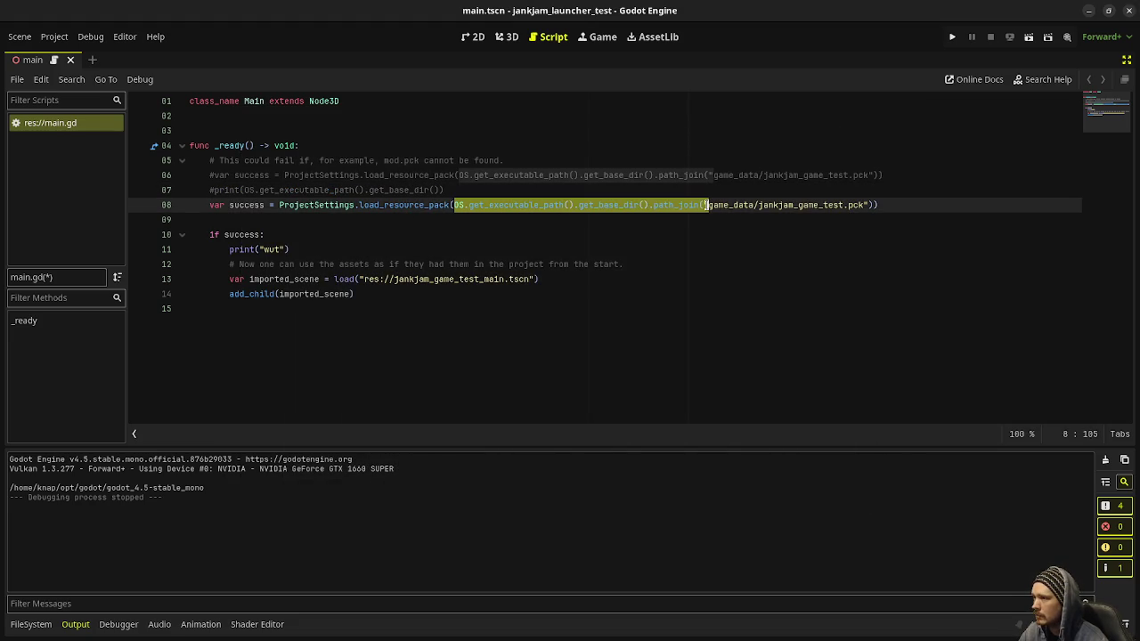
type("\"")
key("ctrl+BackSpace")
key("ctrl+BackSpace")
key("ctrl+BackSpace")
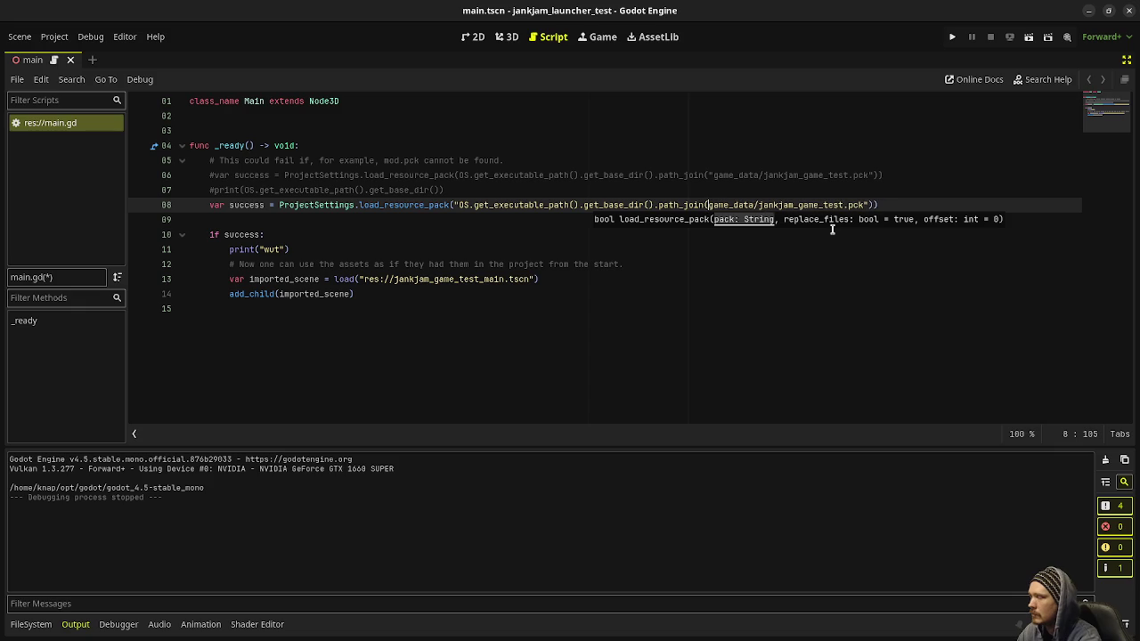
type("g")
key("ctrl+BackSpace")
key("ctrl+BackSpace")
key("ctrl+BackSpace")
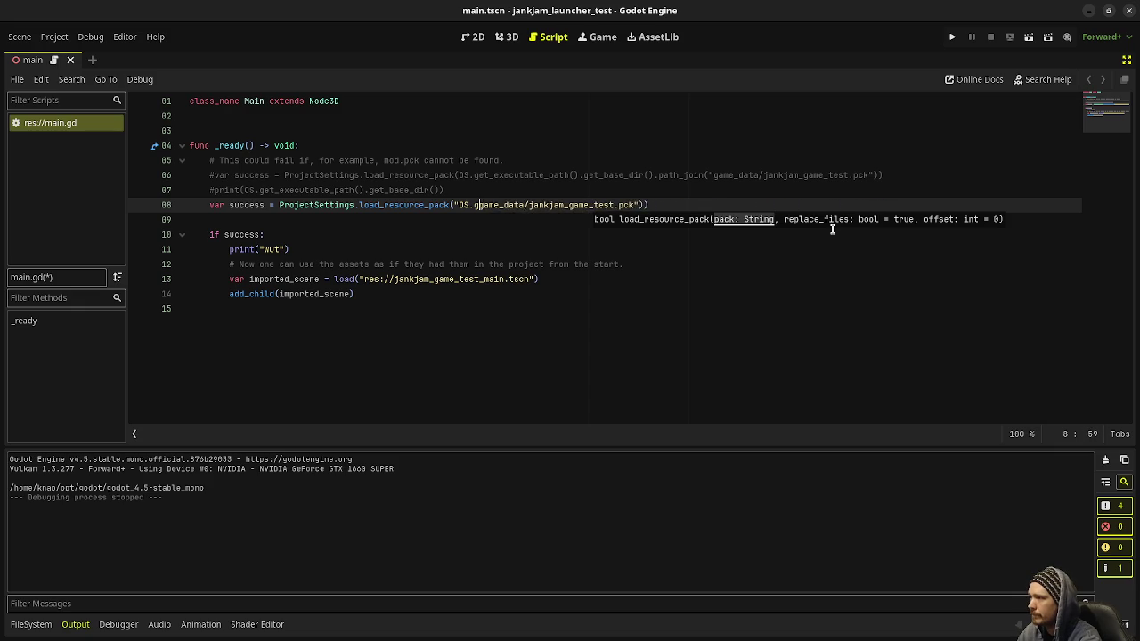
type("res")
type("://")
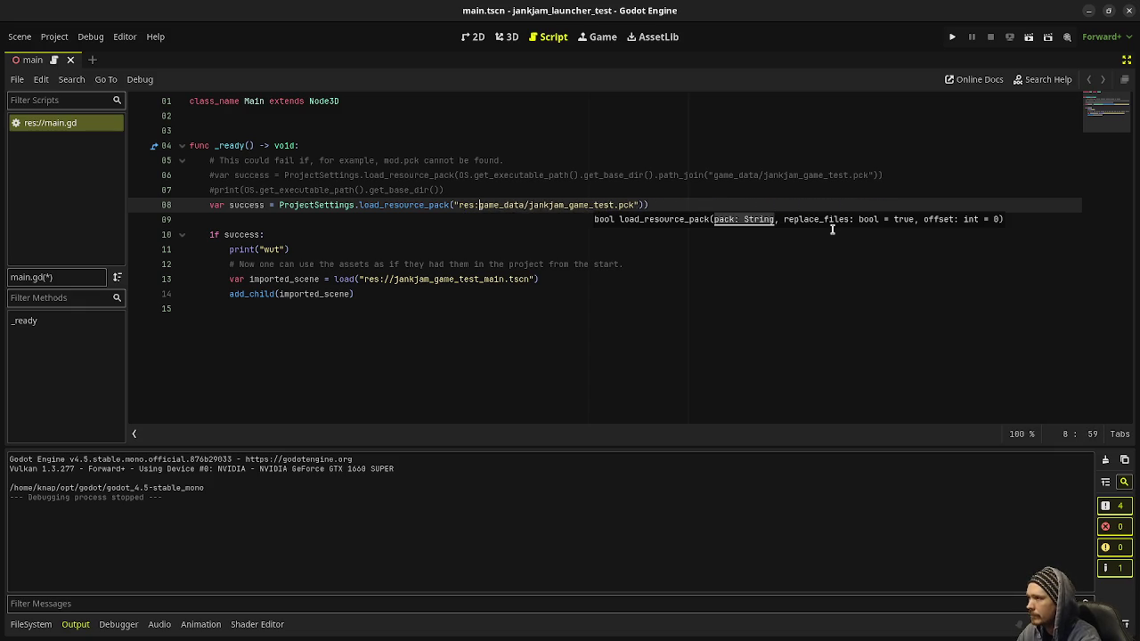
key("ctrl+s")
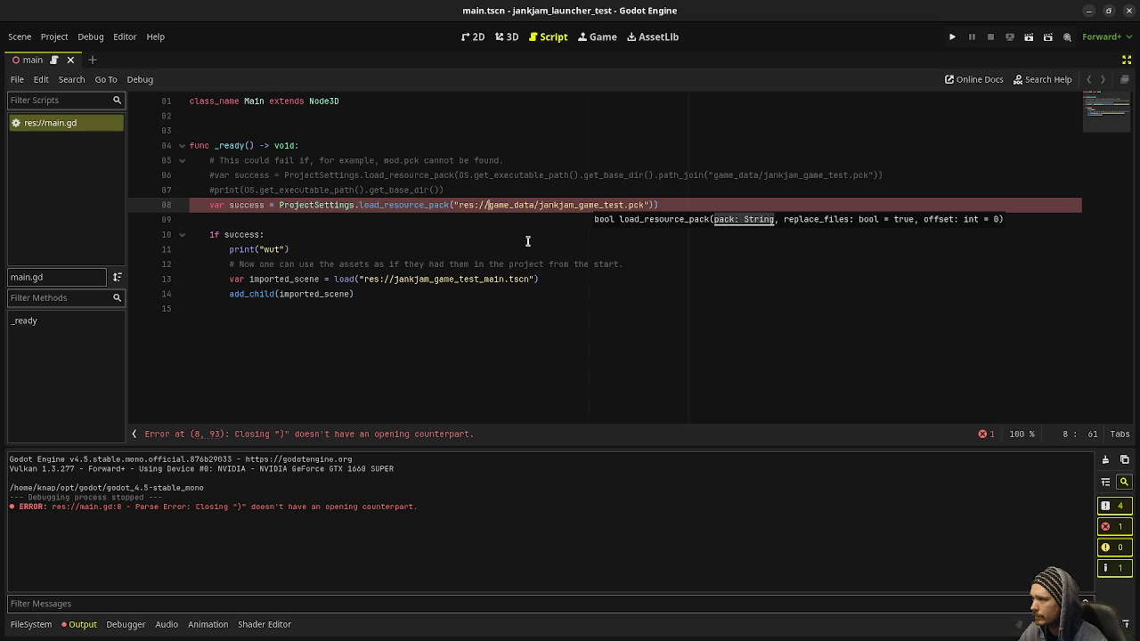
left_click(684, 200)
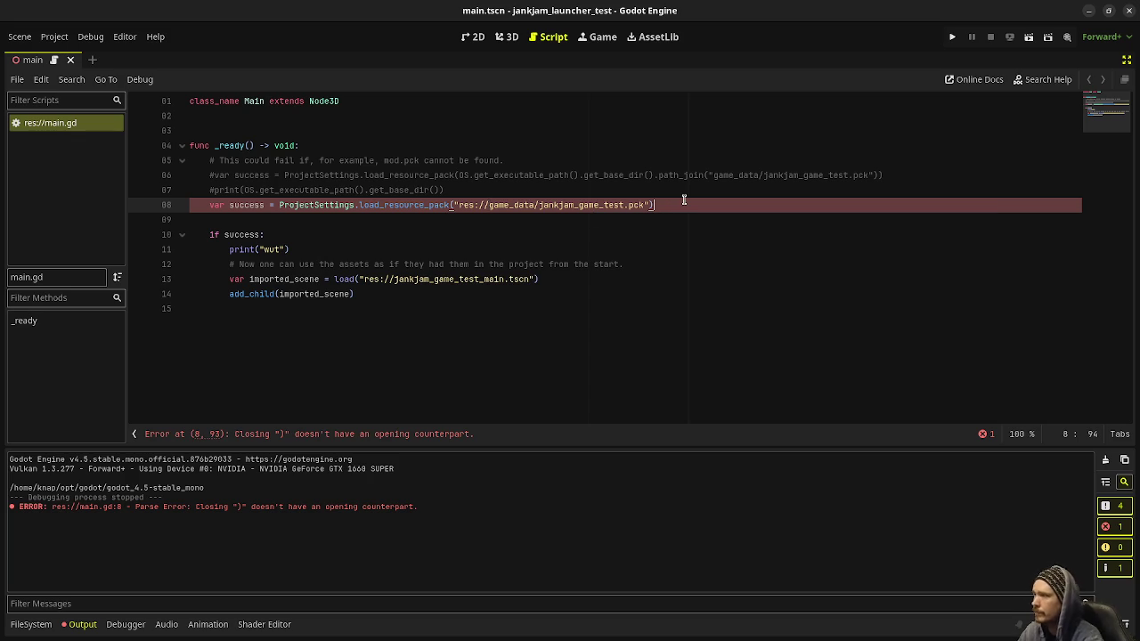
left_click(950, 38)
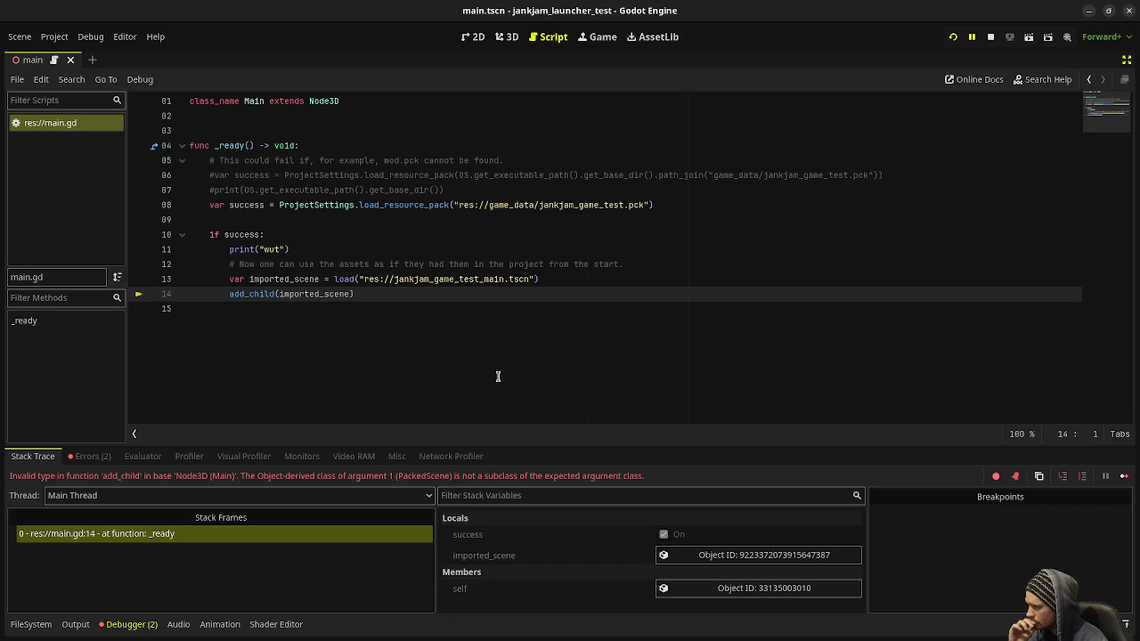
Step: Replace the add_child call on line 14 with var scene_inst = imported_scene.instantiate()
left_click_drag(230, 294, 374, 299)
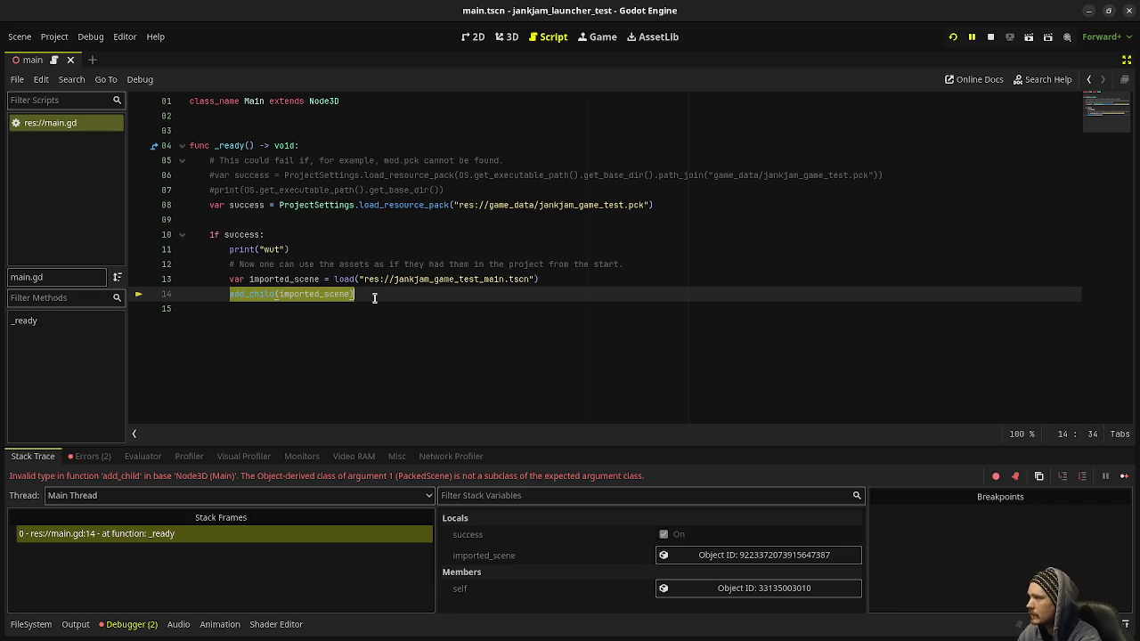
type("var scene_inst:")
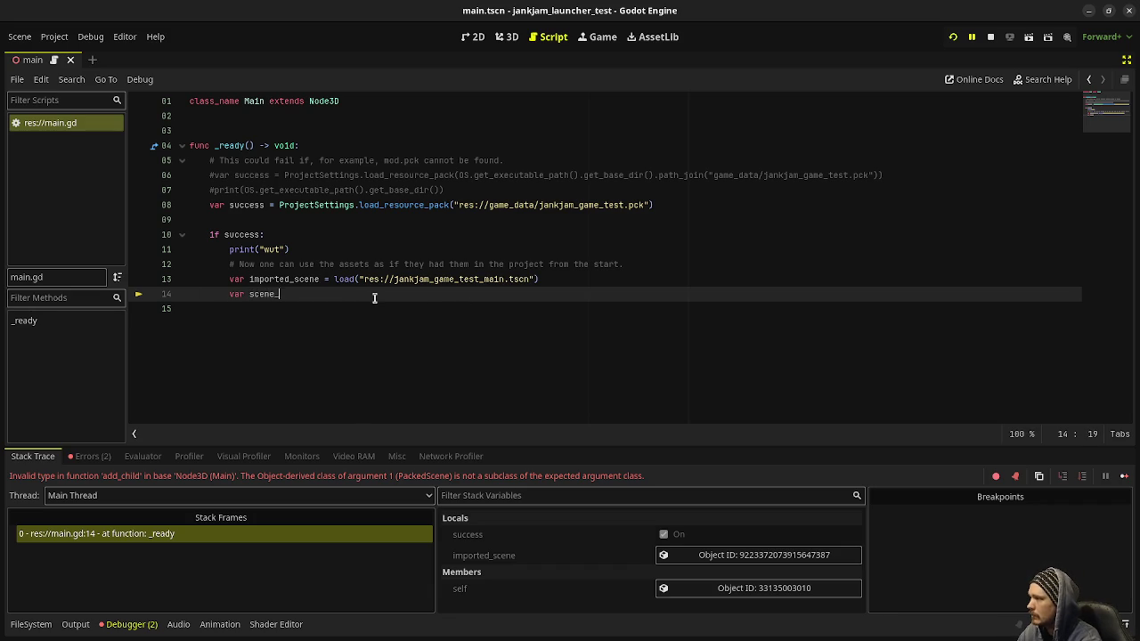
key("BackSpace")
key("BackSpace")
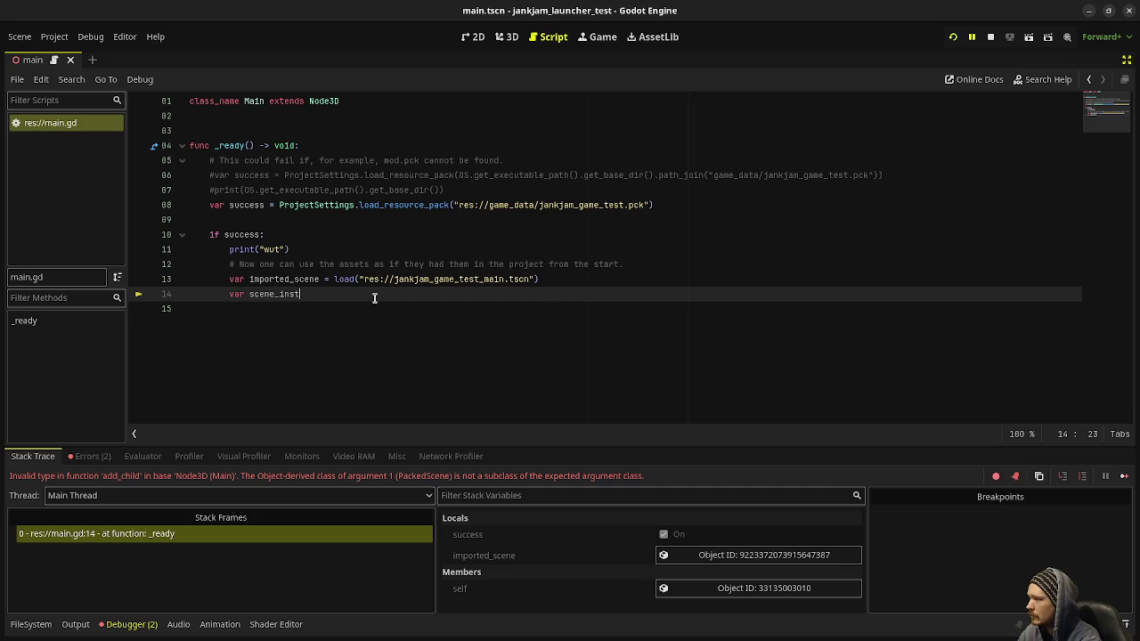
type("= imported_scene.instan")
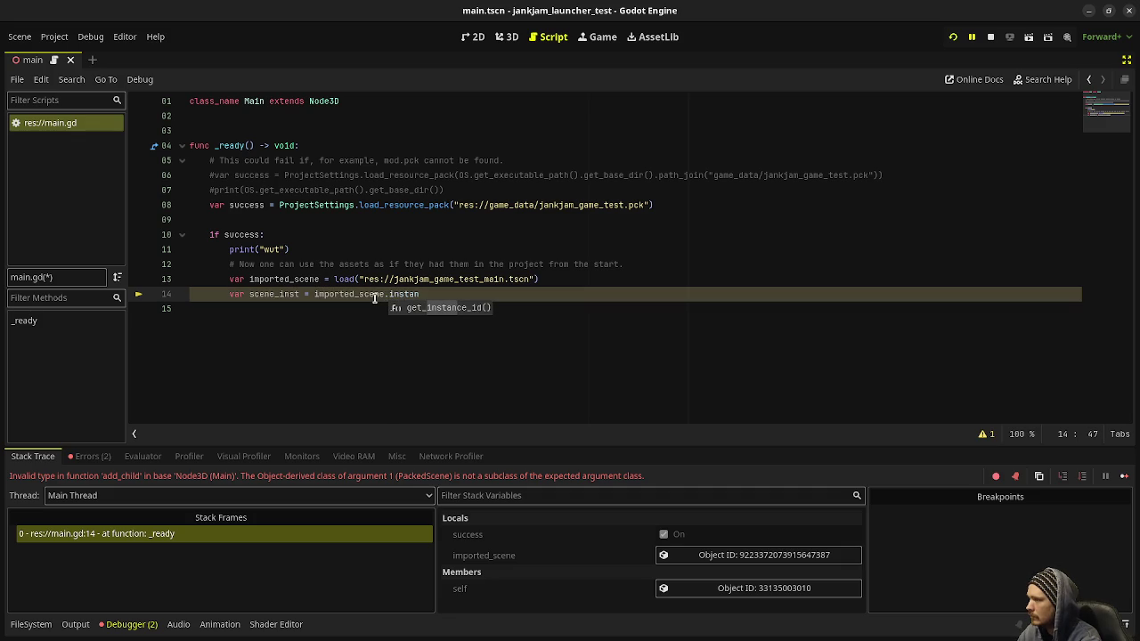
key("BackSpace")
key("BackSpace")
key("BackSpace")
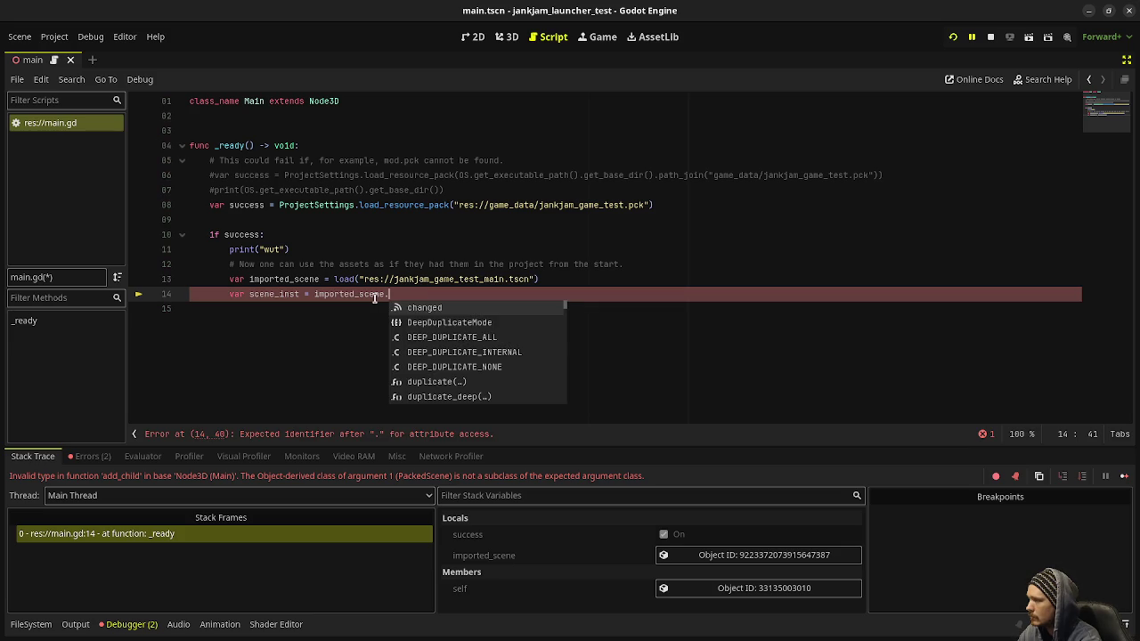
type("instnatiat")
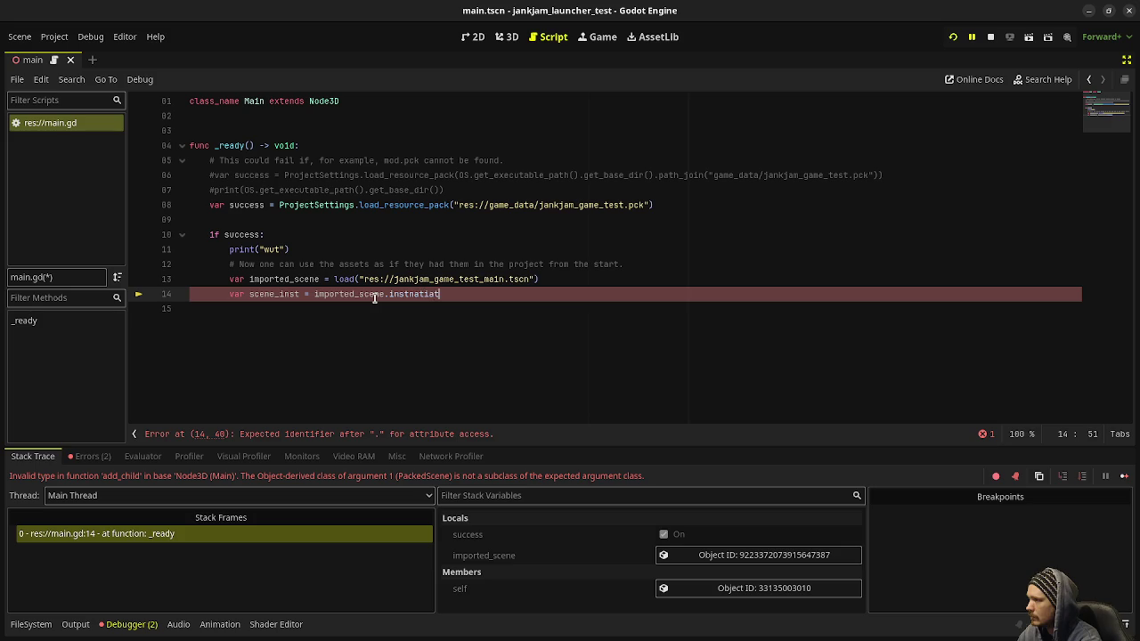
key("BackSpace")
key("BackSpace")
key("BackSpace")
type("antiate")
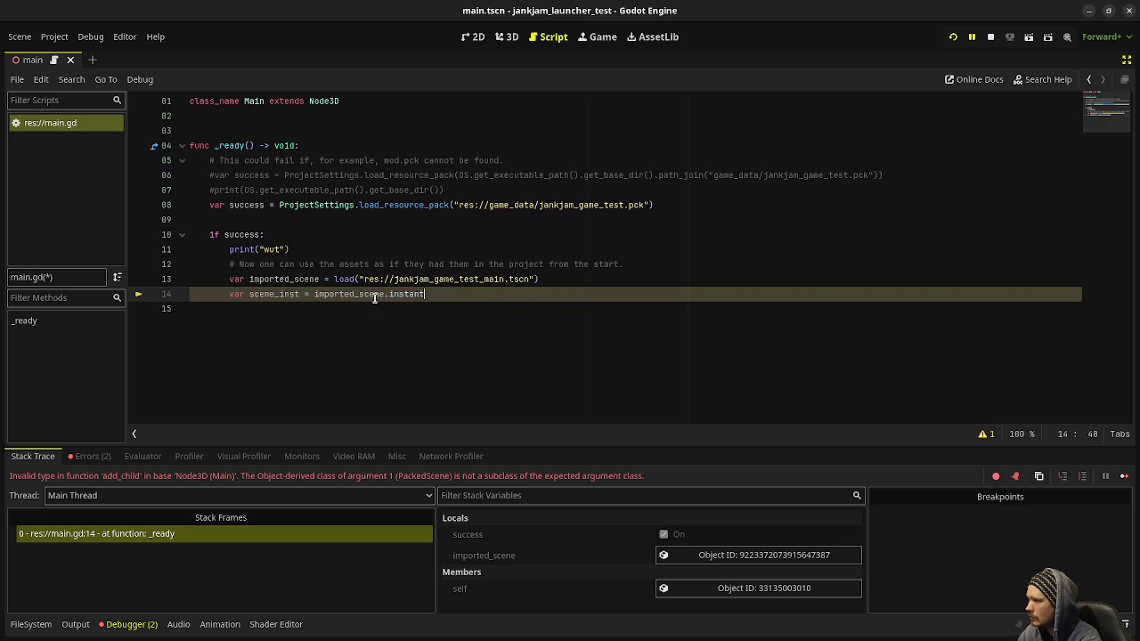
key("Return")
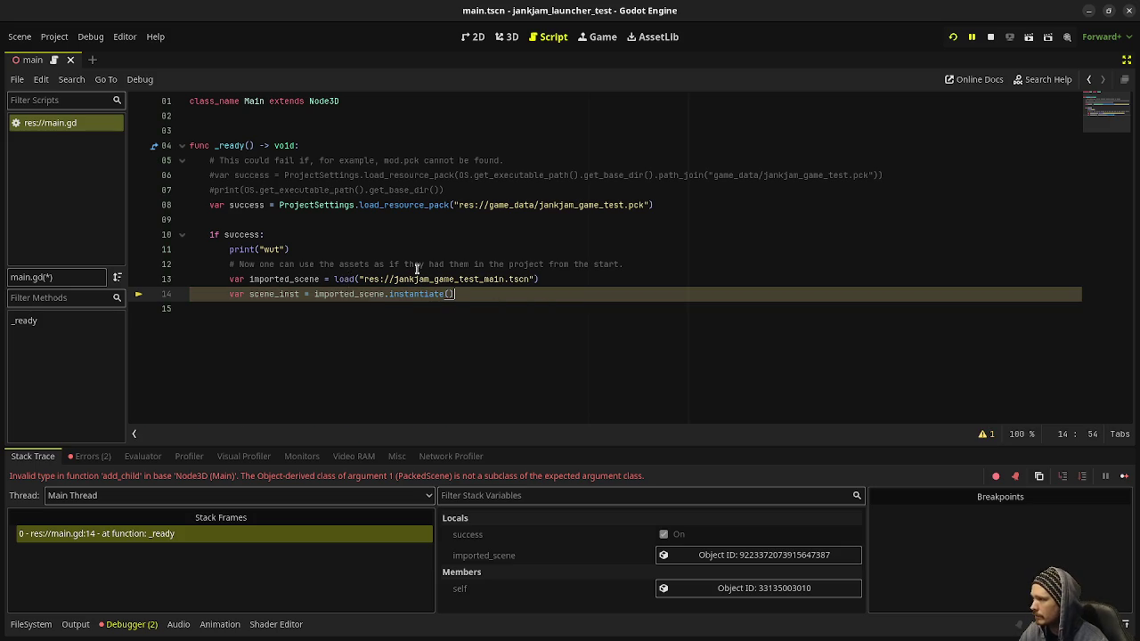
left_click(345, 280)
left_click(346, 280, "ctrl")
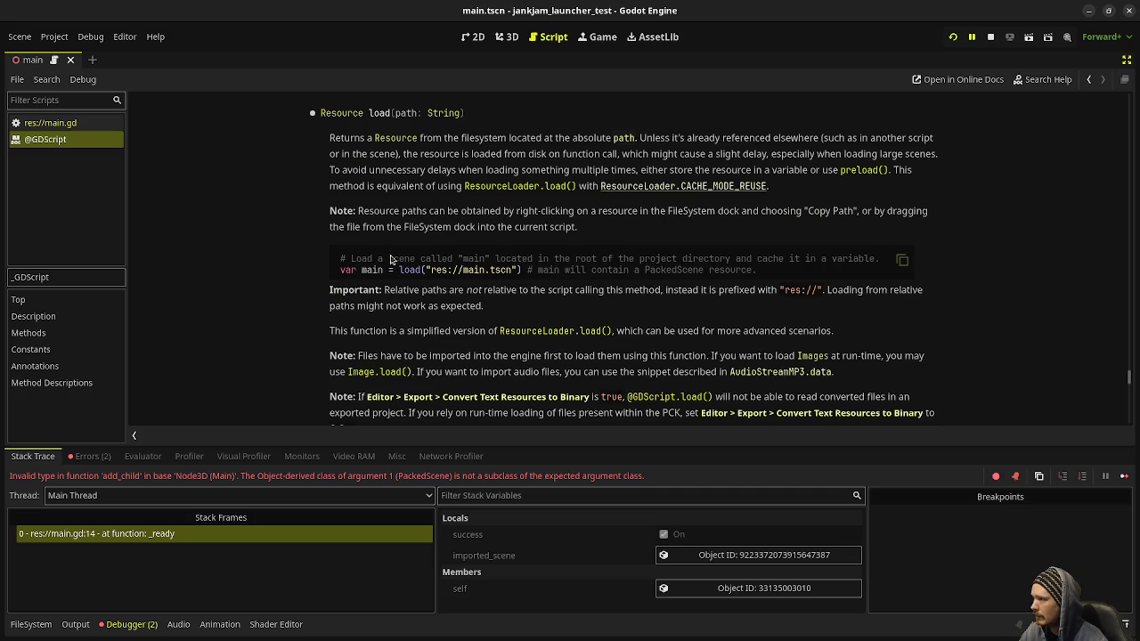
scroll(496, 300, "up", 3)
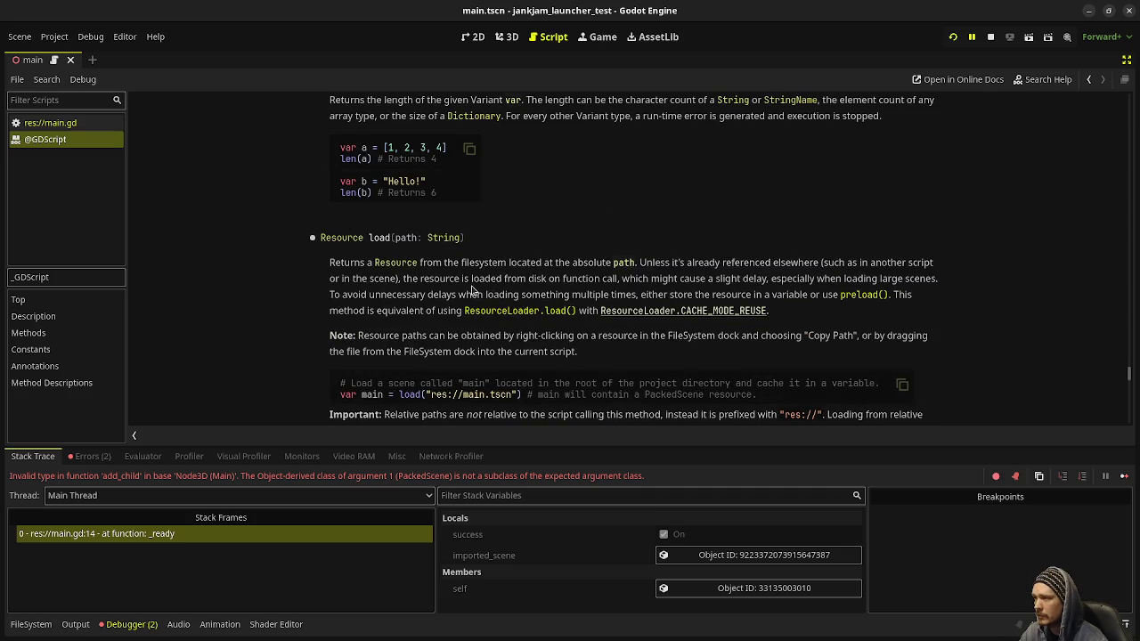
scroll(472, 290, "down", 2)
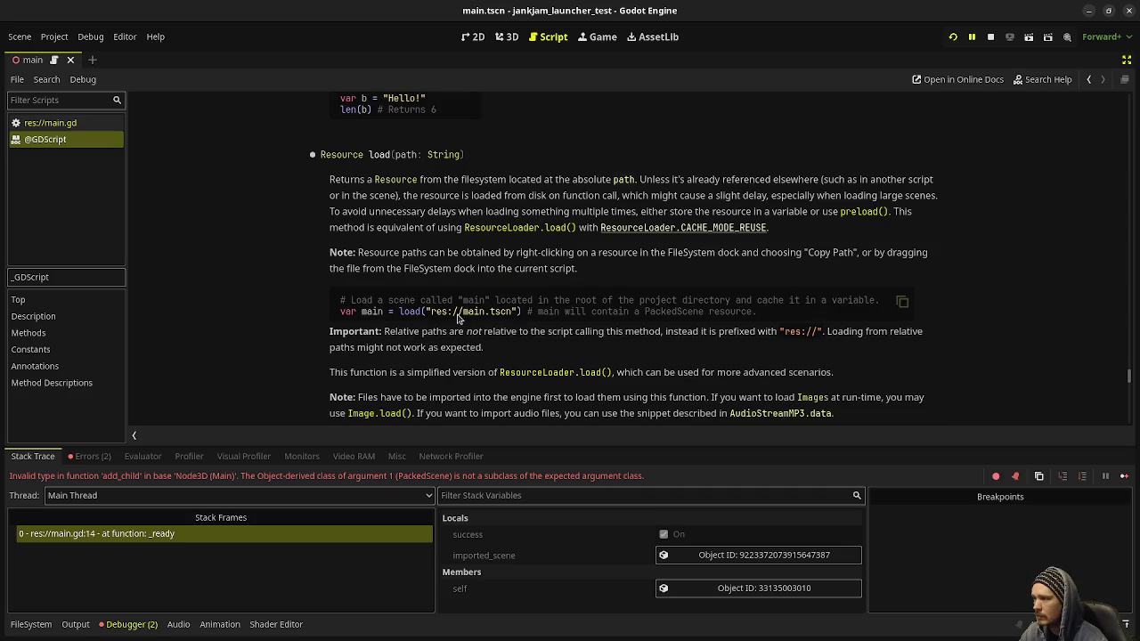
scroll(618, 258, "down", 1)
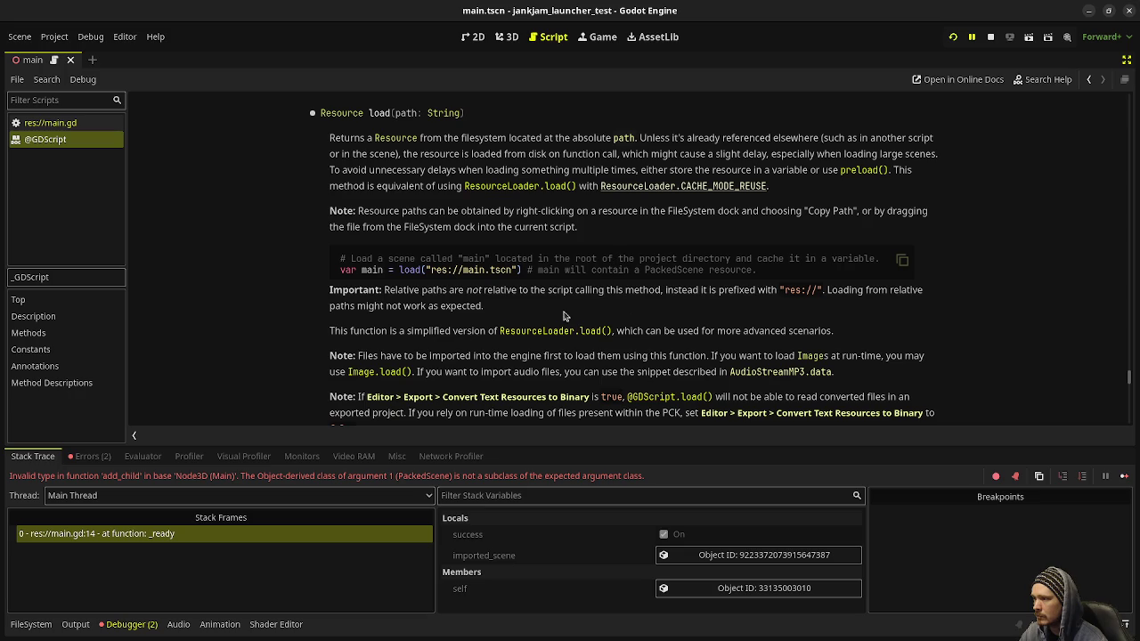
scroll(496, 399, "down", 1)
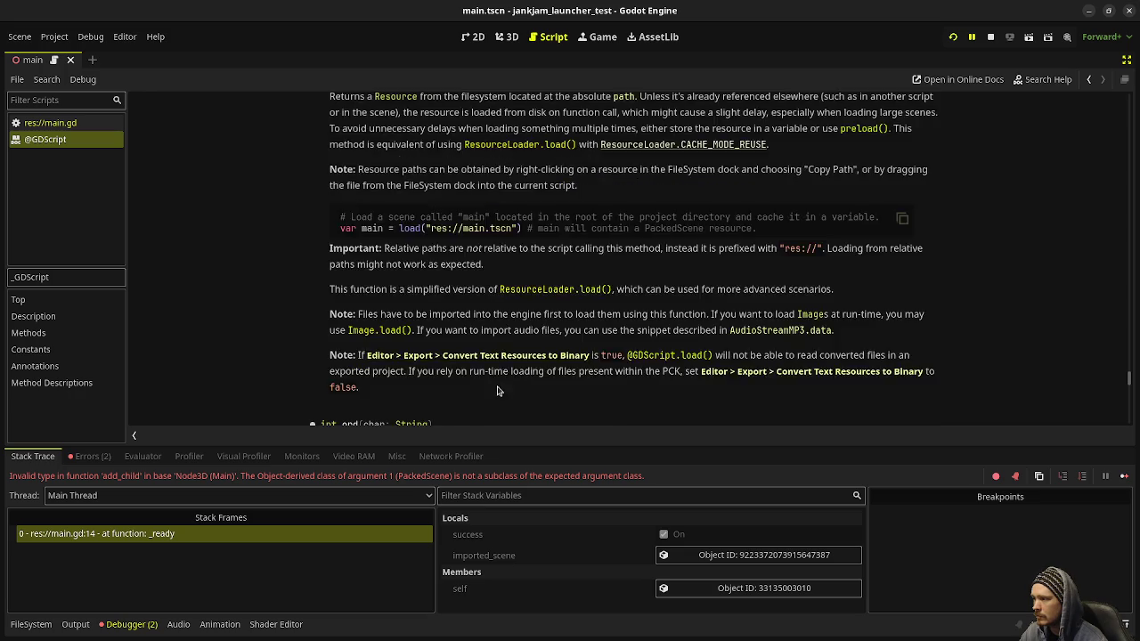
scroll(496, 398, "down", 1)
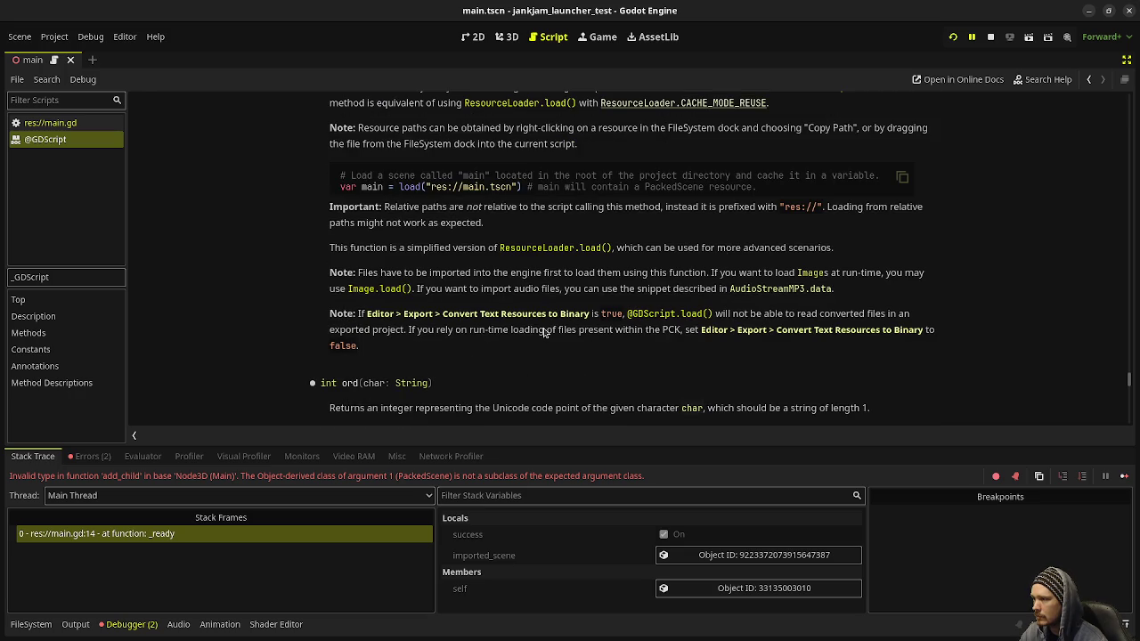
scroll(547, 333, "up", 1)
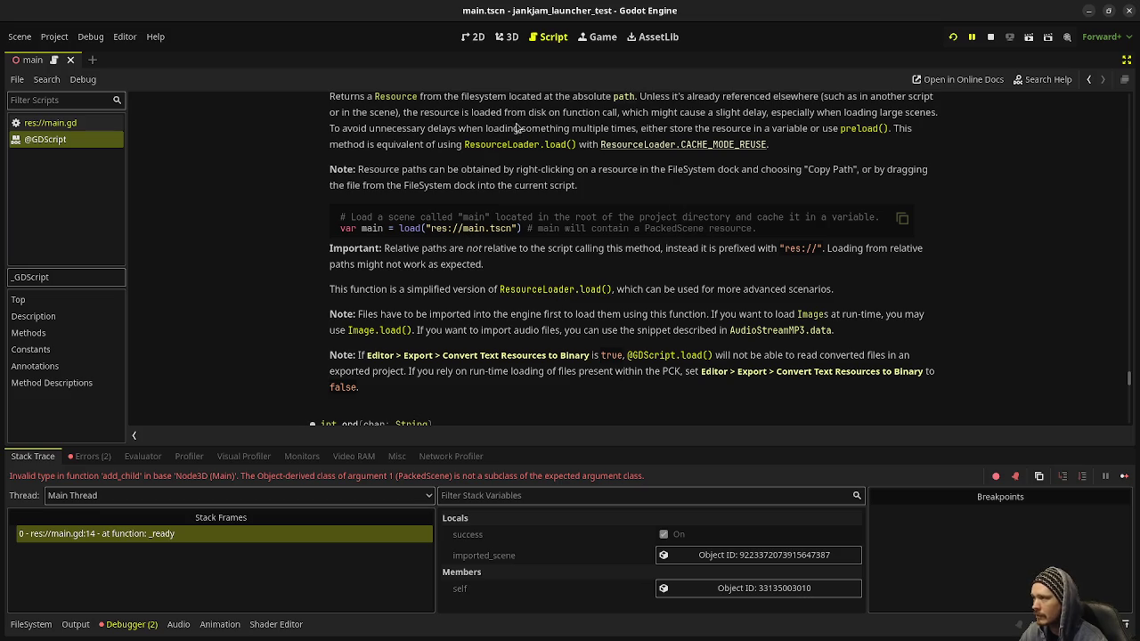
Step: Add add_child(scene_inst) after the instantiate line, save, and rerun the launcher to show the game
left_click(50, 123)
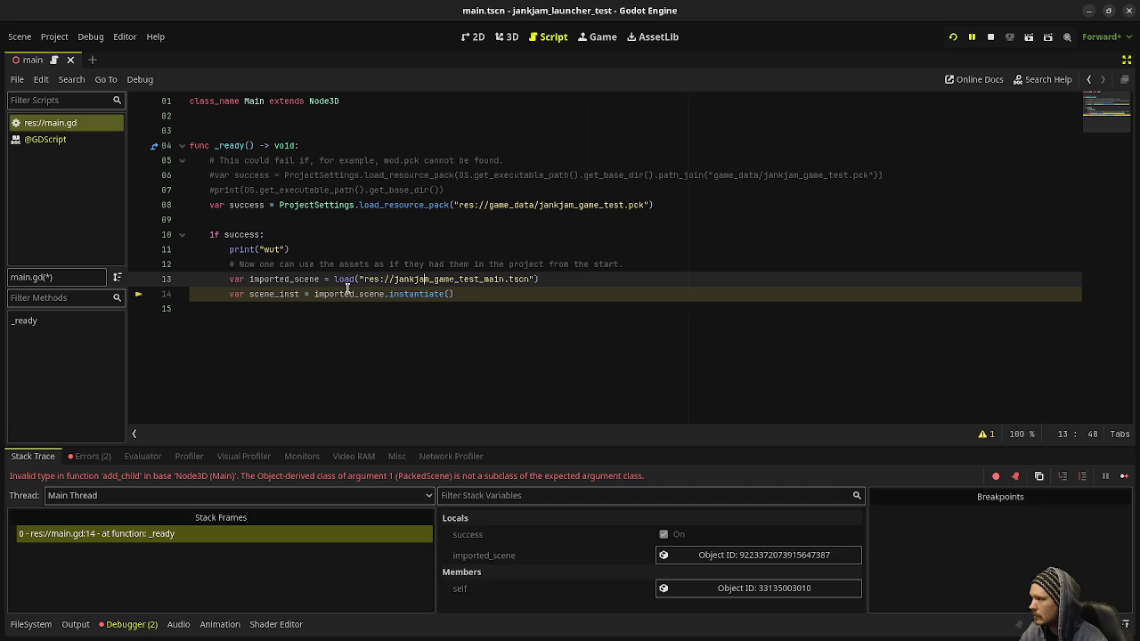
left_click(481, 294)
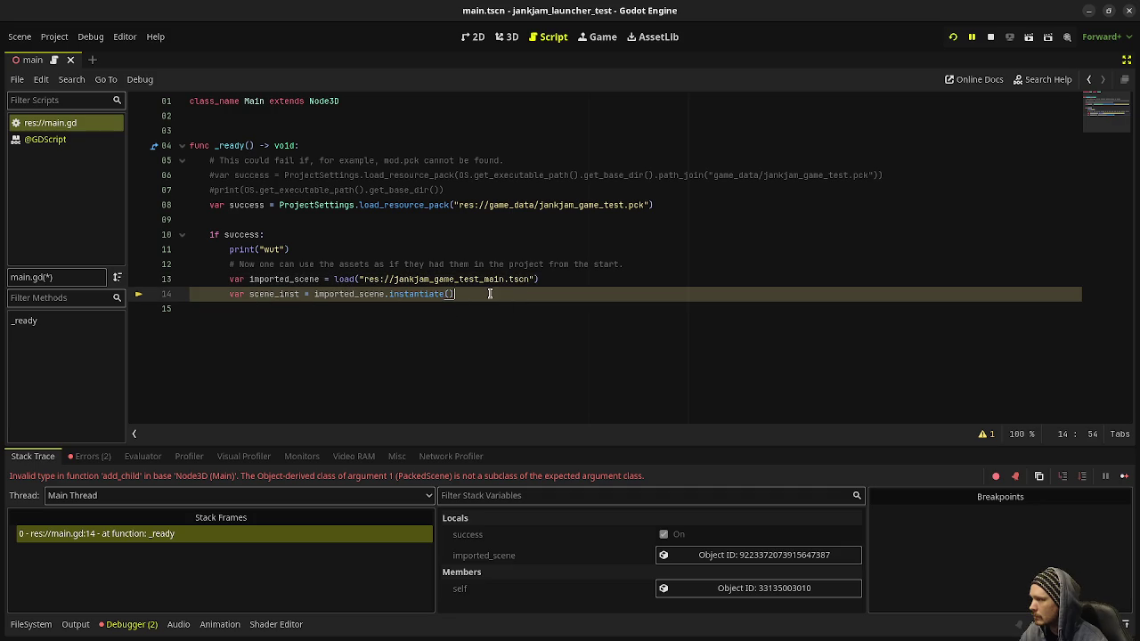
key("Return")
type("add_ch")
key("Return")
type("scene_inst")
key("ctrl+s")
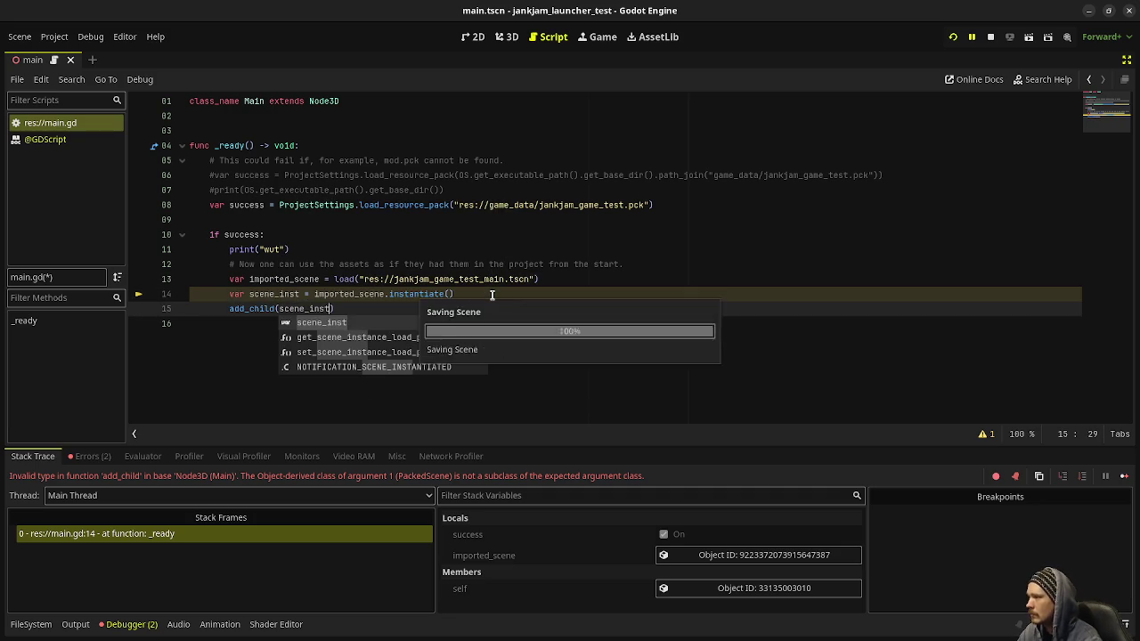
left_click(990, 36)
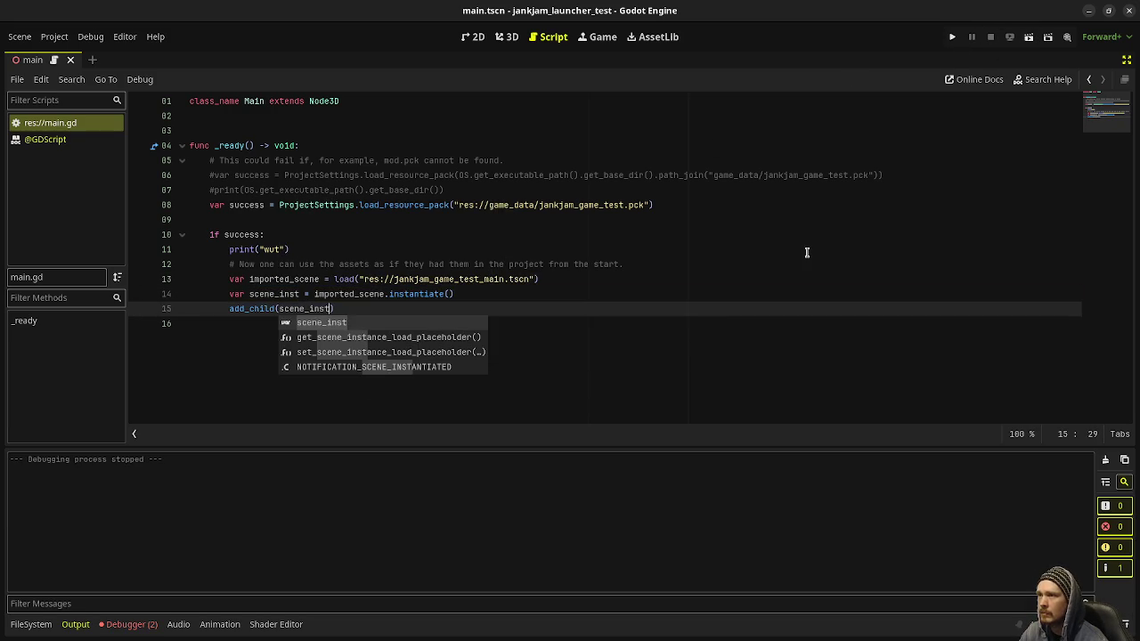
left_click(952, 40)
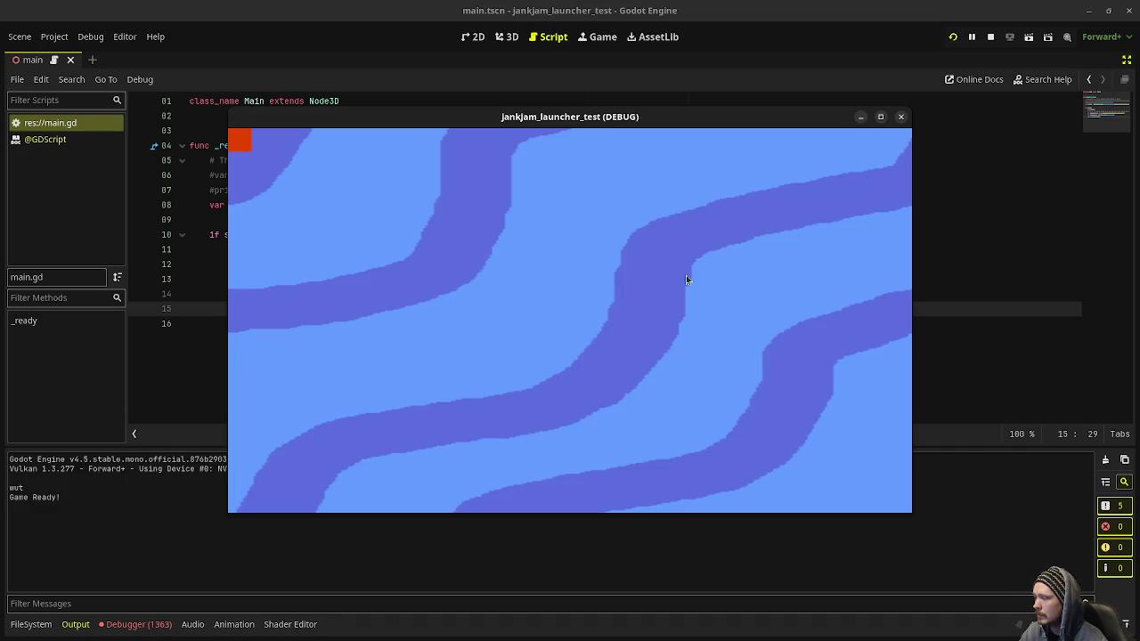
Step: Close the game window and inspect a missing InputMap action error in the Debugger's Errors list
left_click(990, 37)
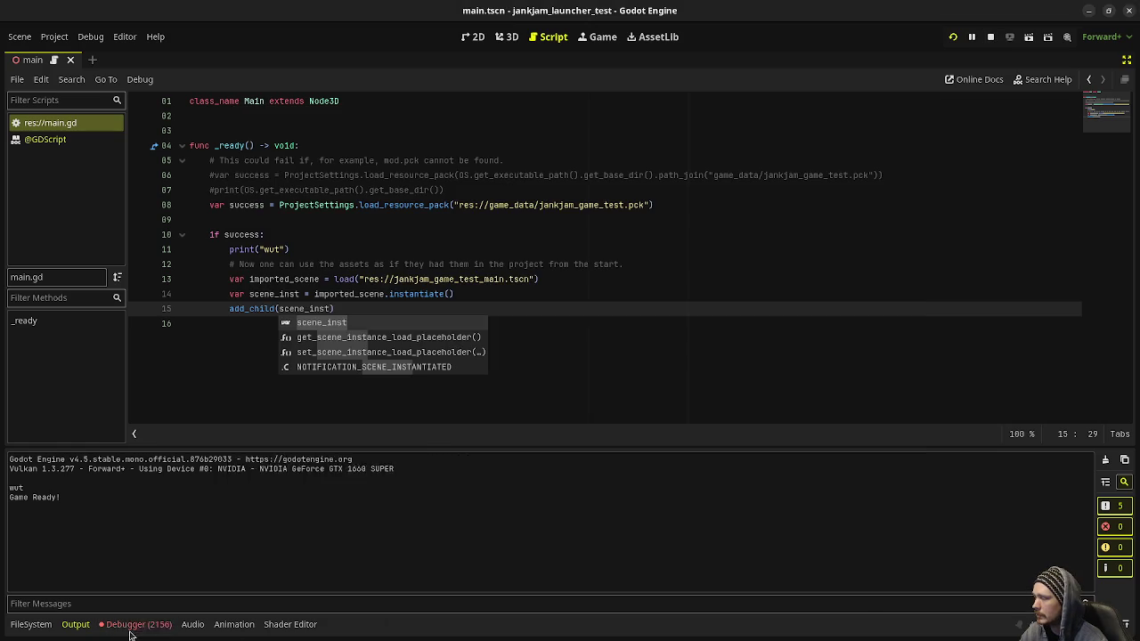
left_click(131, 626)
left_click(99, 458)
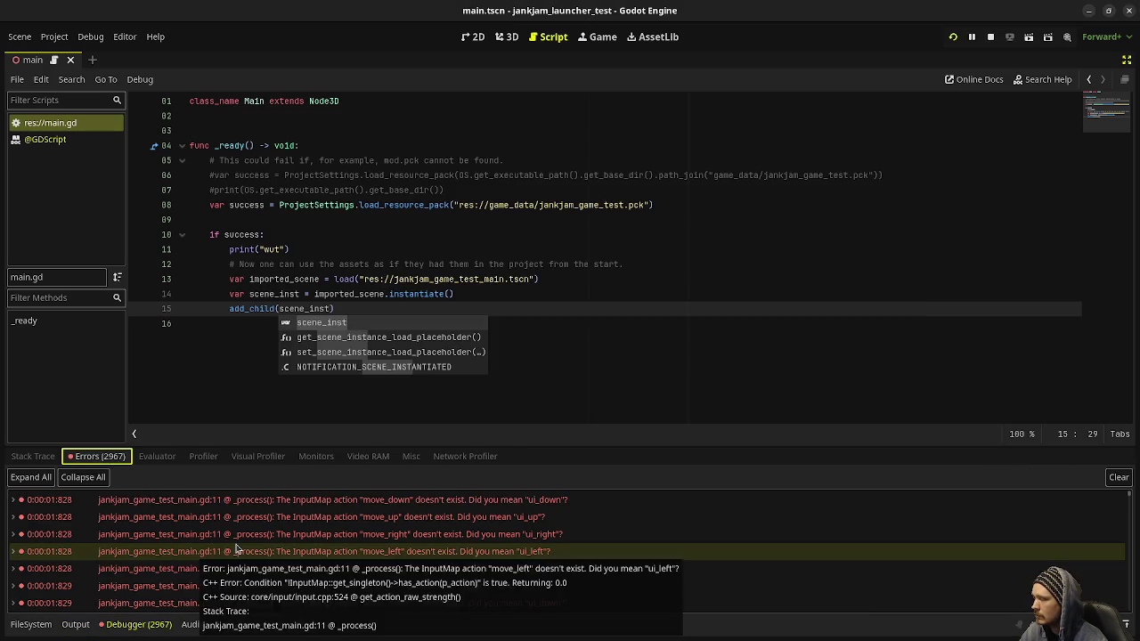
left_click(412, 557)
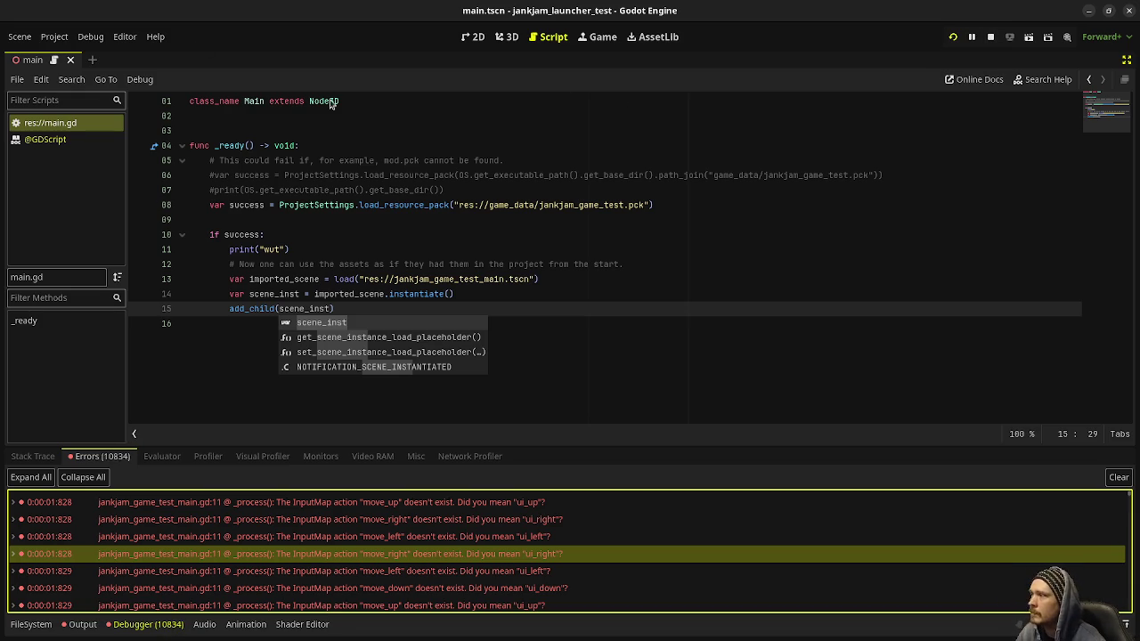
Step: Insert several blank lines under class_name, above the _ready function
left_click(491, 116)
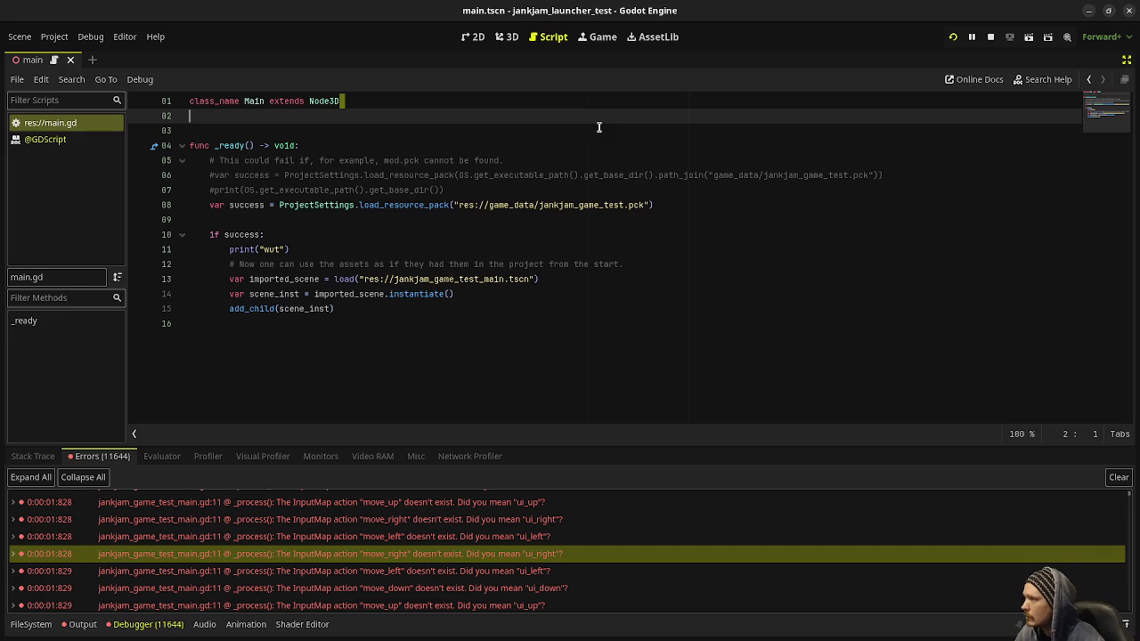
left_click(604, 128)
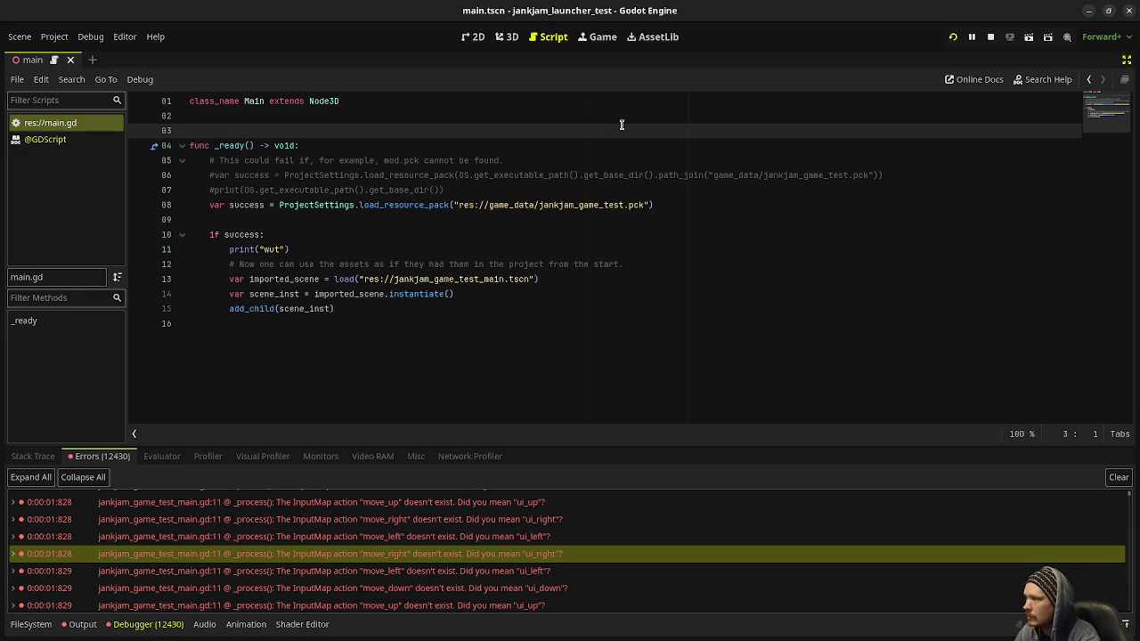
key("Return")
key("Up")
key("Return")
key("Up")
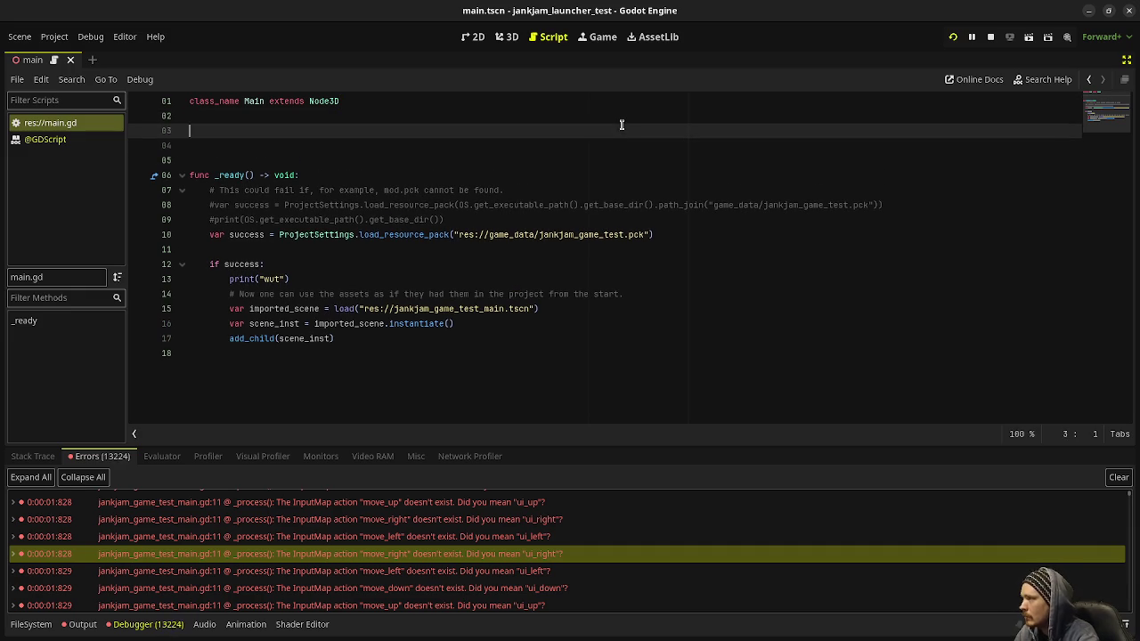
key("Return")
Step: Add the comments '# game's main scene name MUST be unique' and '# any file/scene in'
type("# ")
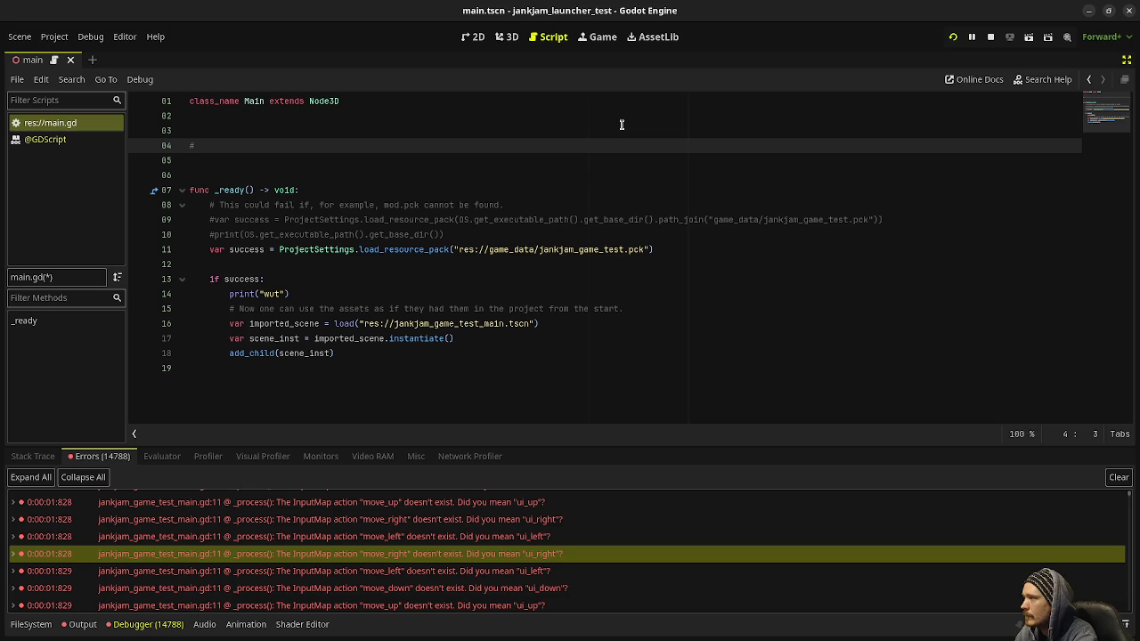
type("game's main scene ")
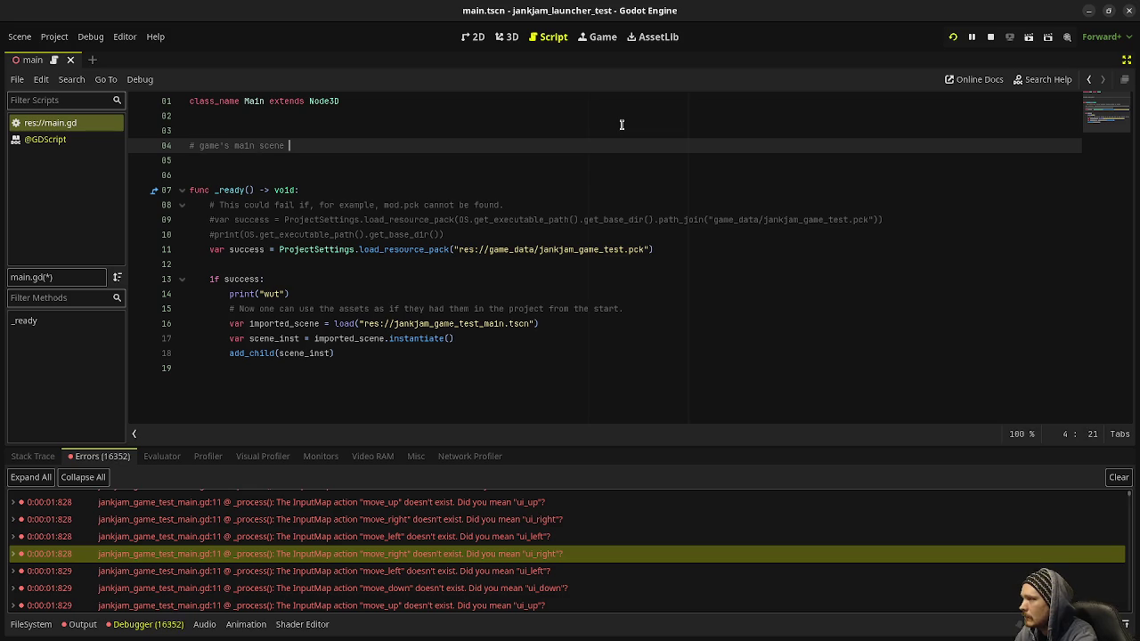
type("name ")
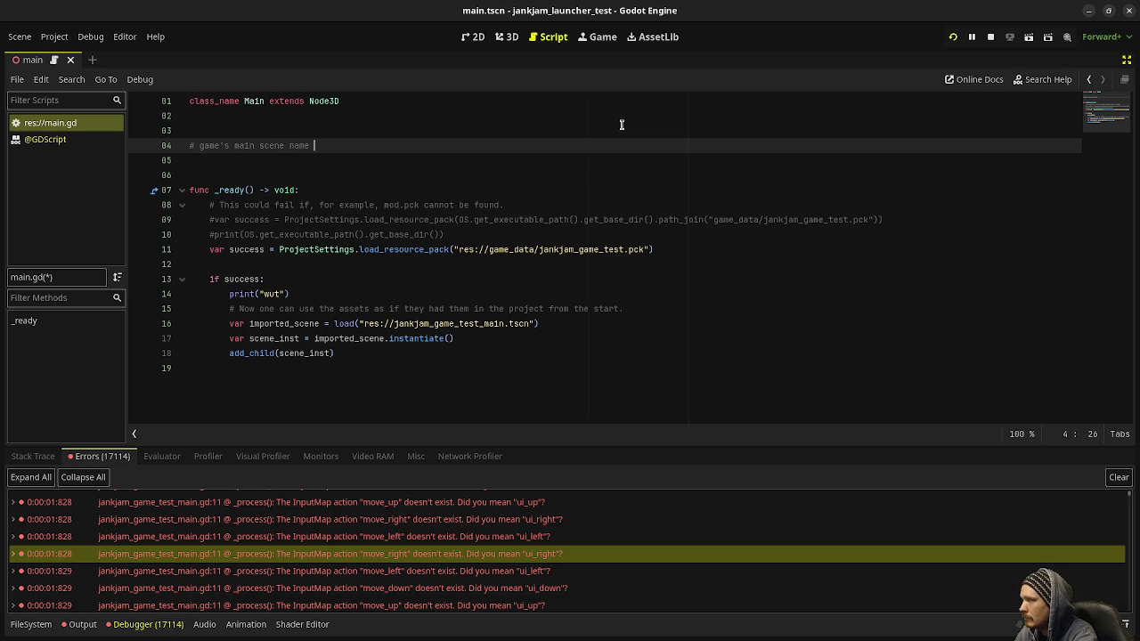
type("MUST be u")
type("nique")
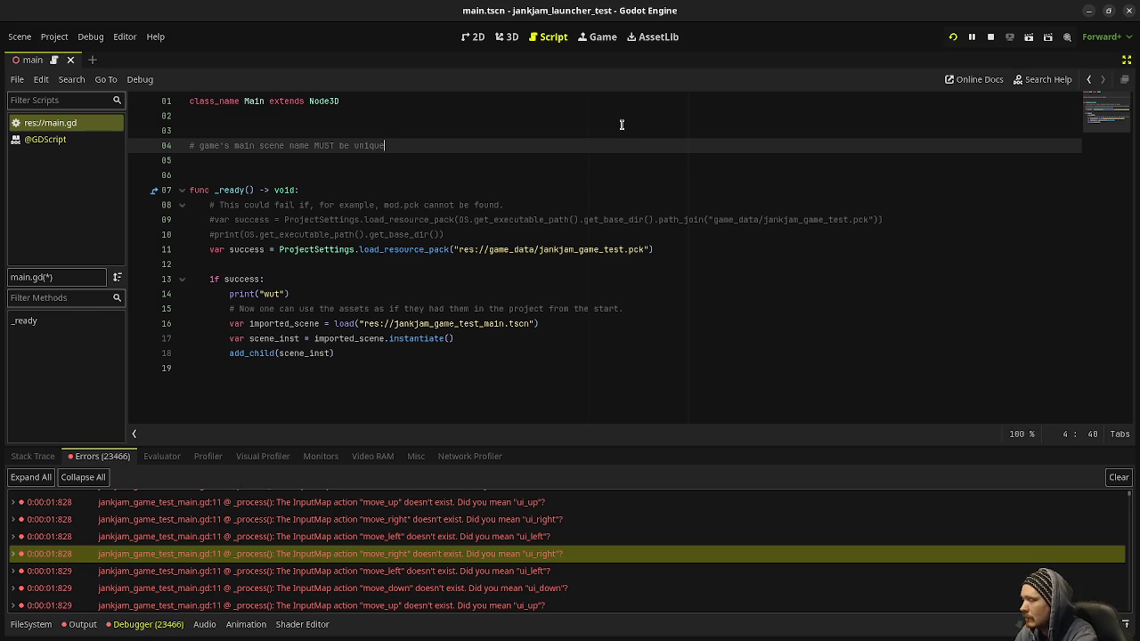
key("Return")
type("# ")
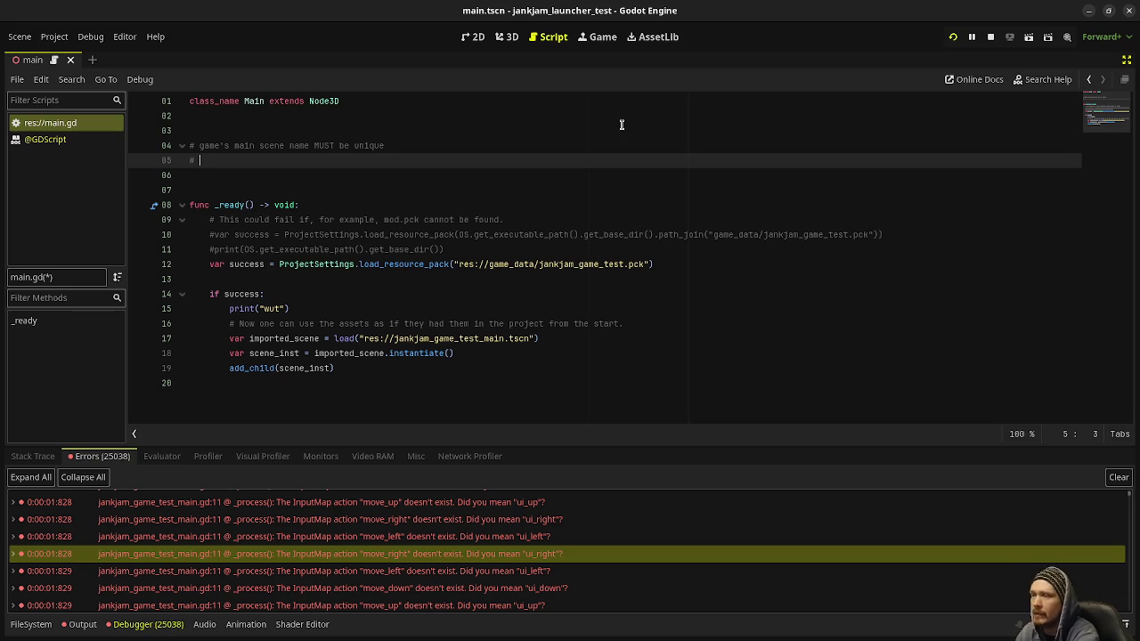
type("any file")
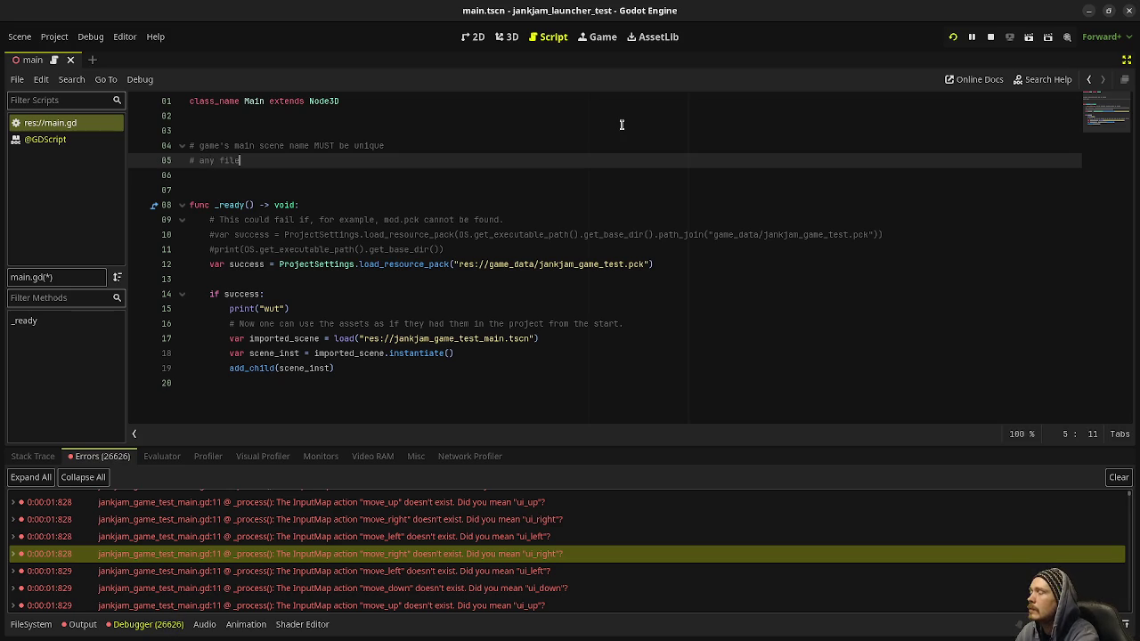
type("/scene ")
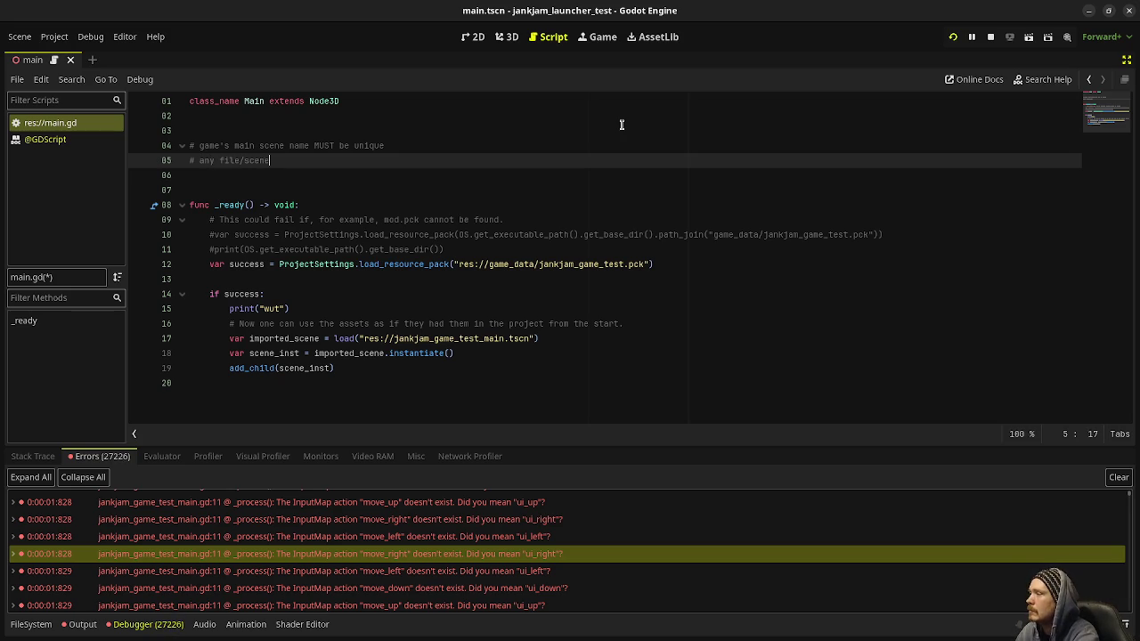
type("in")
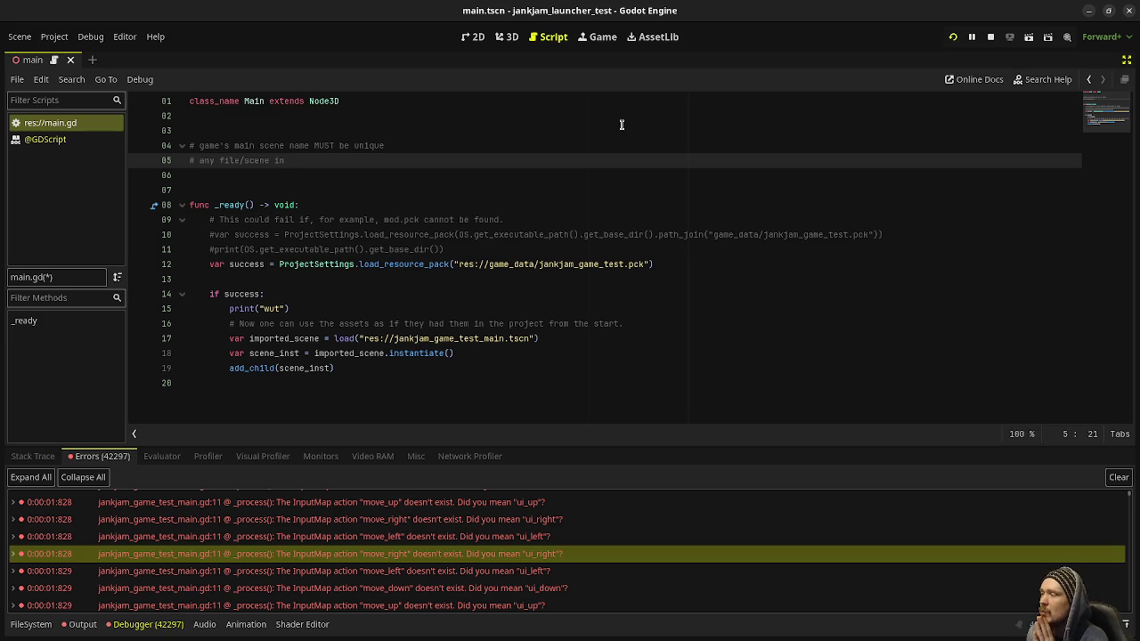
left_click(683, 261)
Step: Start a ProjectSettings.unload_re call on new line 13, undo it, and save main.gd
key("Return")
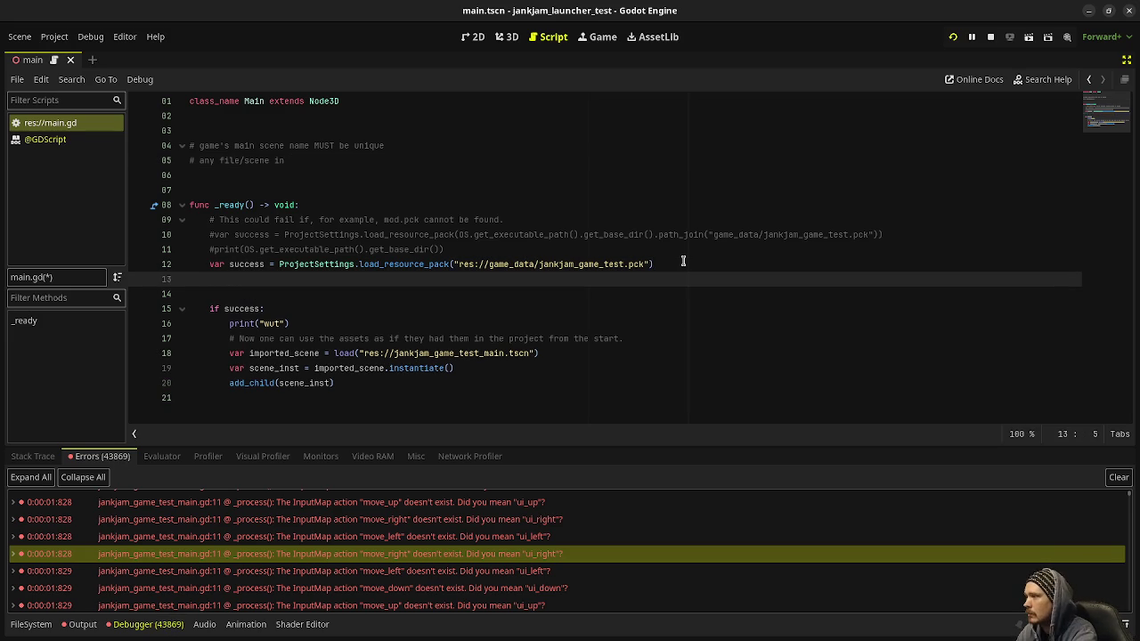
type("Proj")
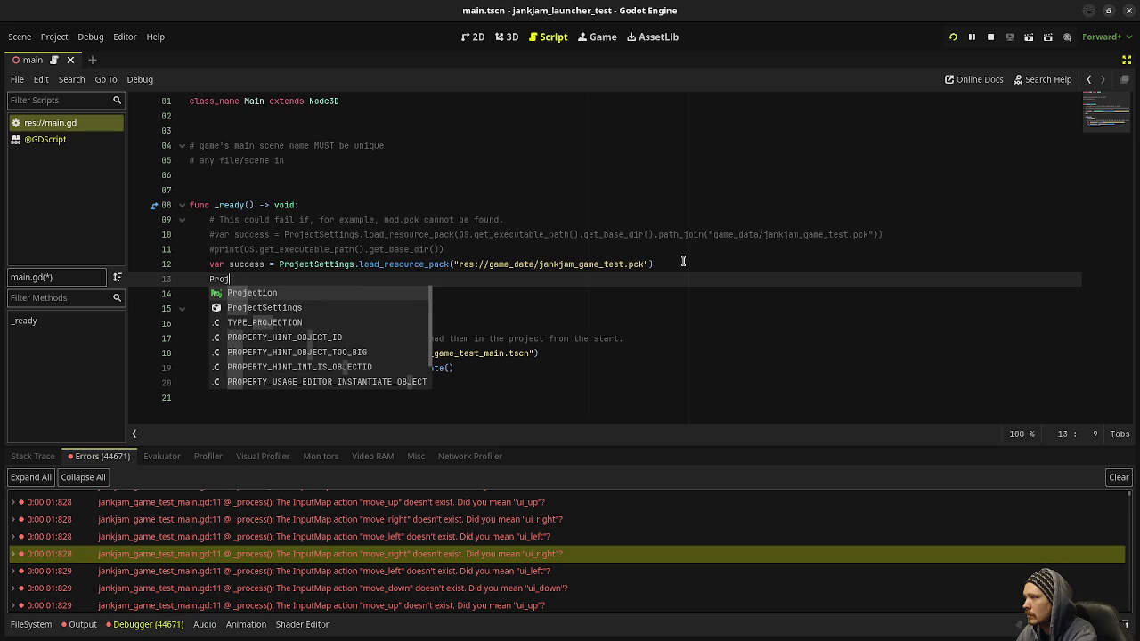
type("ectSettings.unload")
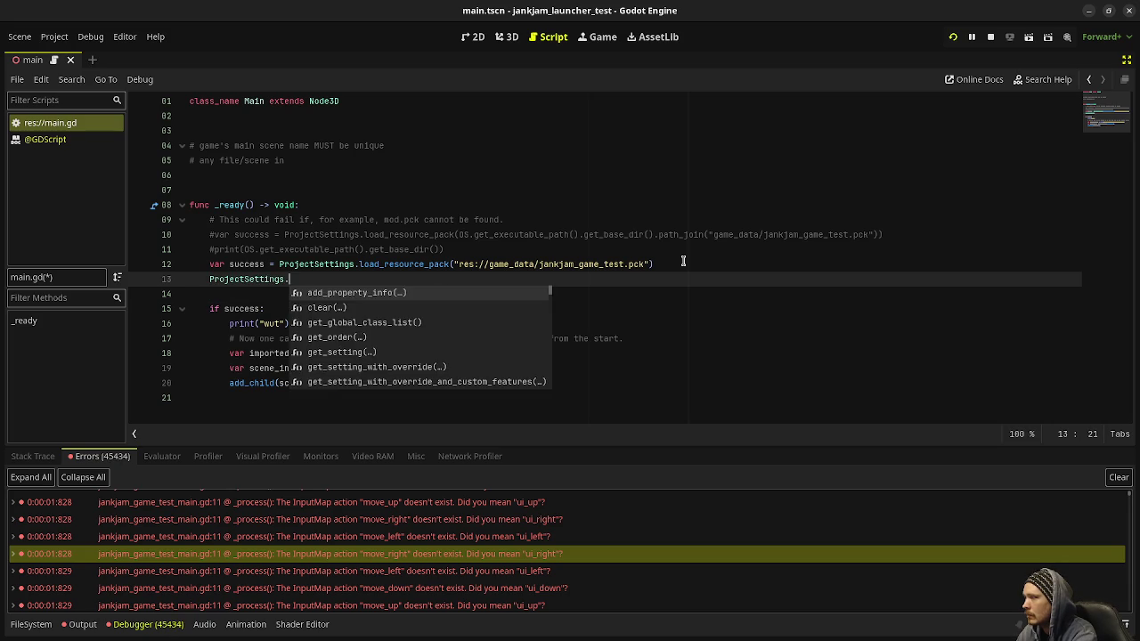
type("_re")
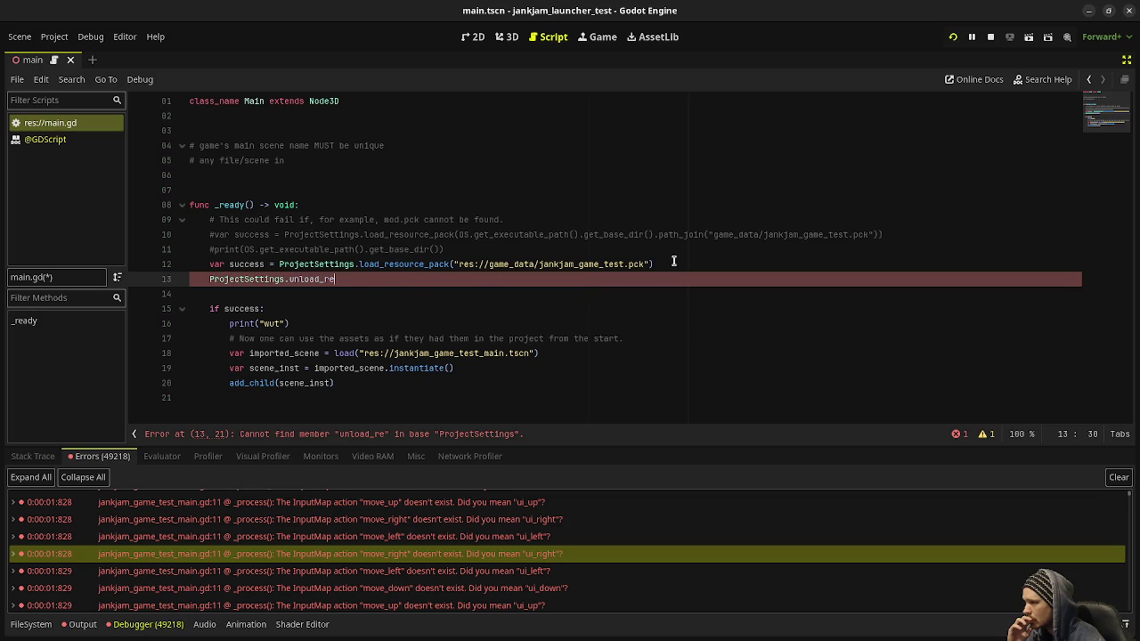
key("ctrl+z")
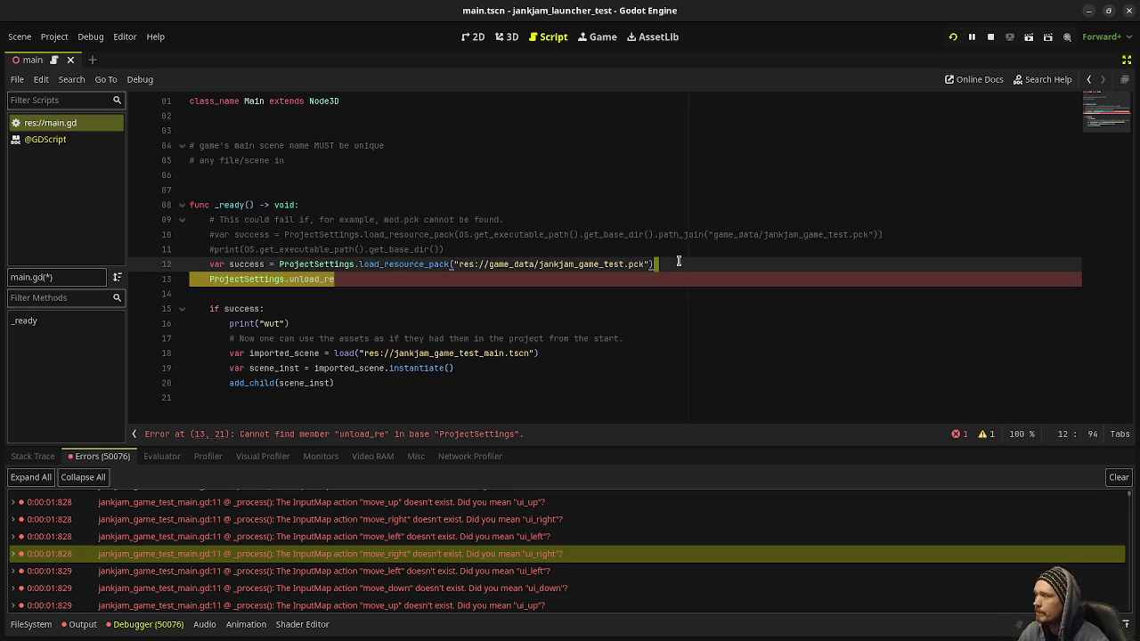
key("ctrl+s")
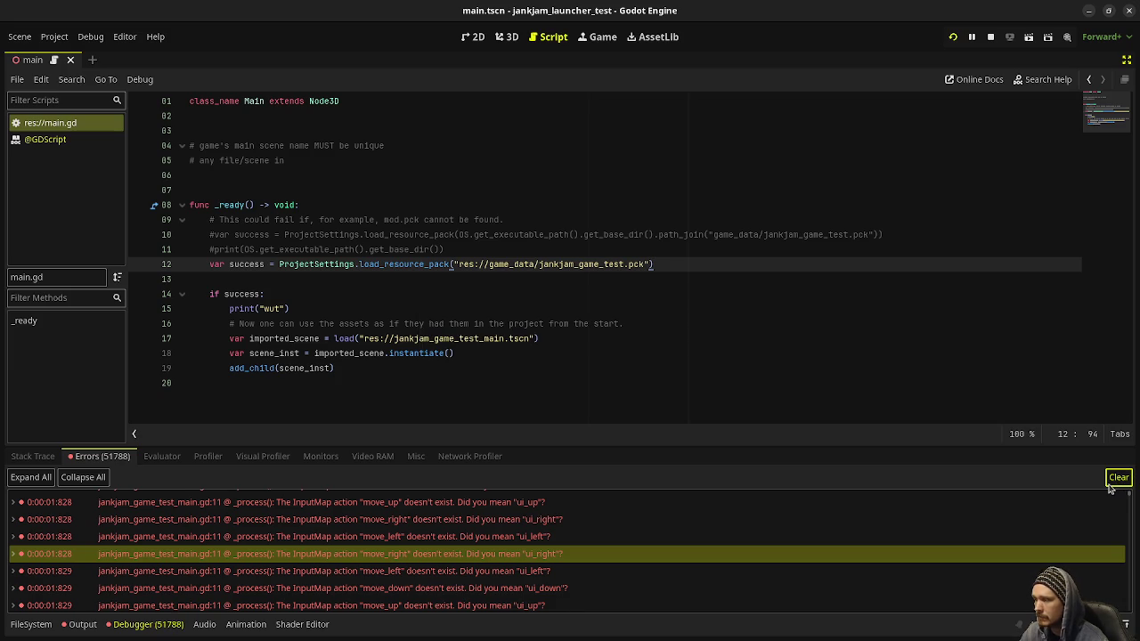
Step: Clear the error list, stop the running game, and switch to the Output log
left_click(1114, 482)
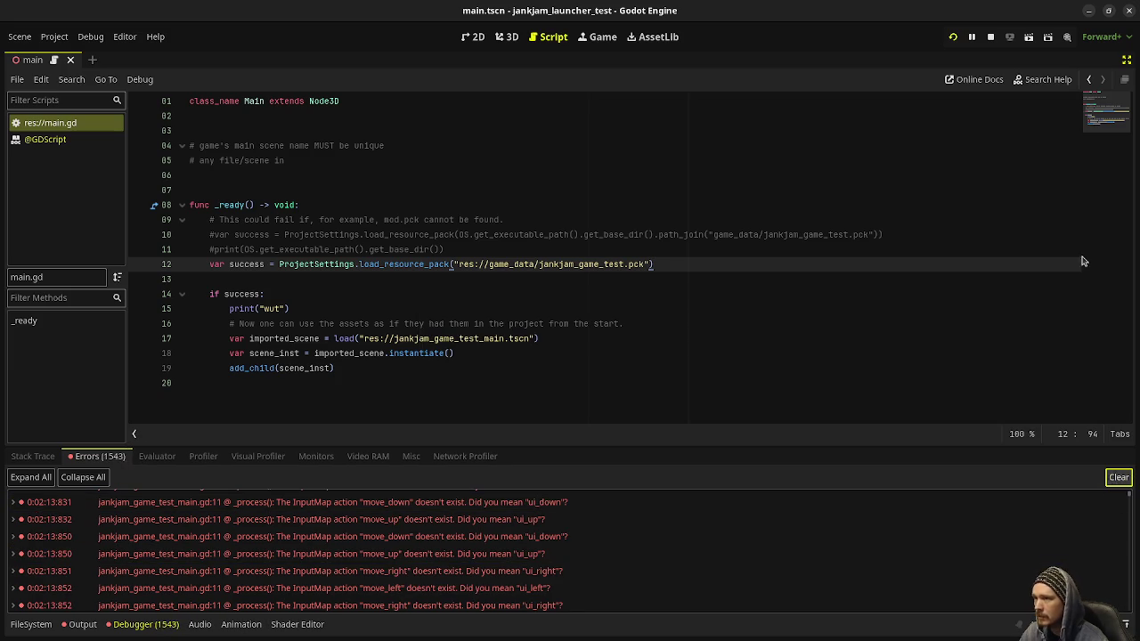
left_click(989, 37)
left_click(1118, 477)
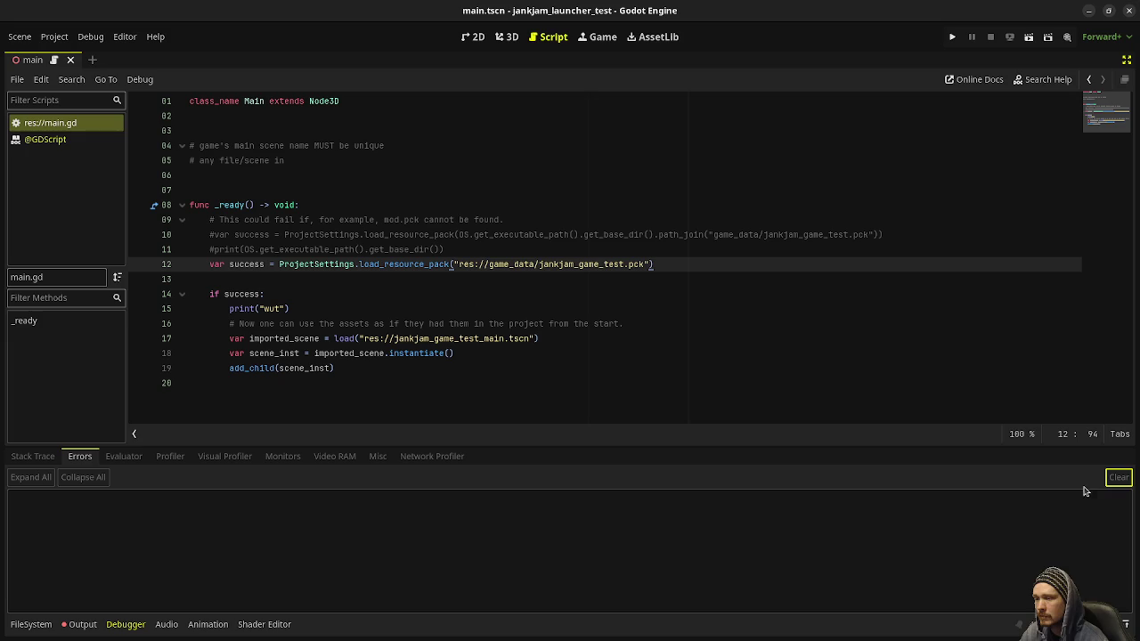
left_click(76, 625)
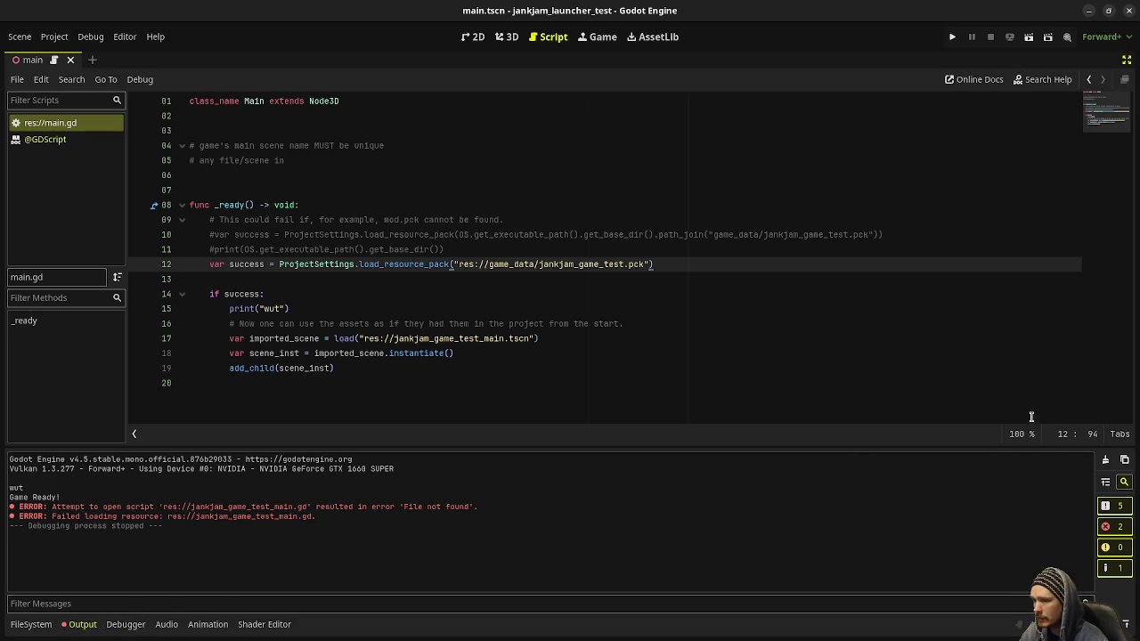
Step: Run the project again, stop it, and clear the Debugger's error list
left_click(1105, 459)
left_click(952, 37)
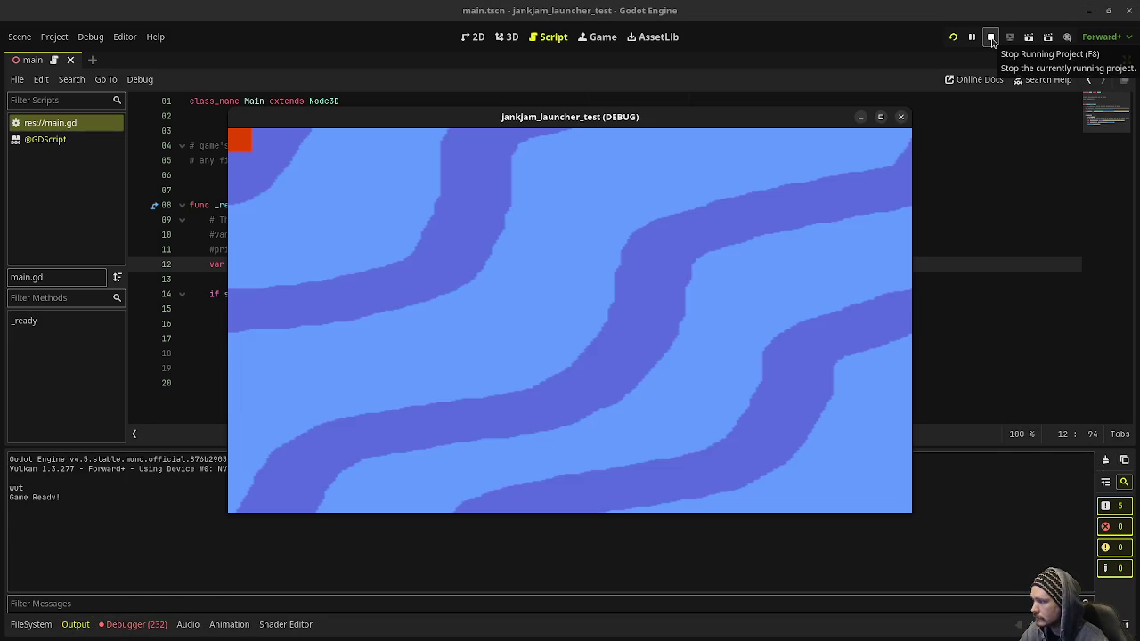
left_click(990, 37)
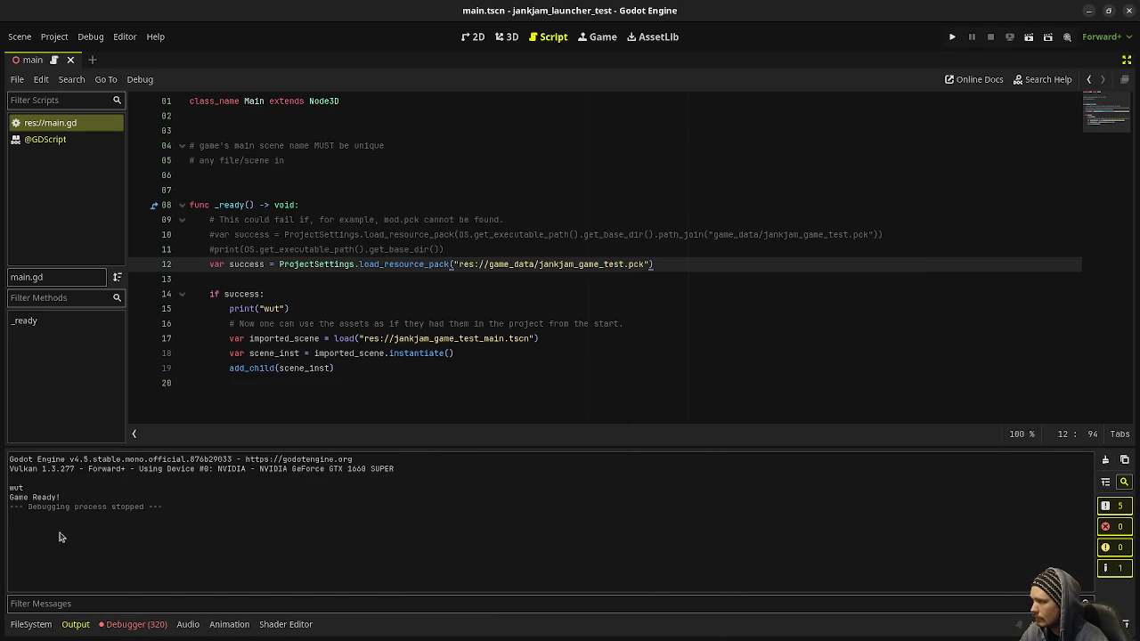
left_click(133, 625)
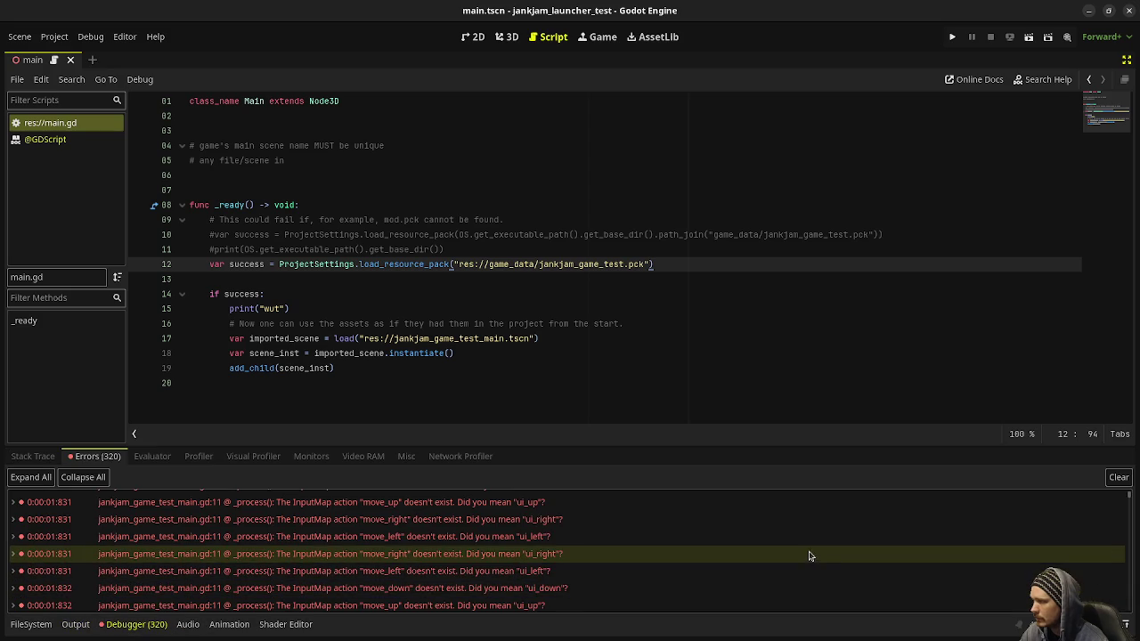
left_click(1118, 477)
left_click(508, 326)
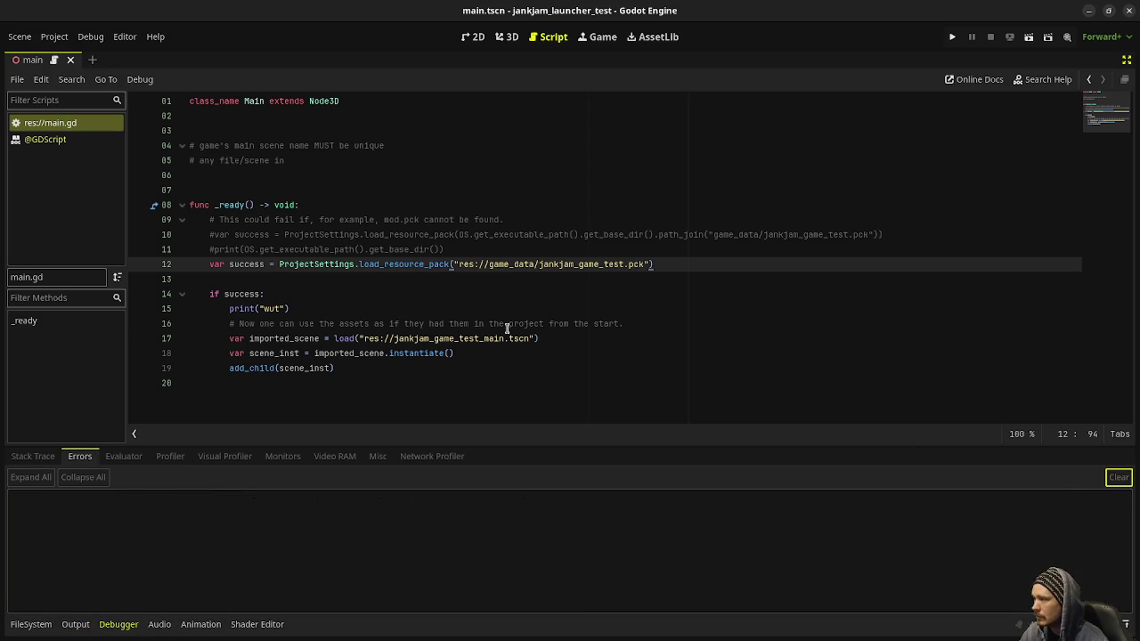
left_click(329, 158)
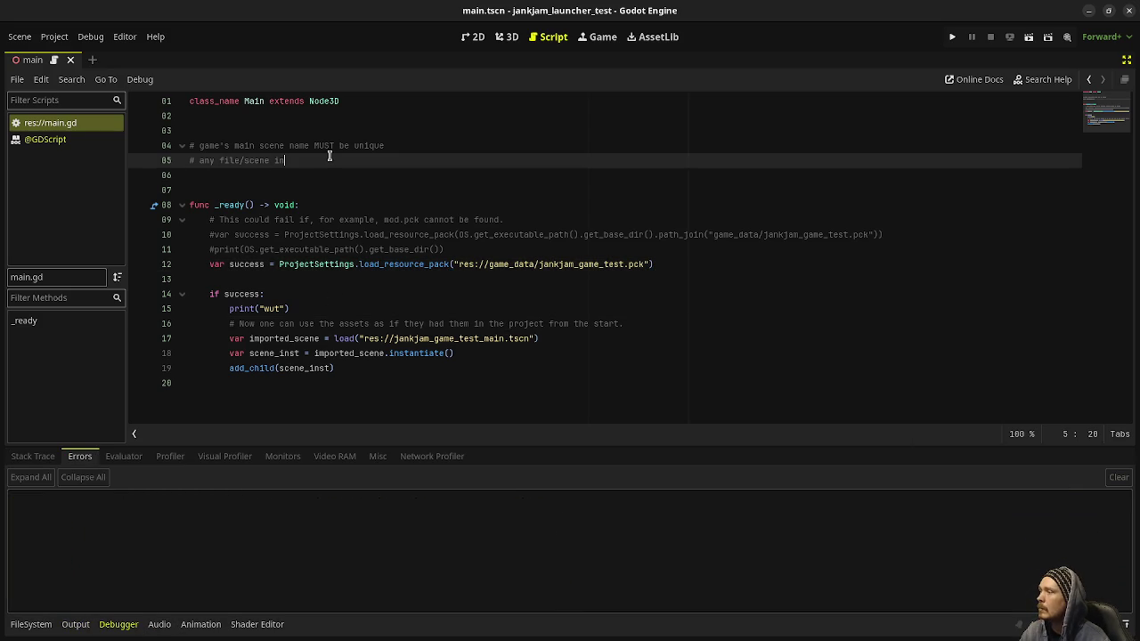
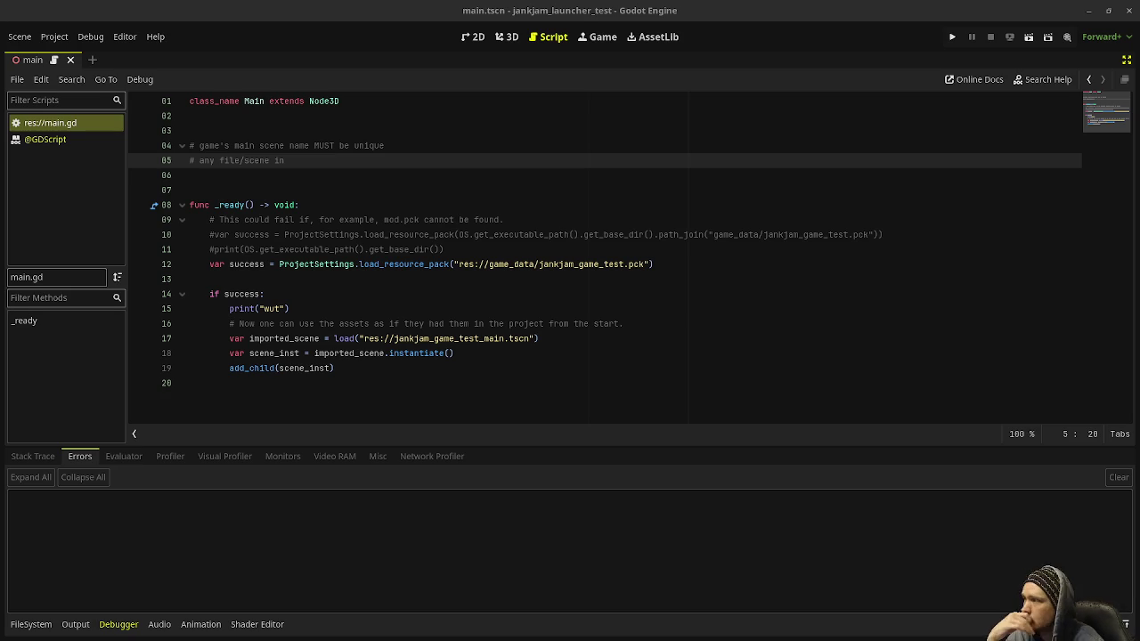
Step: Select the comment on line 05 of main.gd, then switch to the builds folder in Files
key("Left")
left_click_drag(283, 161, 200, 160)
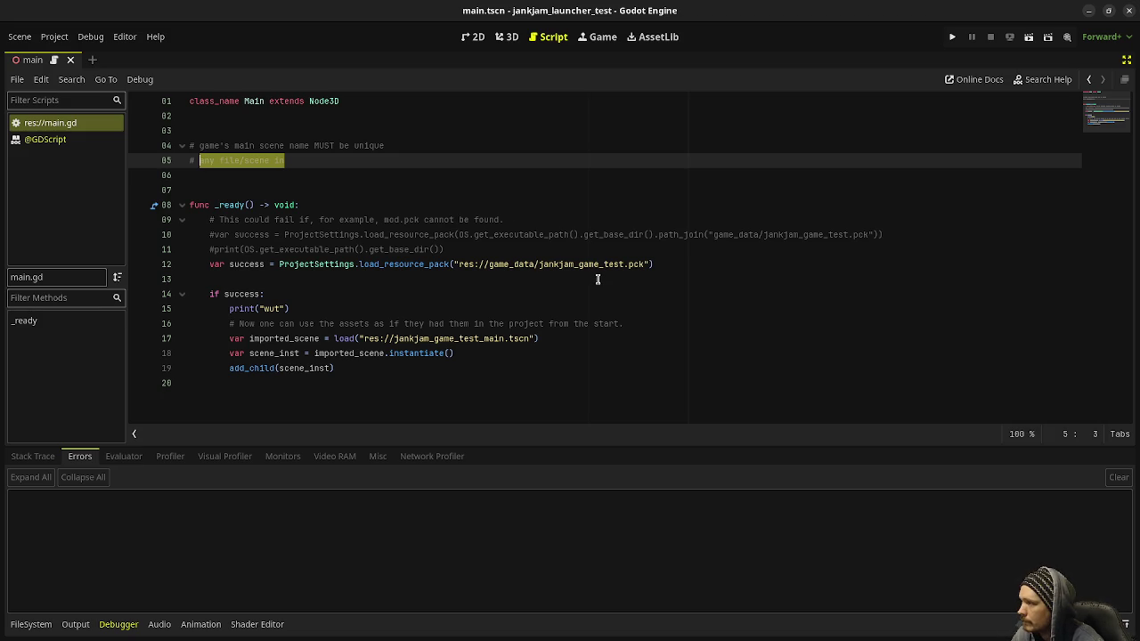
key("alt+Tab")
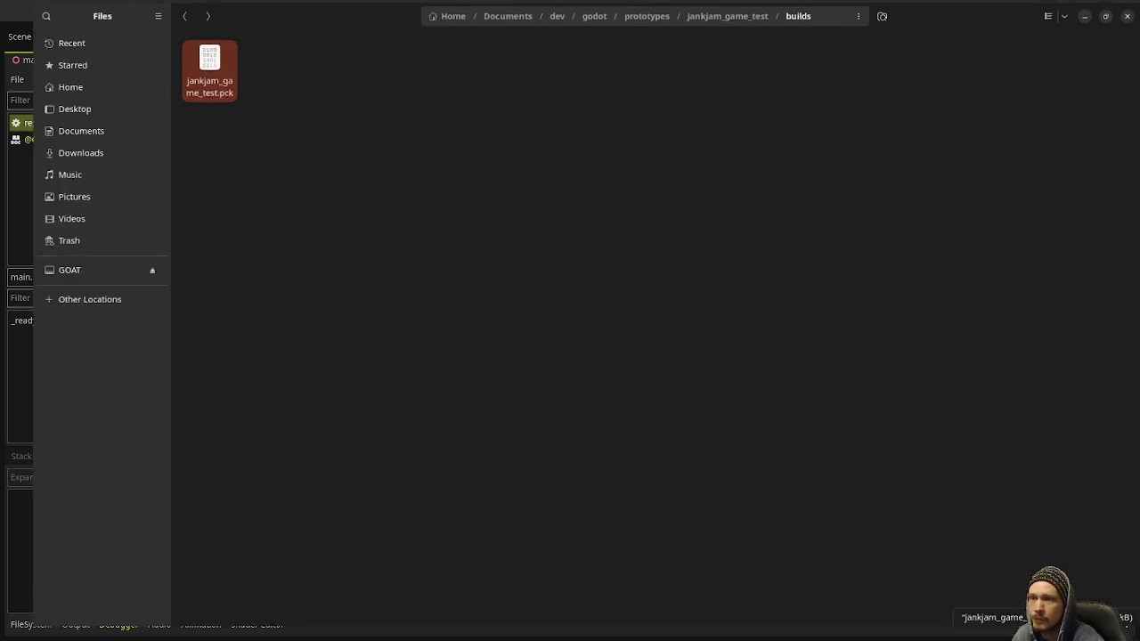
Step: Open jankjam_game_test.pck in Text Editor using Open With
right_click(188, 88)
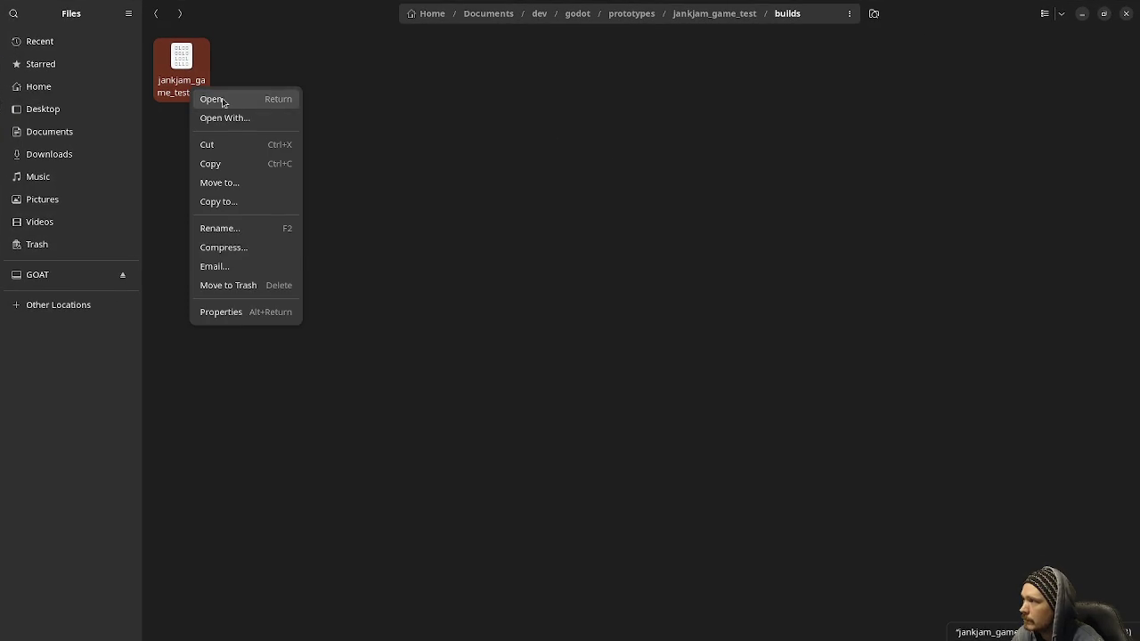
left_click(224, 119)
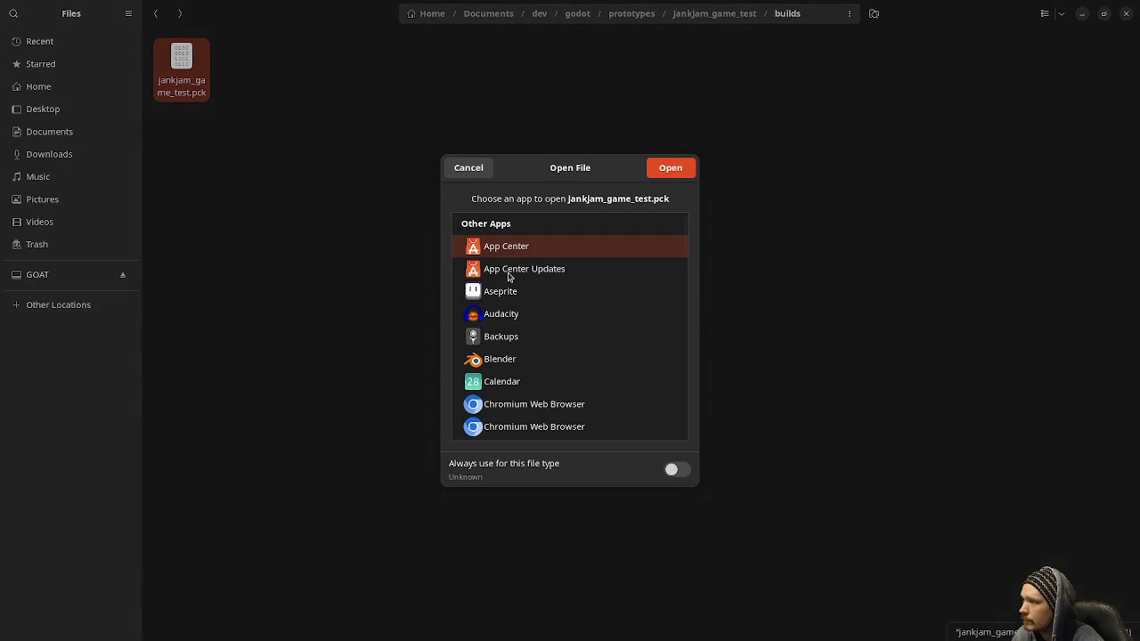
scroll(554, 374, "down", 8)
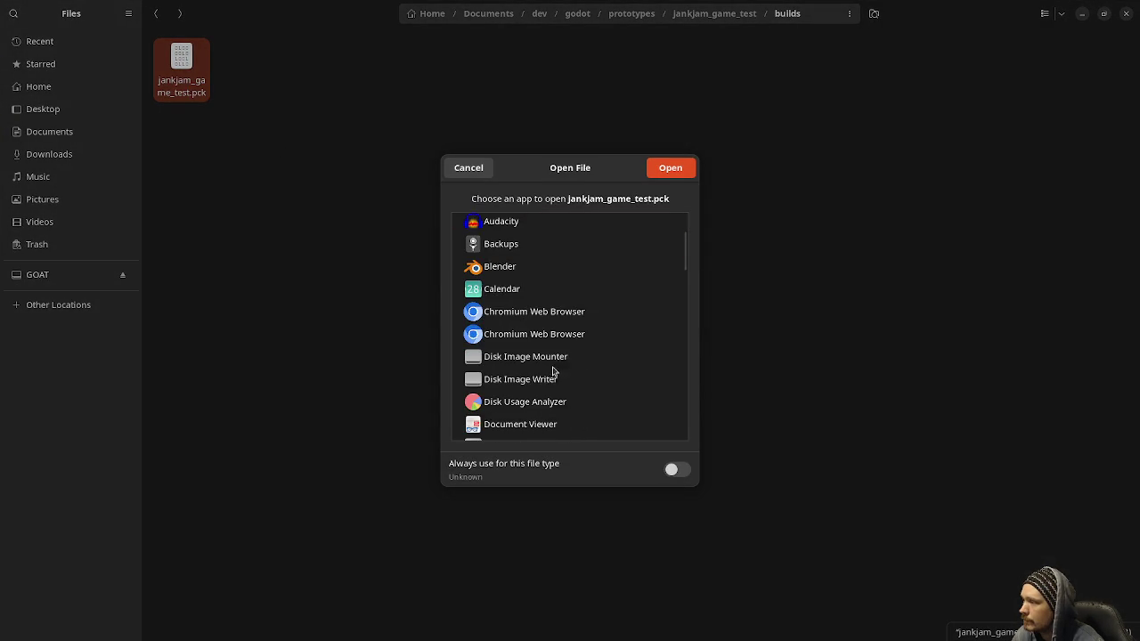
scroll(570, 355, "down", 6)
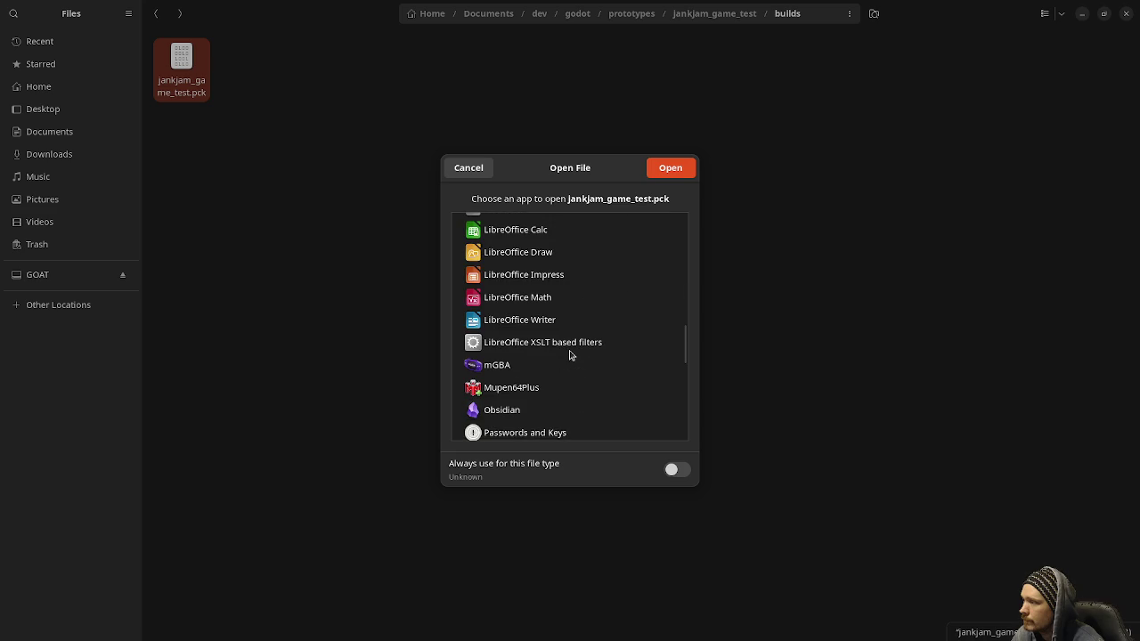
scroll(570, 356, "down", 6)
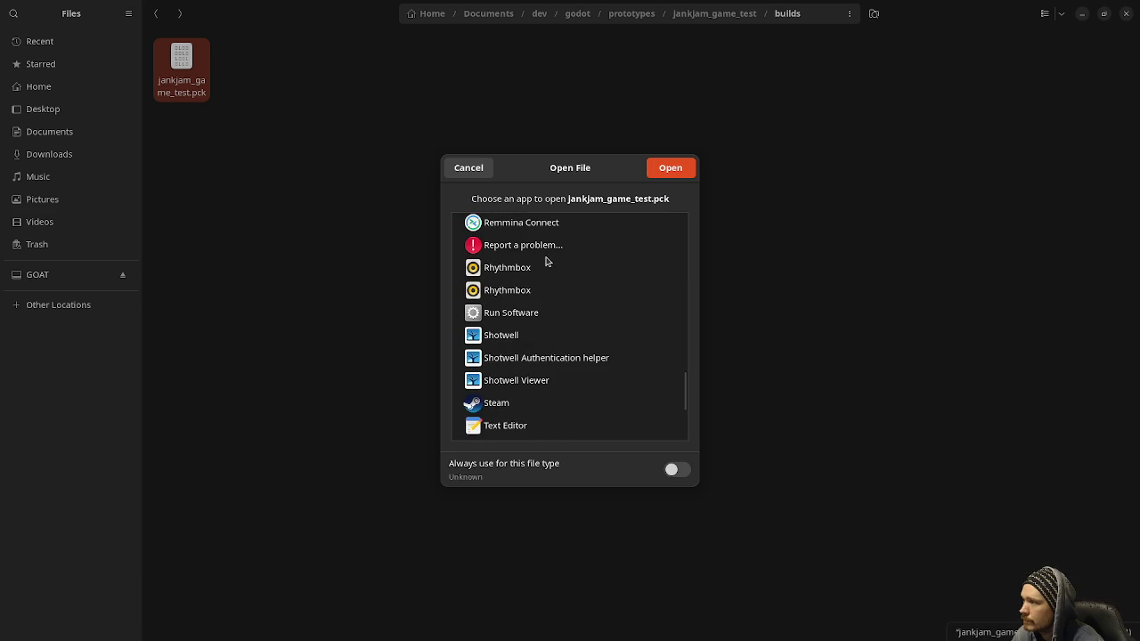
type("te")
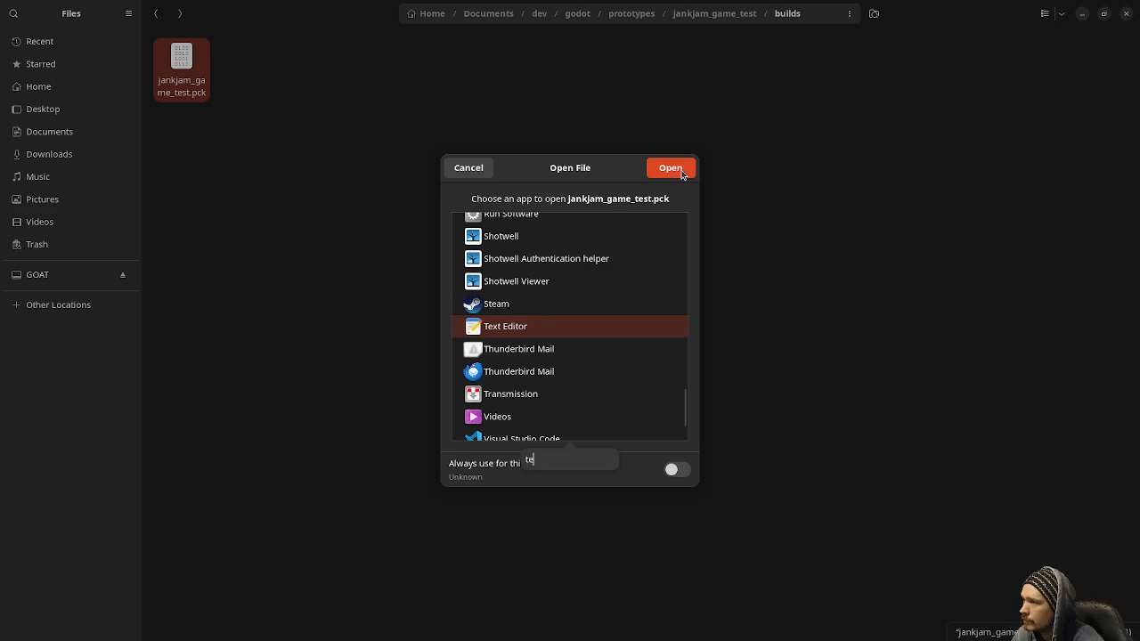
left_click(686, 171)
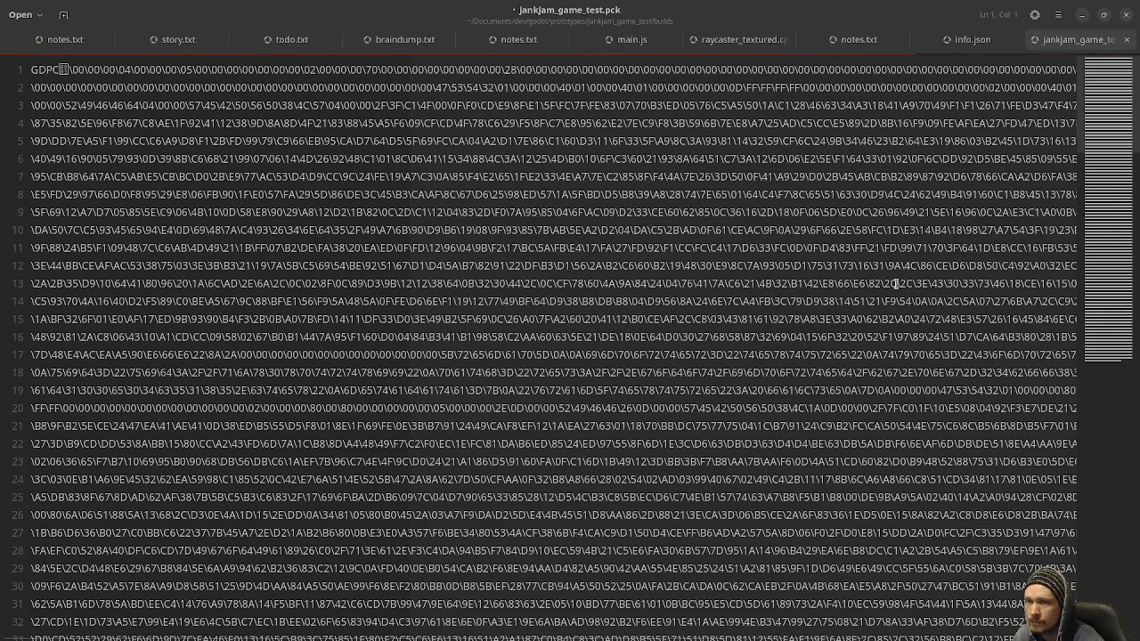
Step: Scroll through the pck's binary contents, then close the document and minimize Text Editor
scroll(556, 298, "up", 15)
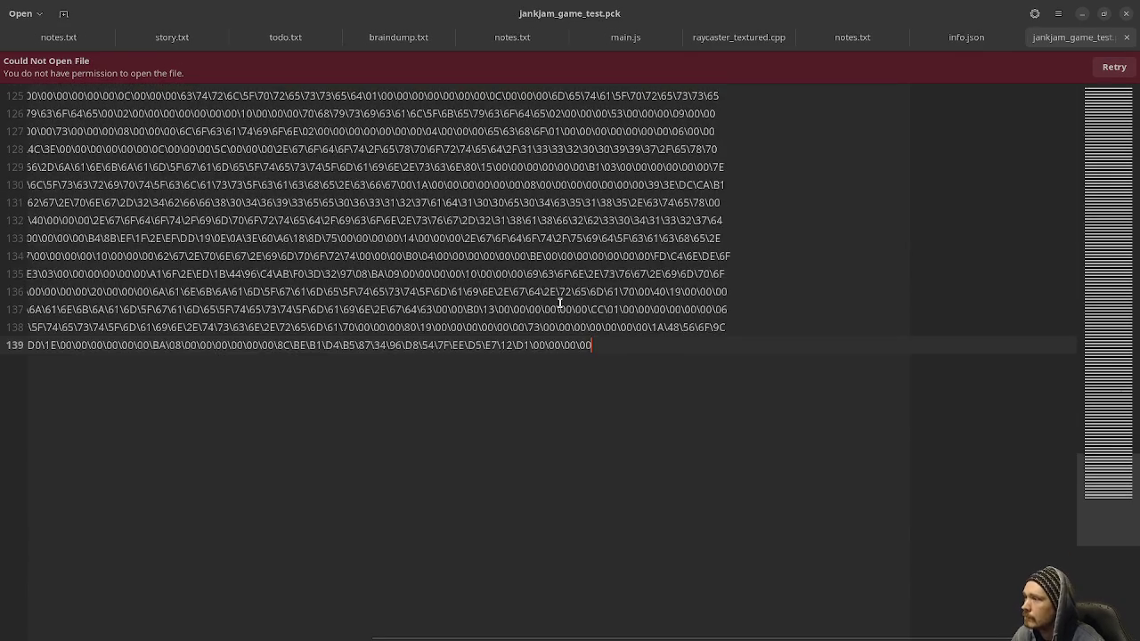
scroll(591, 303, "up", 10)
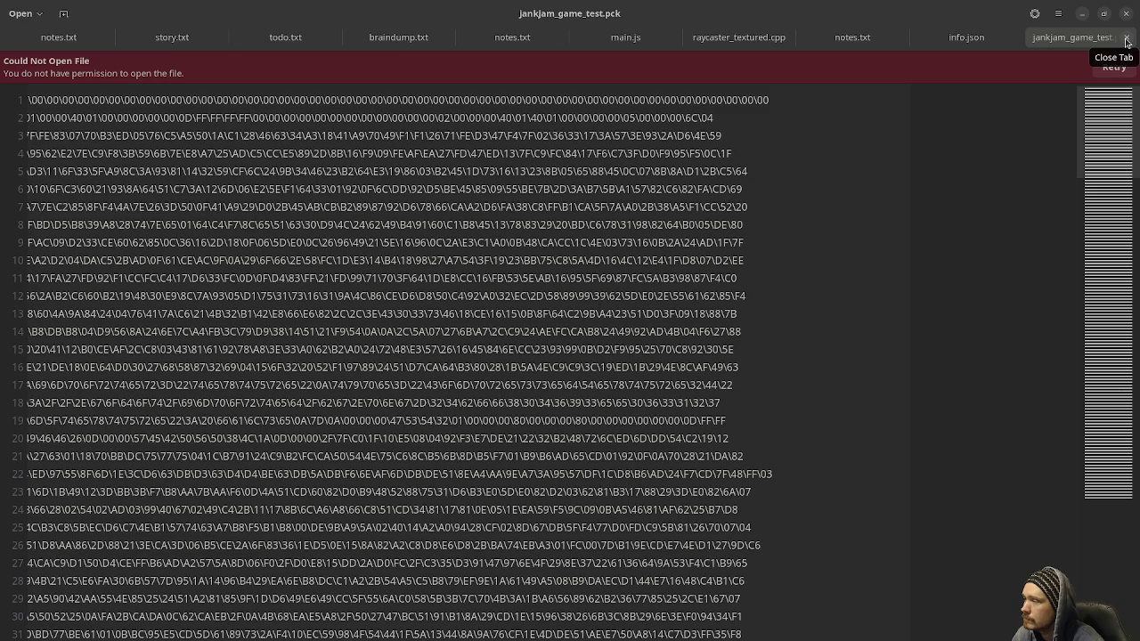
left_click(1127, 42)
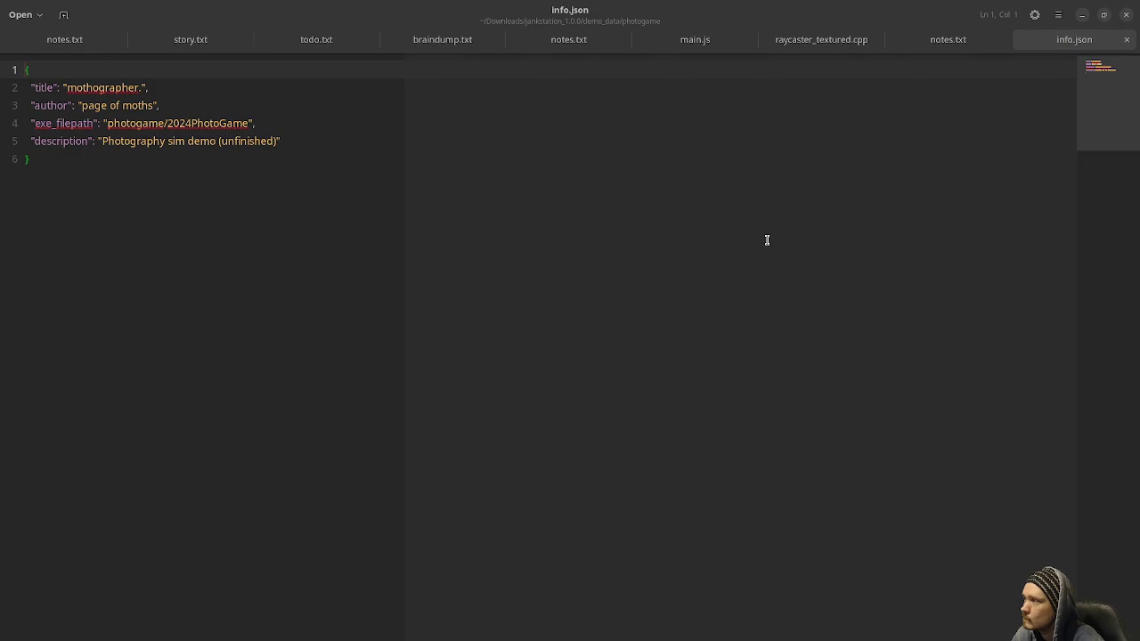
left_click(1083, 14)
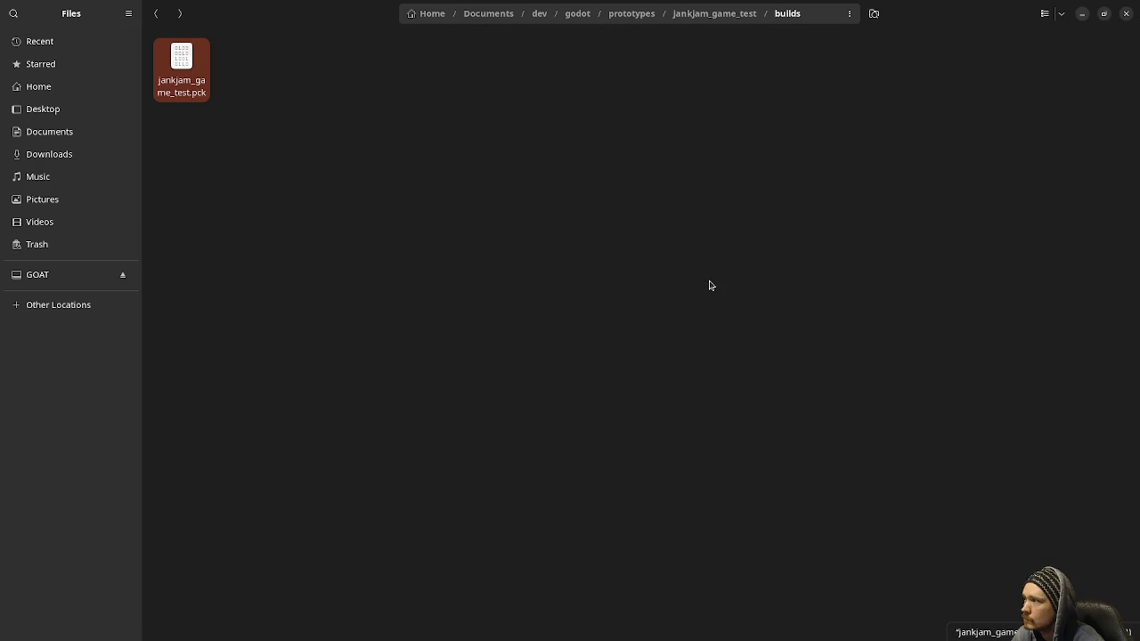
Step: Deselect the pck file and bring up GitHub issue #2689 in Chrome
left_click(711, 285)
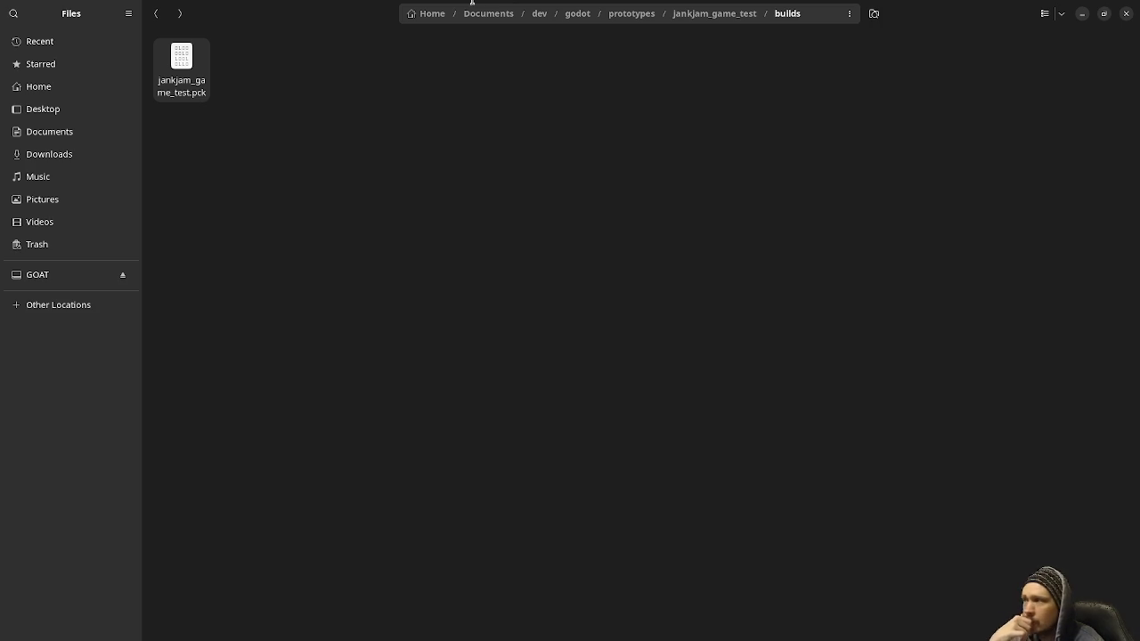
key("alt+Tab")
scroll(484, 325, "up", 10)
Step: Read down the comments on issue #2689, then minimize Chrome to return to Files
scroll(490, 329, "up", 15)
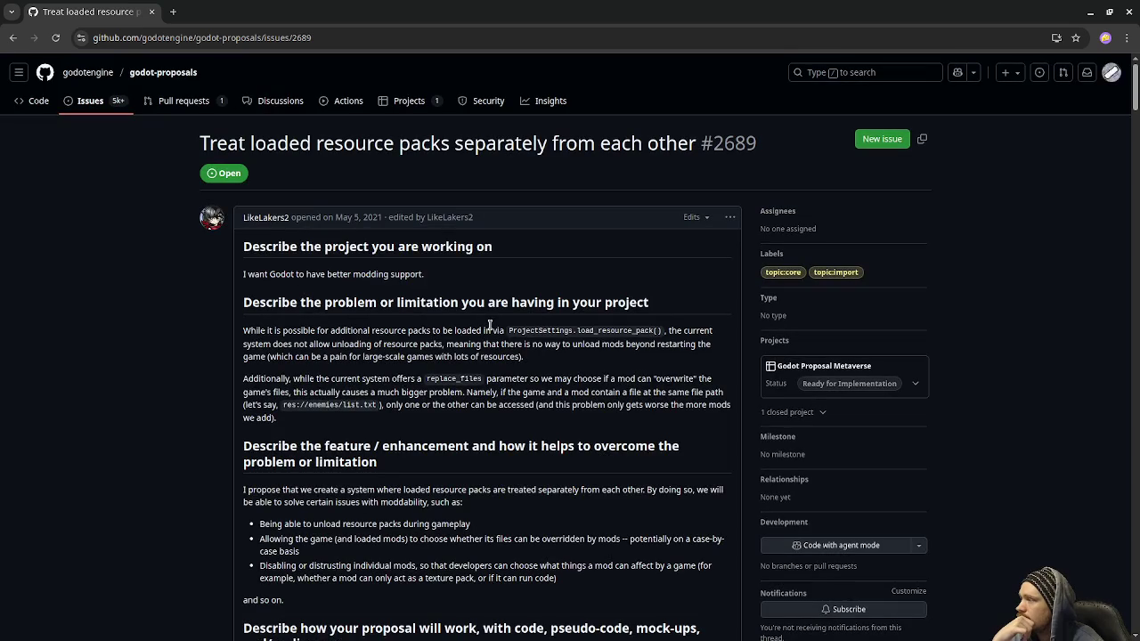
scroll(489, 325, "down", 20)
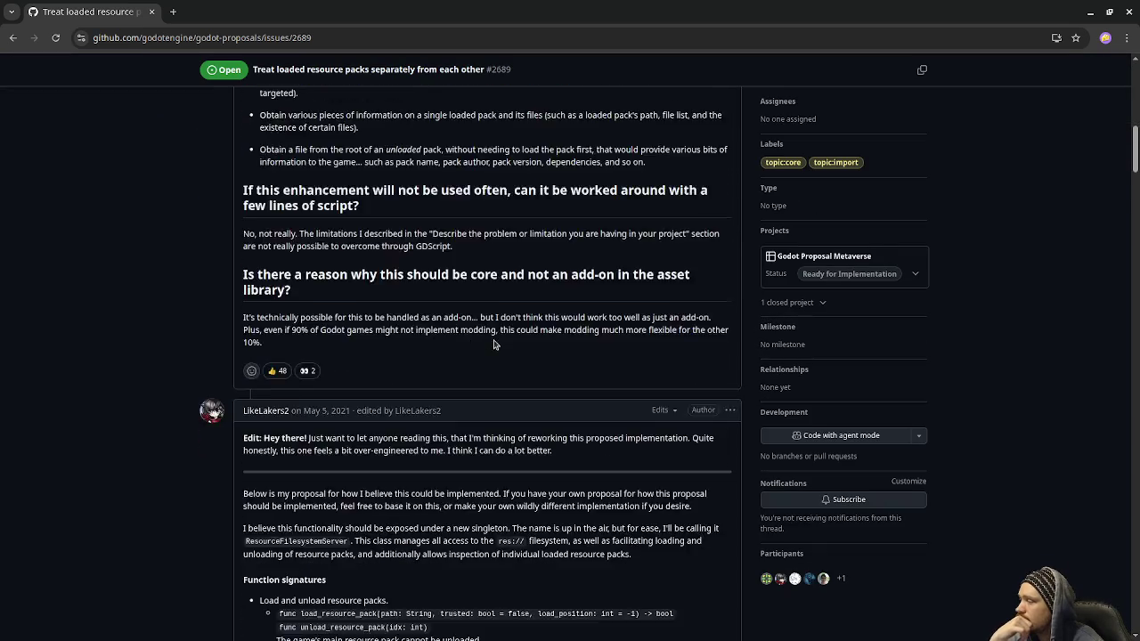
scroll(494, 344, "down", 4)
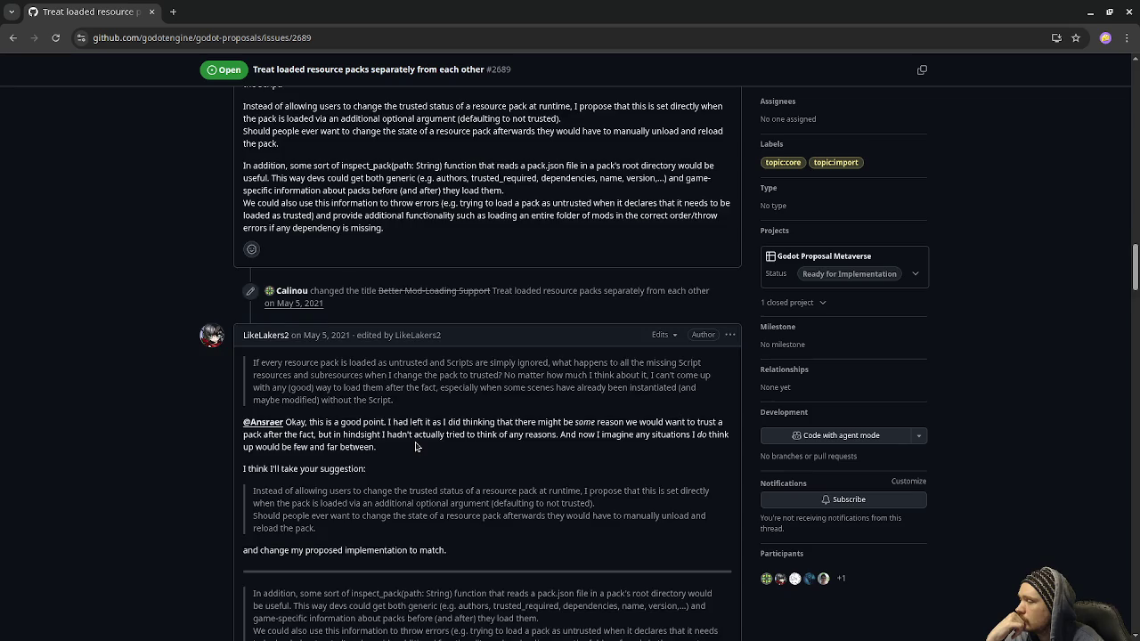
scroll(415, 446, "down", 3)
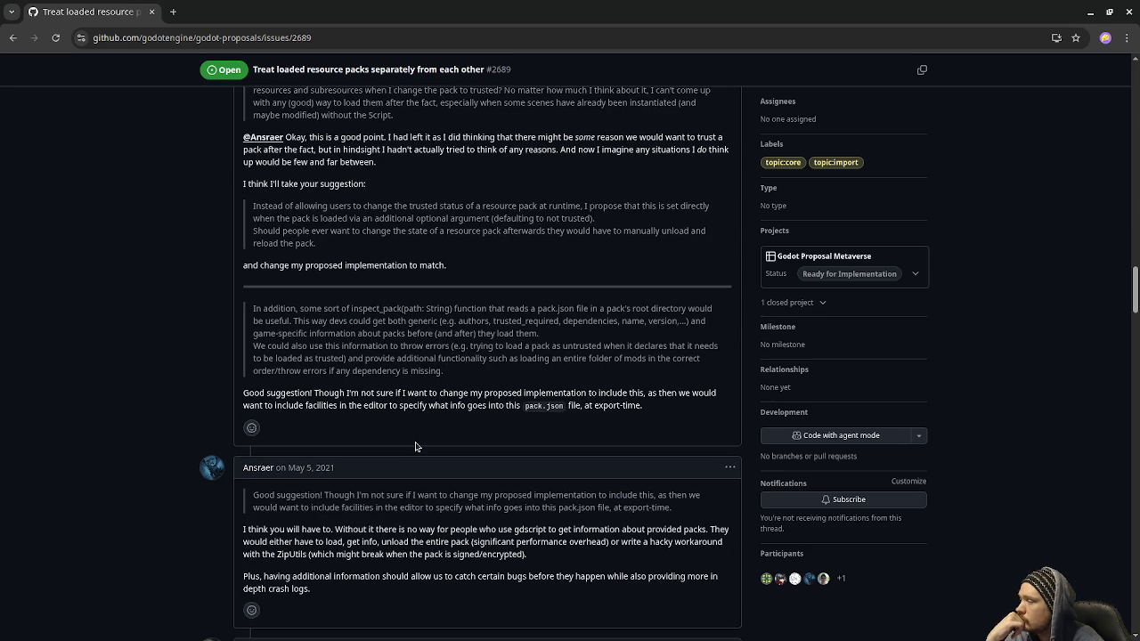
scroll(415, 447, "down", 2)
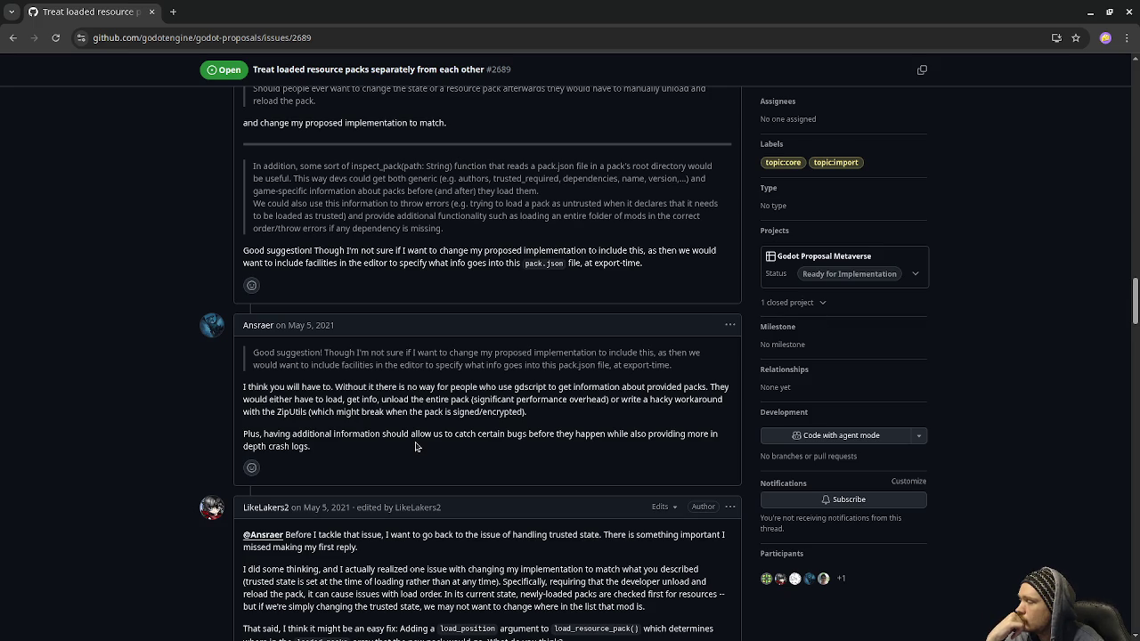
scroll(415, 447, "down", 3)
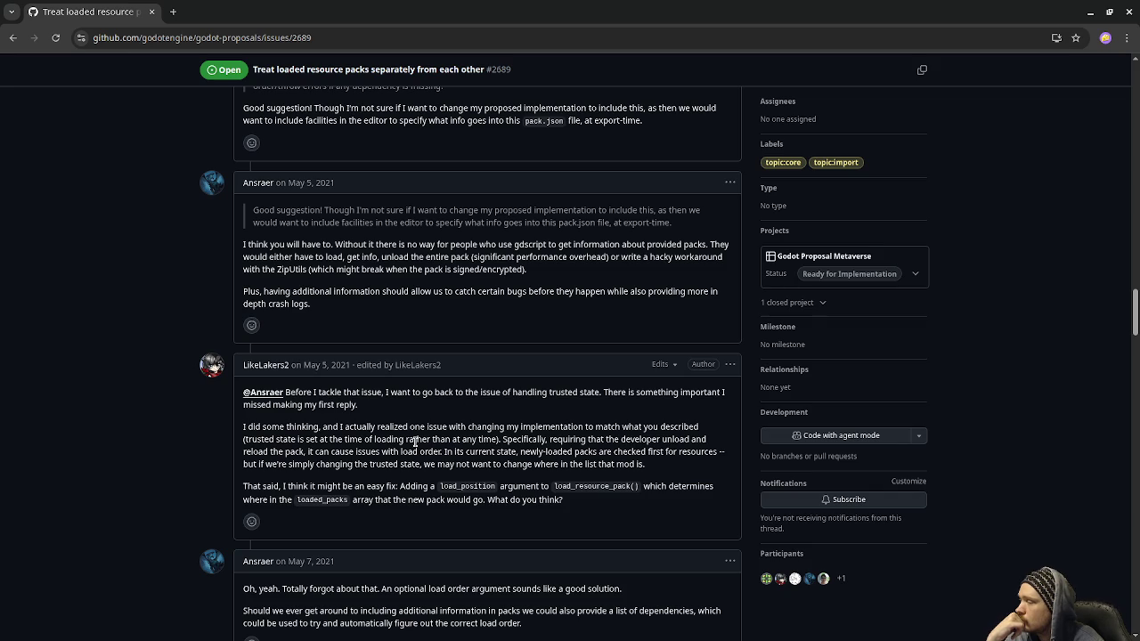
scroll(415, 443, "down", 4)
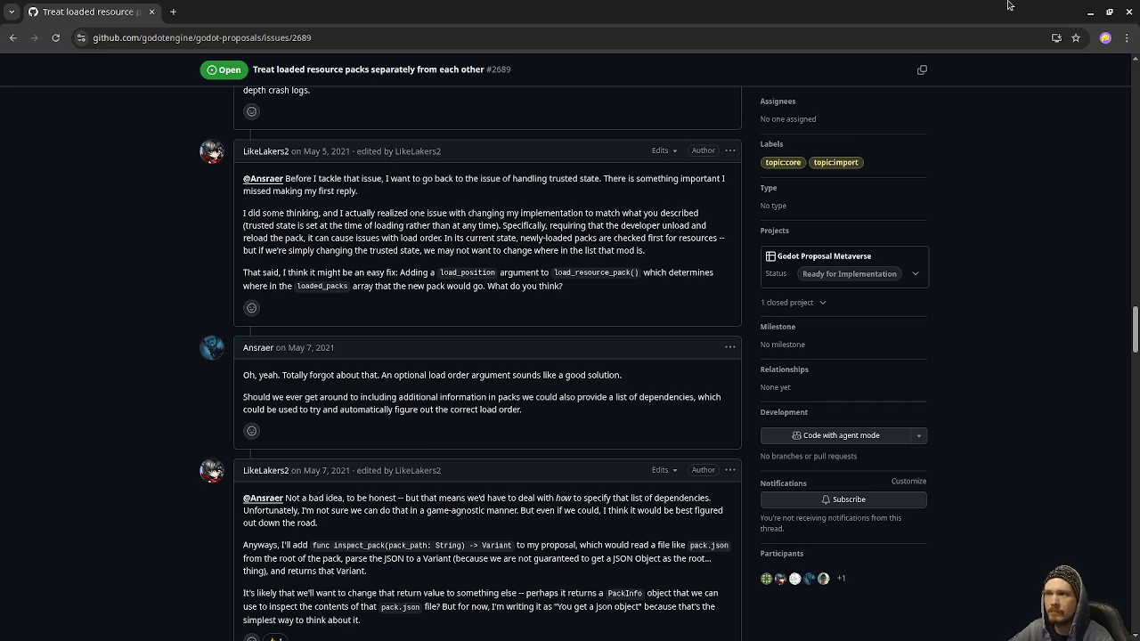
left_click(1090, 12)
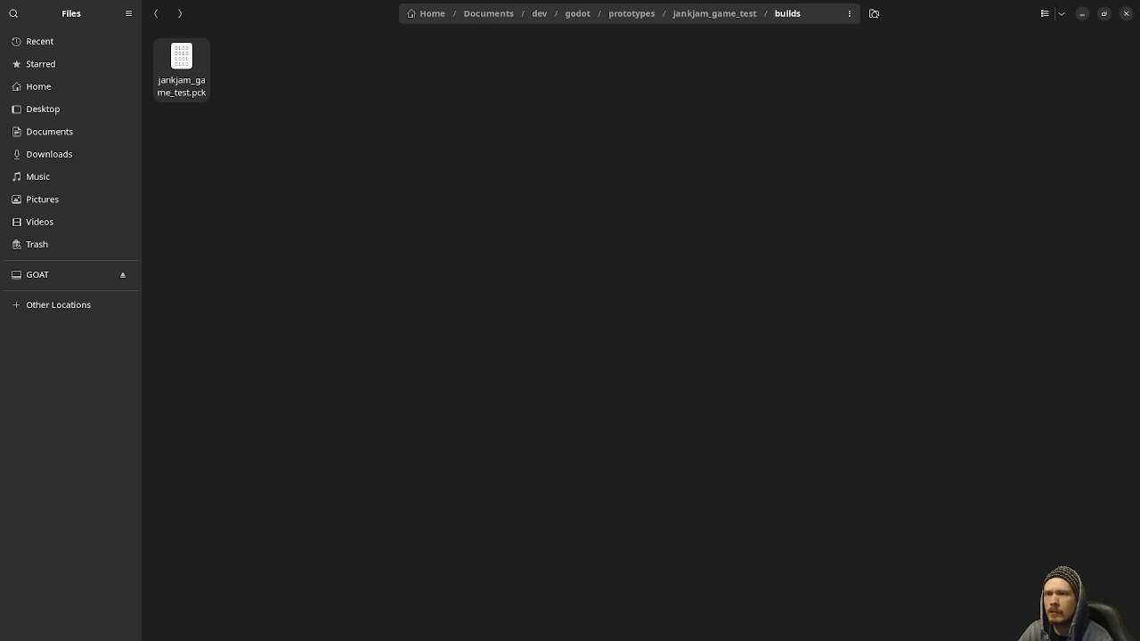
Step: Back in main.gd, view the documentation tooltip for load_resource_pack on line 12
key("alt+Tab")
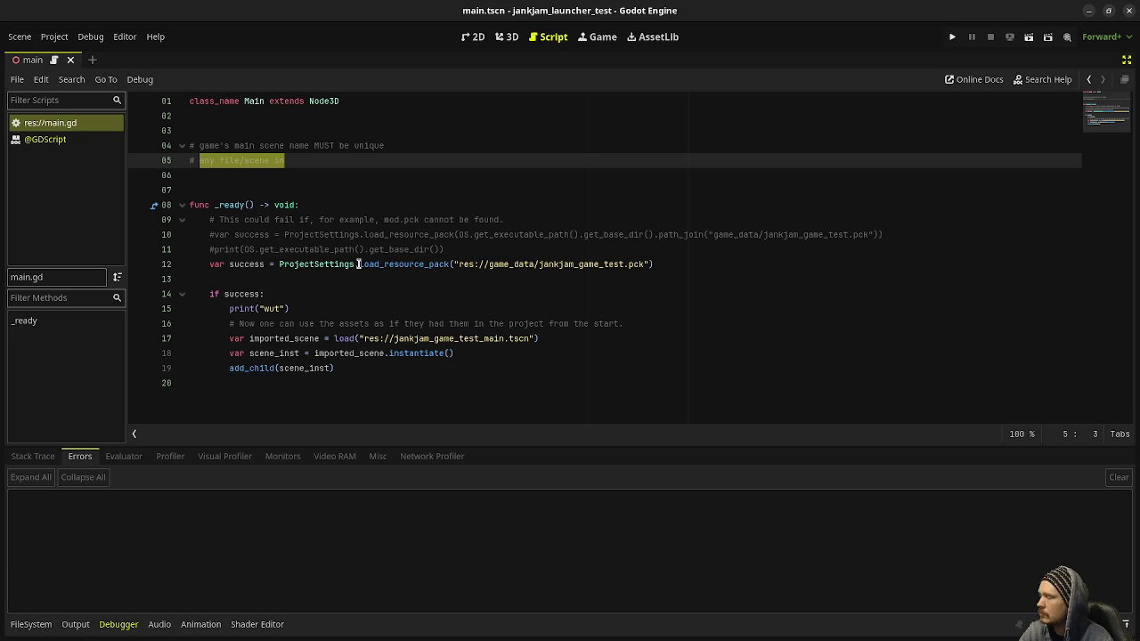
mouse_move(403, 262)
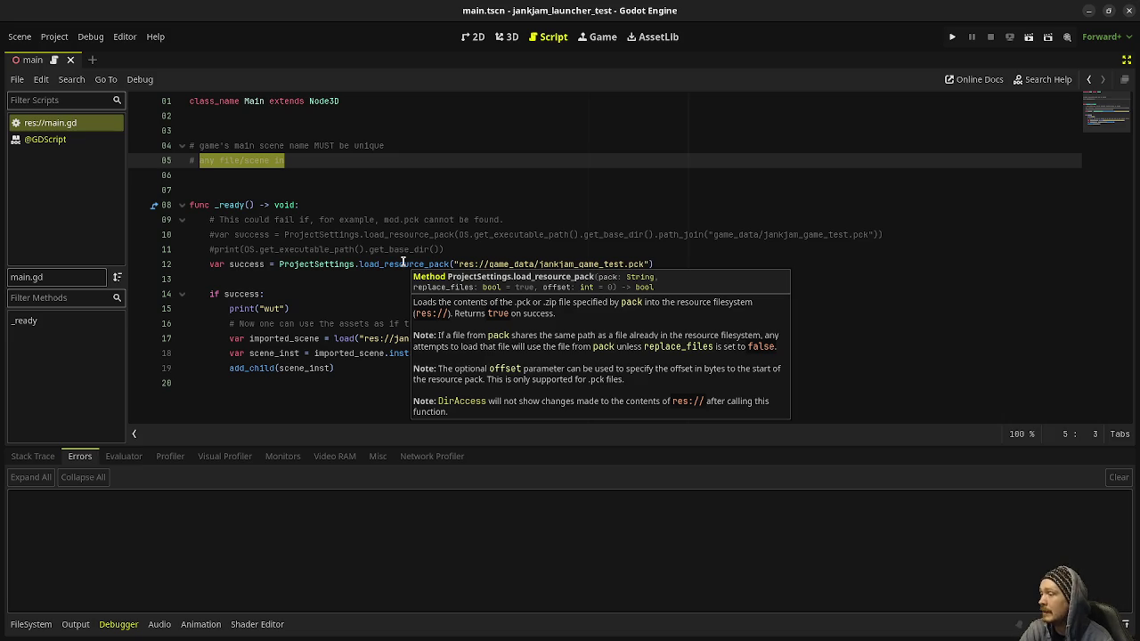
mouse_move(410, 261)
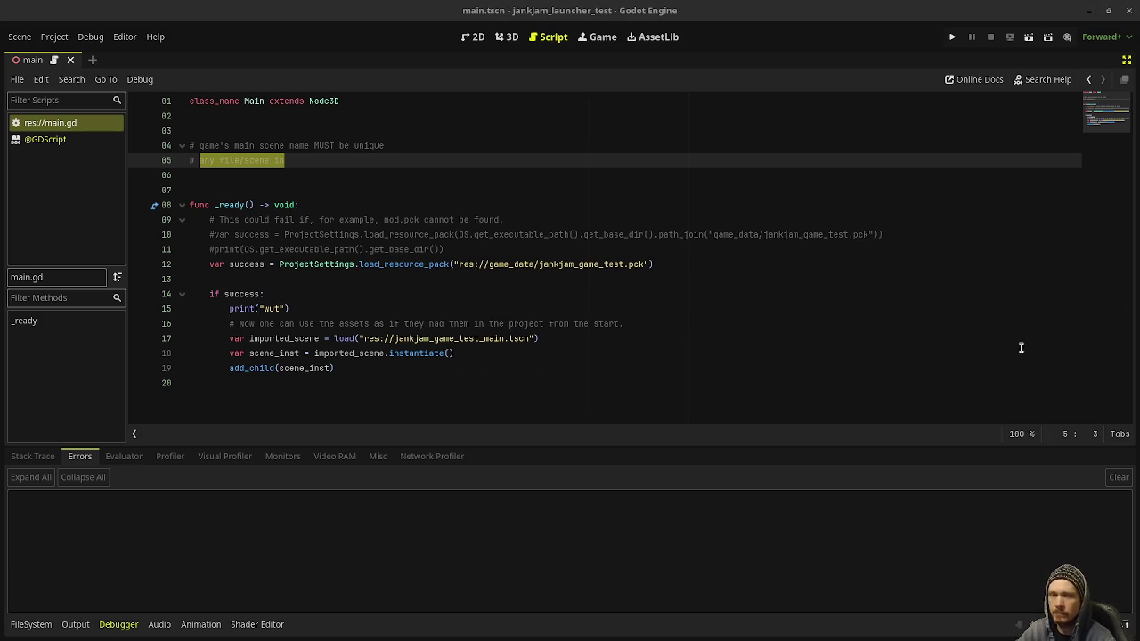
Step: Reselect the line 05 comment and select res:// in the FileSystem dock
left_click(324, 145)
left_click_drag(285, 161, 200, 161)
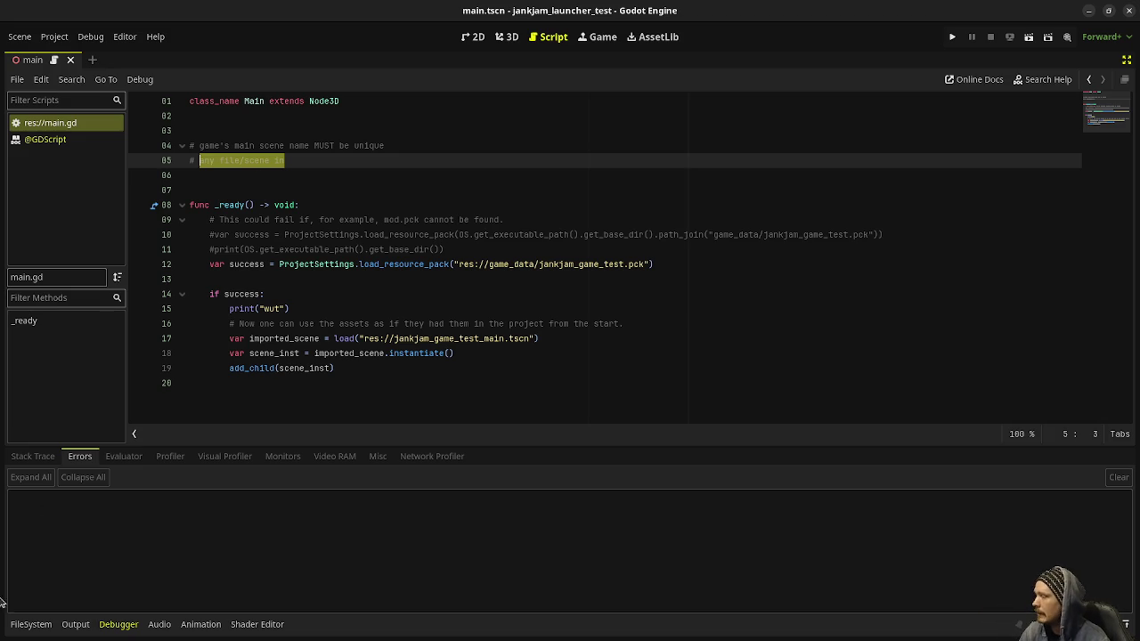
left_click(31, 624)
left_click(63, 528)
left_click(61, 502)
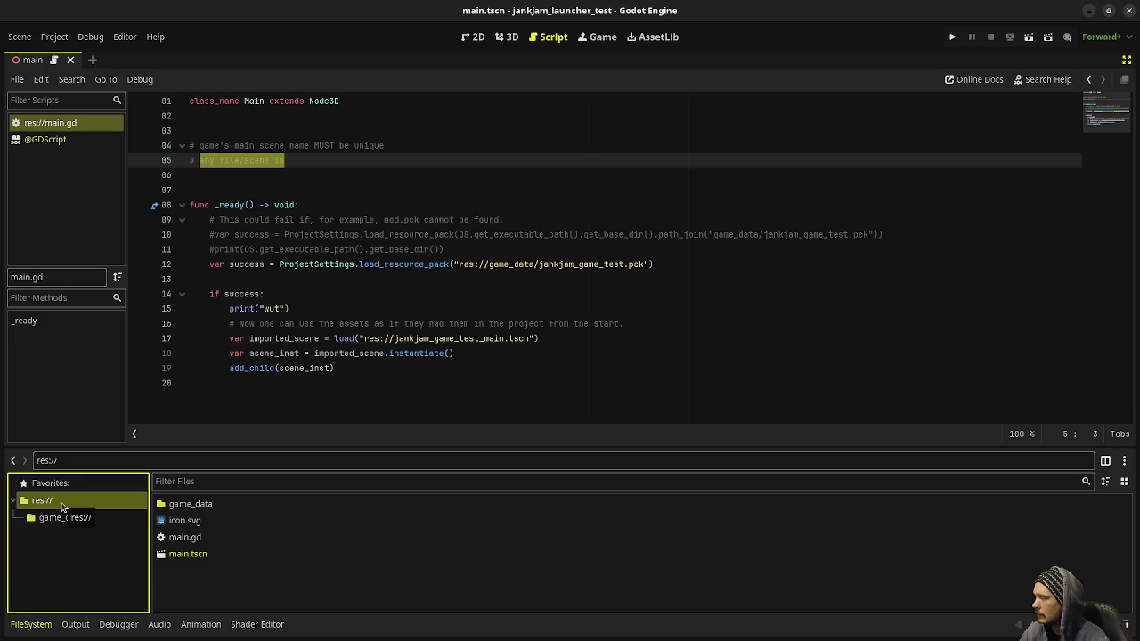
Step: Create a new folder named my_game under res:// and select it
right_click(62, 507)
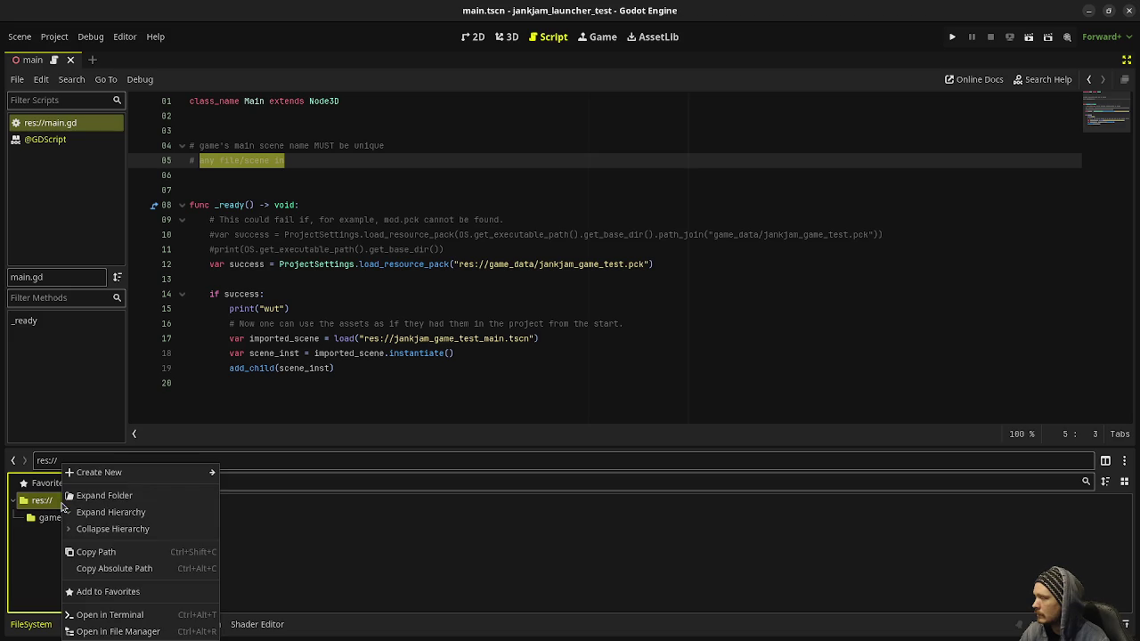
left_click(141, 496)
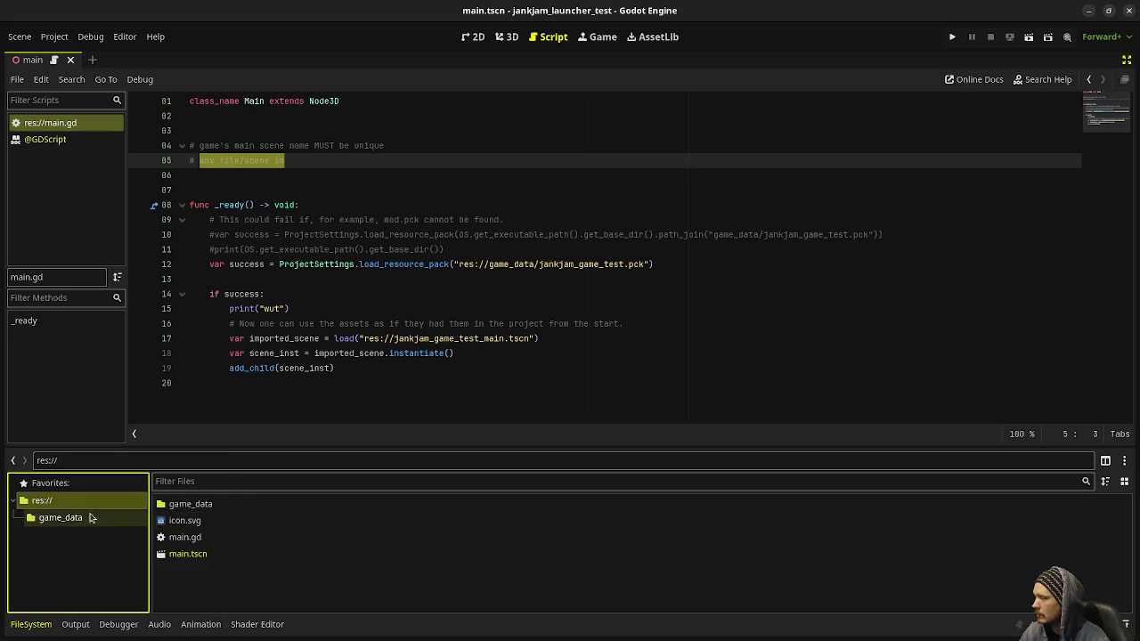
right_click(65, 504)
mouse_move(121, 473)
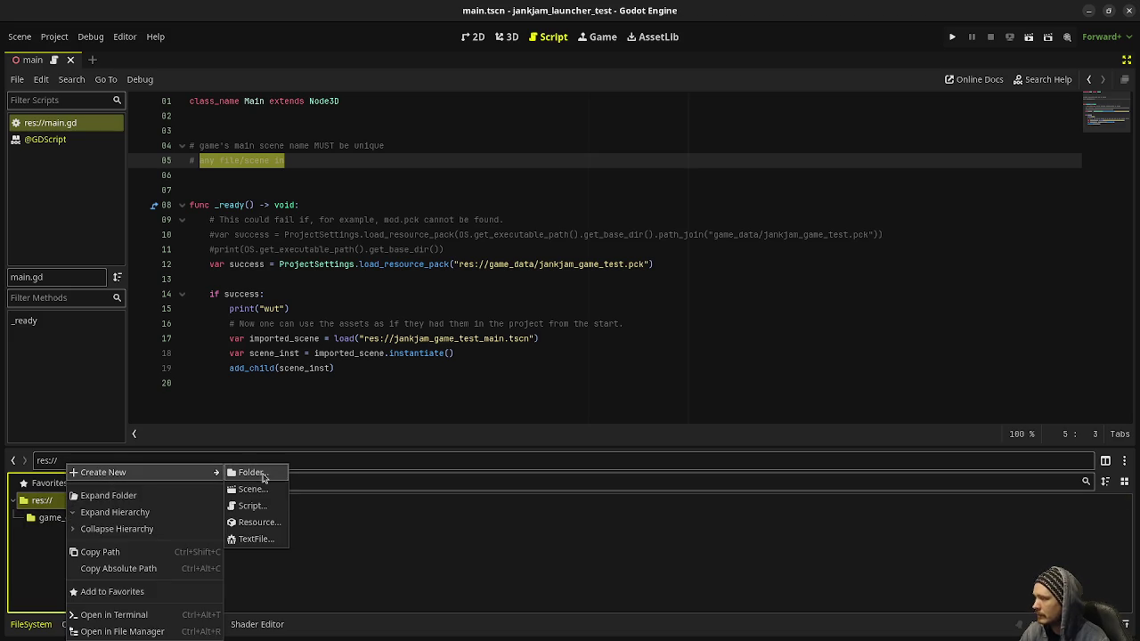
left_click(265, 474)
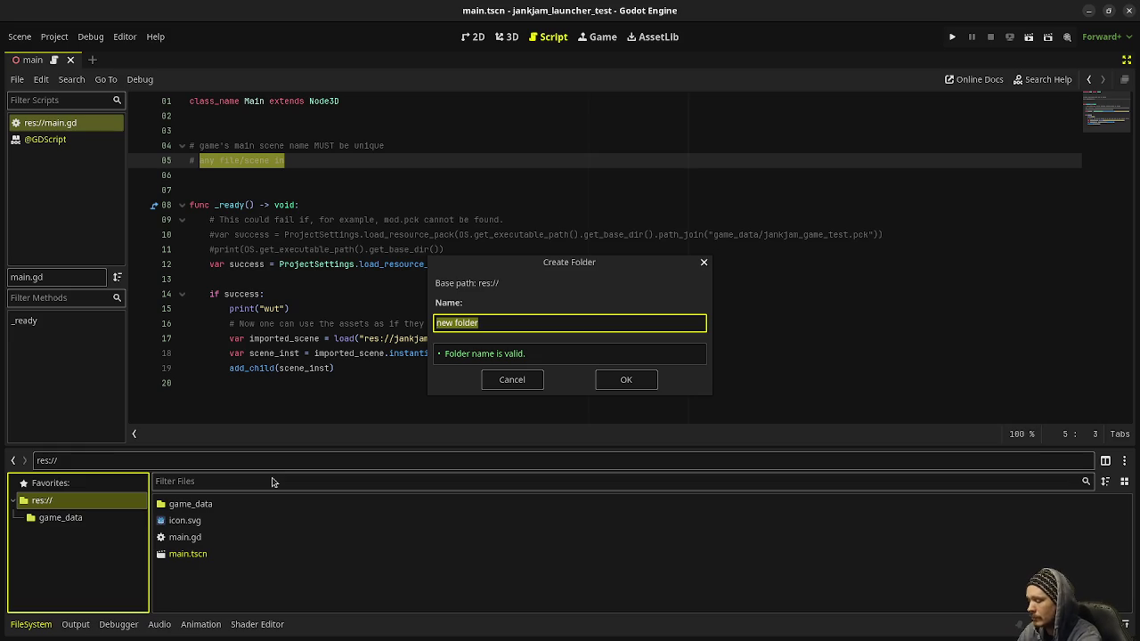
type("my_game")
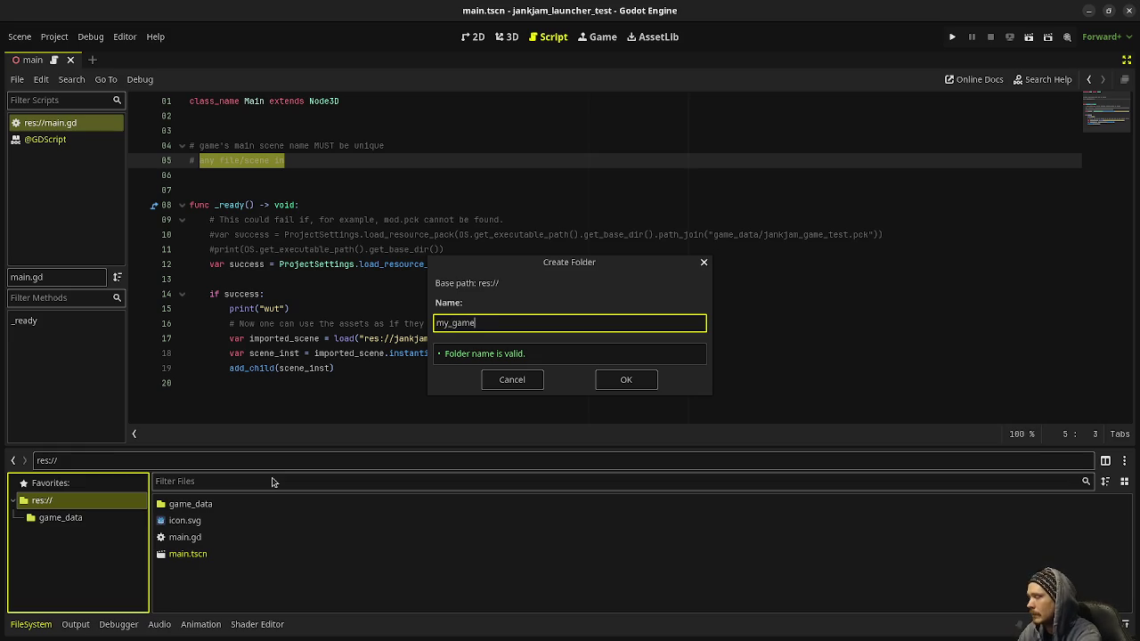
key("BackSpace")
key("BackSpace")
key("BackSpace")
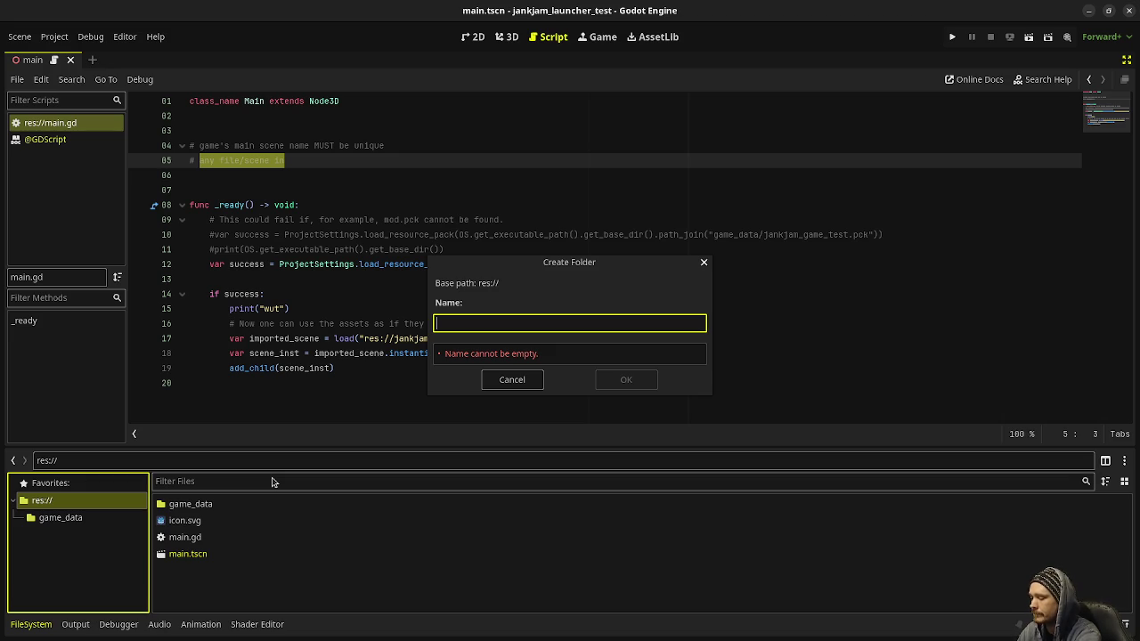
type("m_")
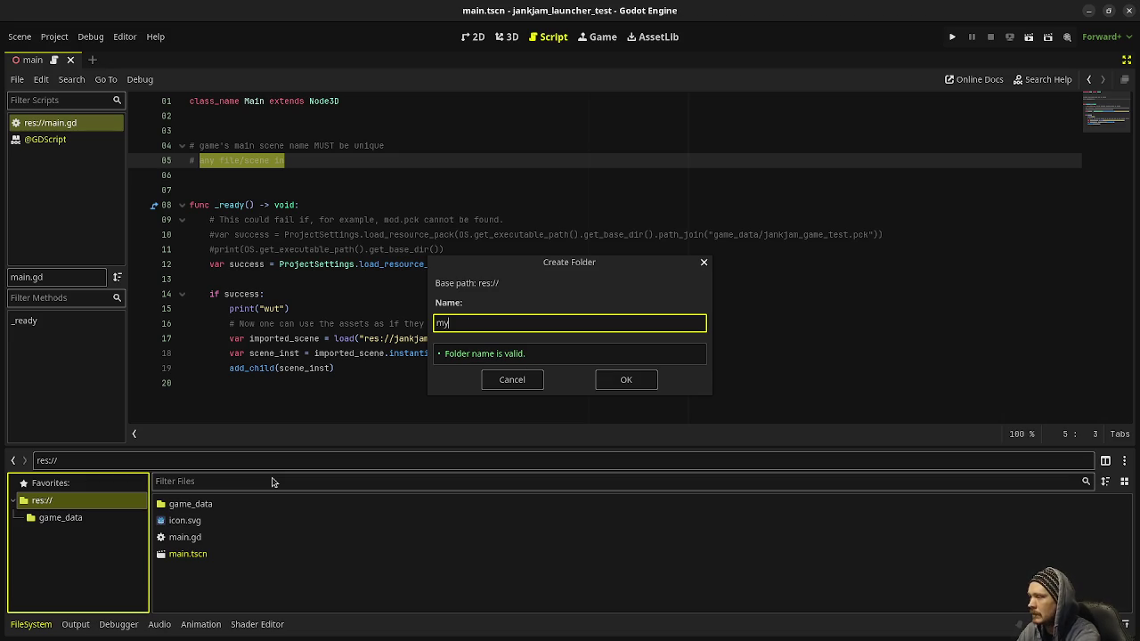
type("game")
key("Return")
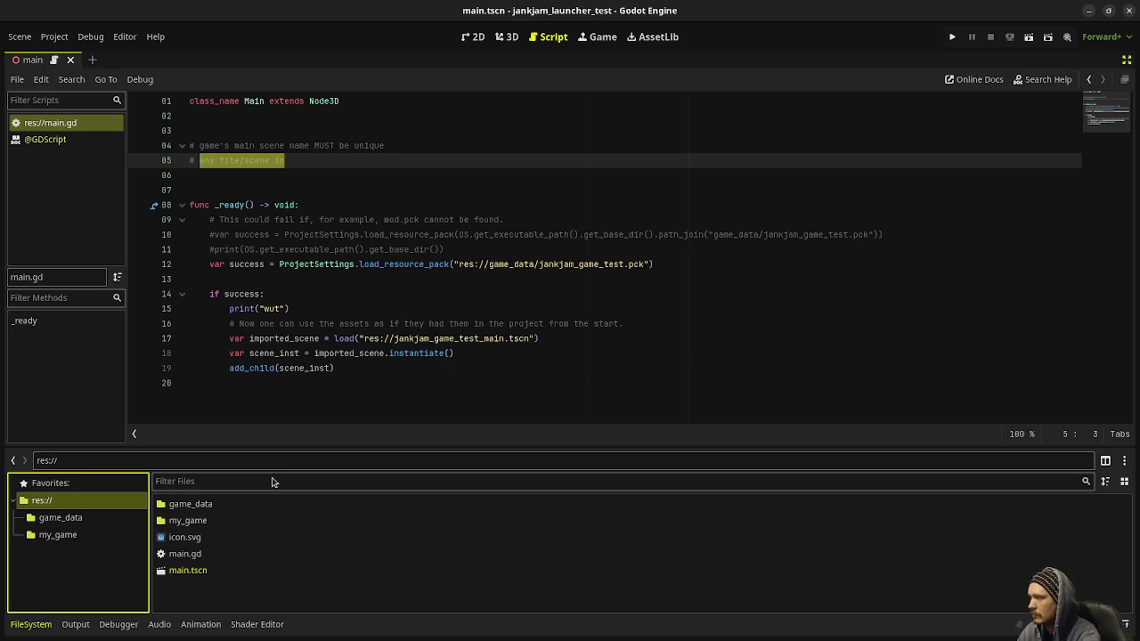
left_click(58, 534)
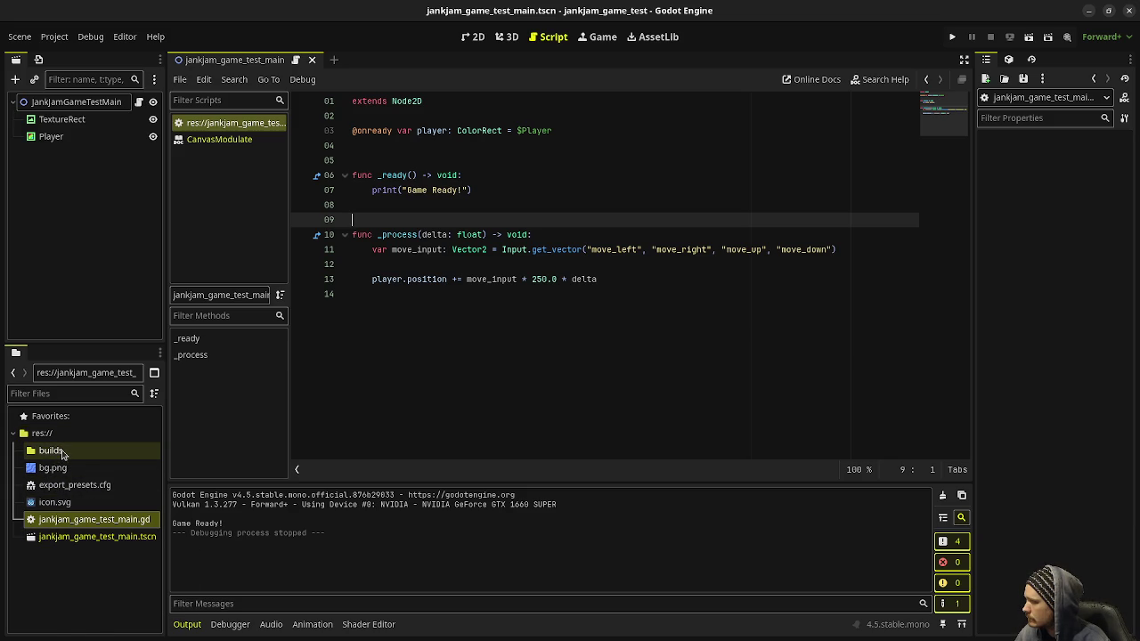
Step: Reveal the builds folder in the system file manager
left_click(31, 452)
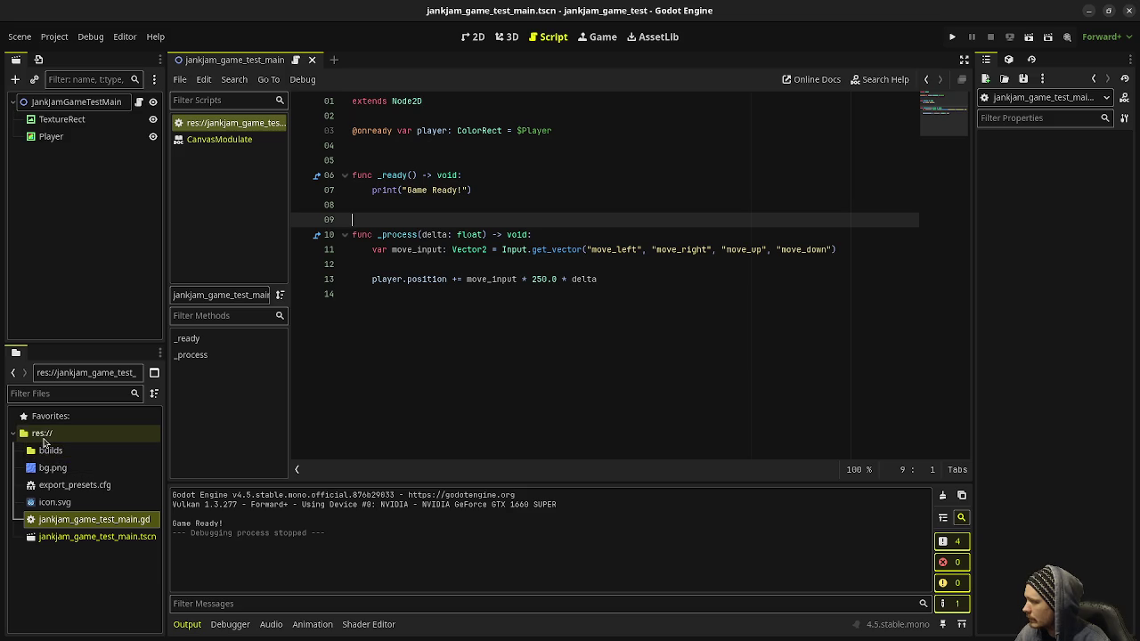
key("ctrl+alt+r")
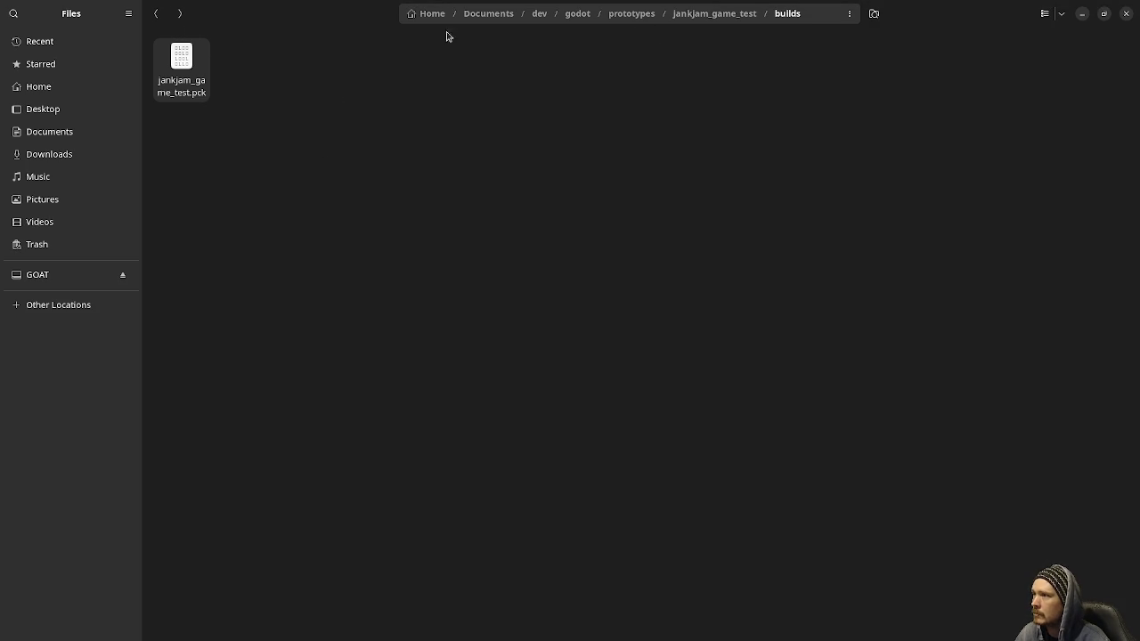
Step: Move the builds folder in jankjam_game_test to the trash
left_click(157, 14)
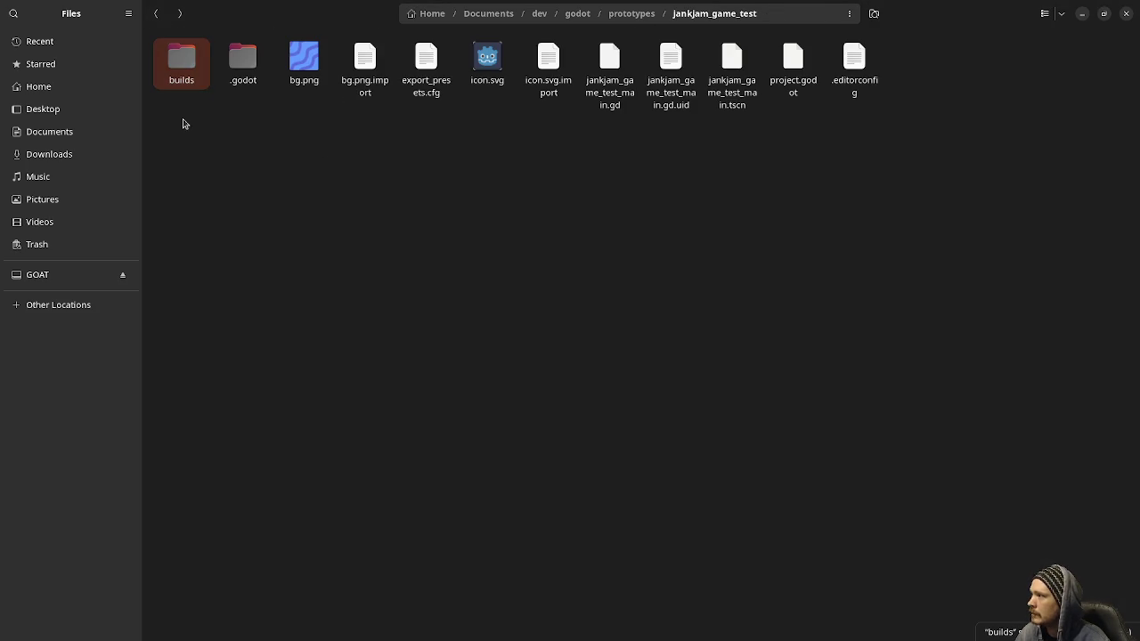
right_click(188, 80)
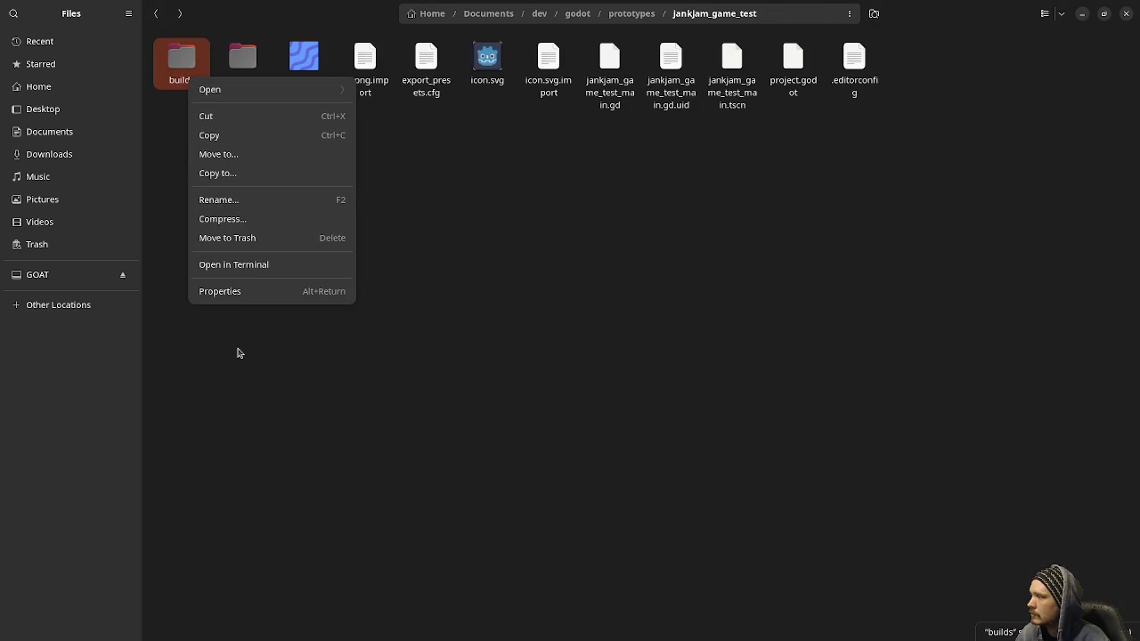
left_click(260, 246)
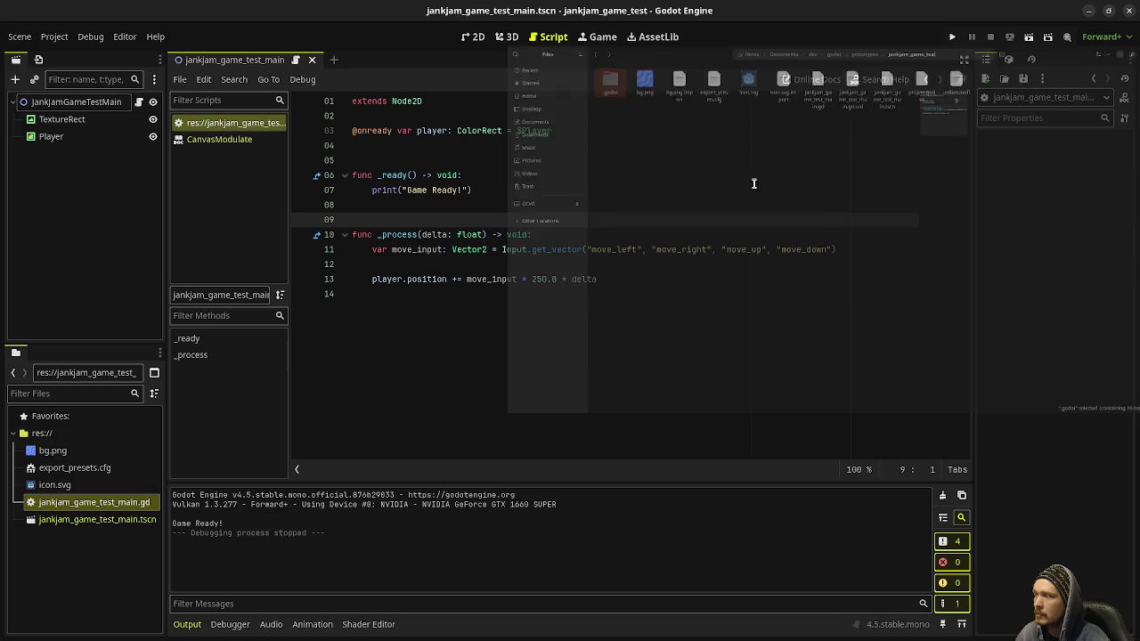
Step: Back in Godot, create a folder named jankjam_game_test at the project root
left_click(1082, 13)
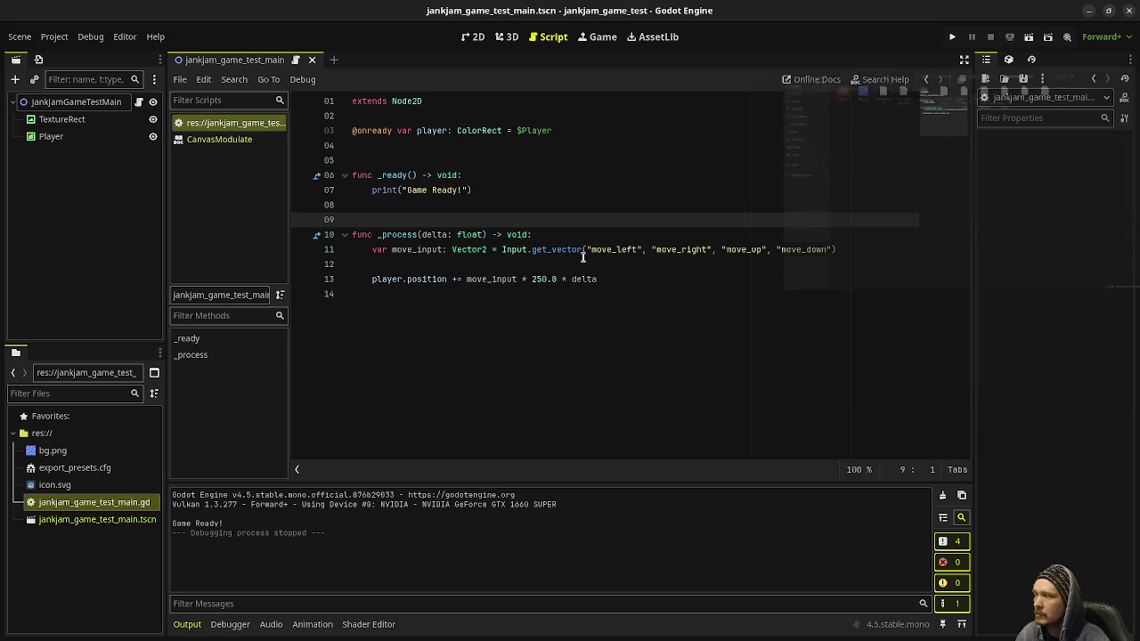
left_click(41, 434)
right_click(43, 432)
mouse_move(96, 442)
left_click(229, 440)
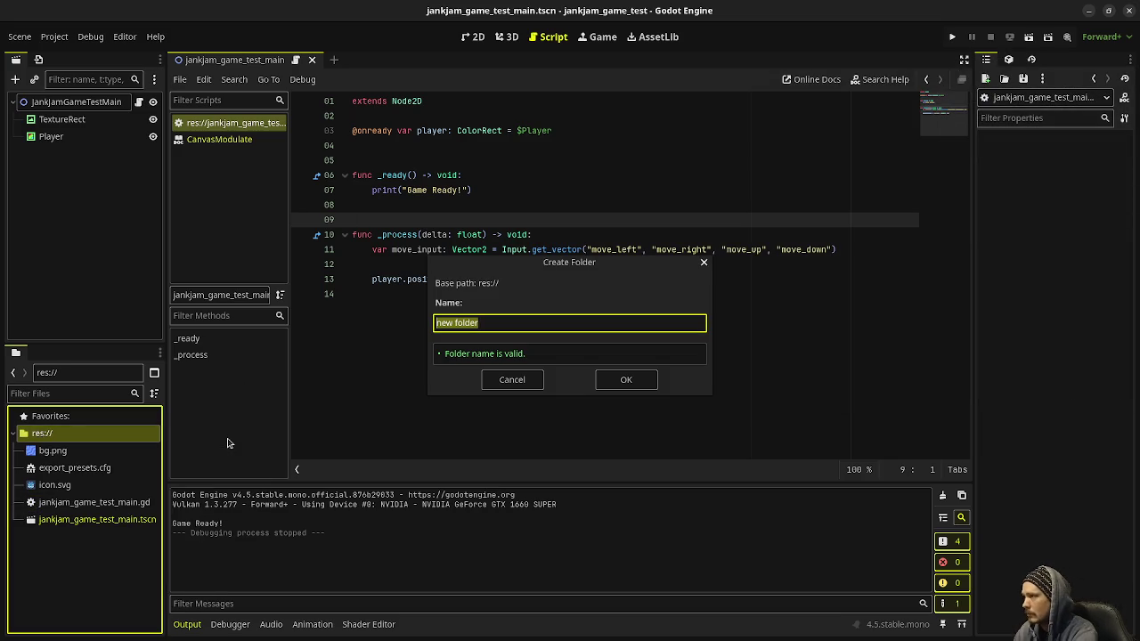
type("jank")
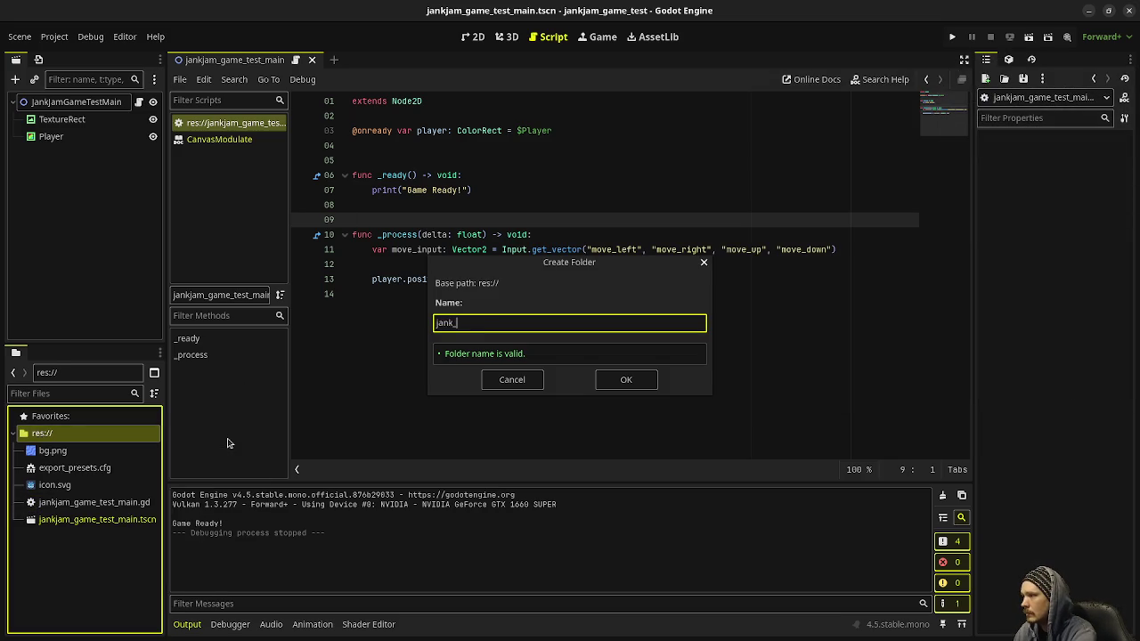
type("jam_game_te")
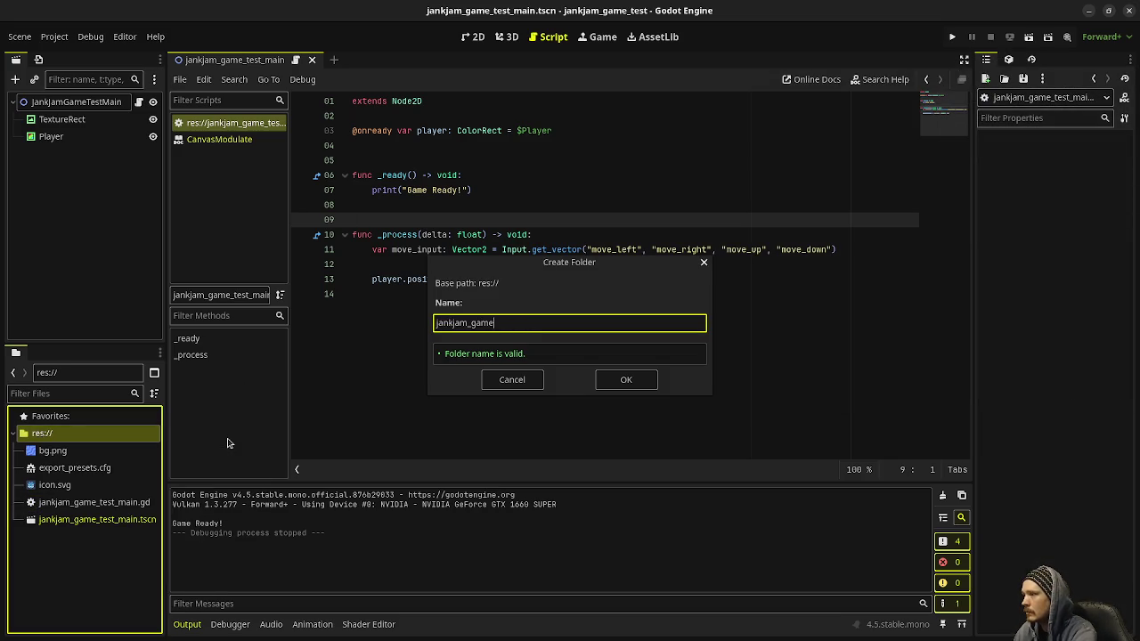
type("st")
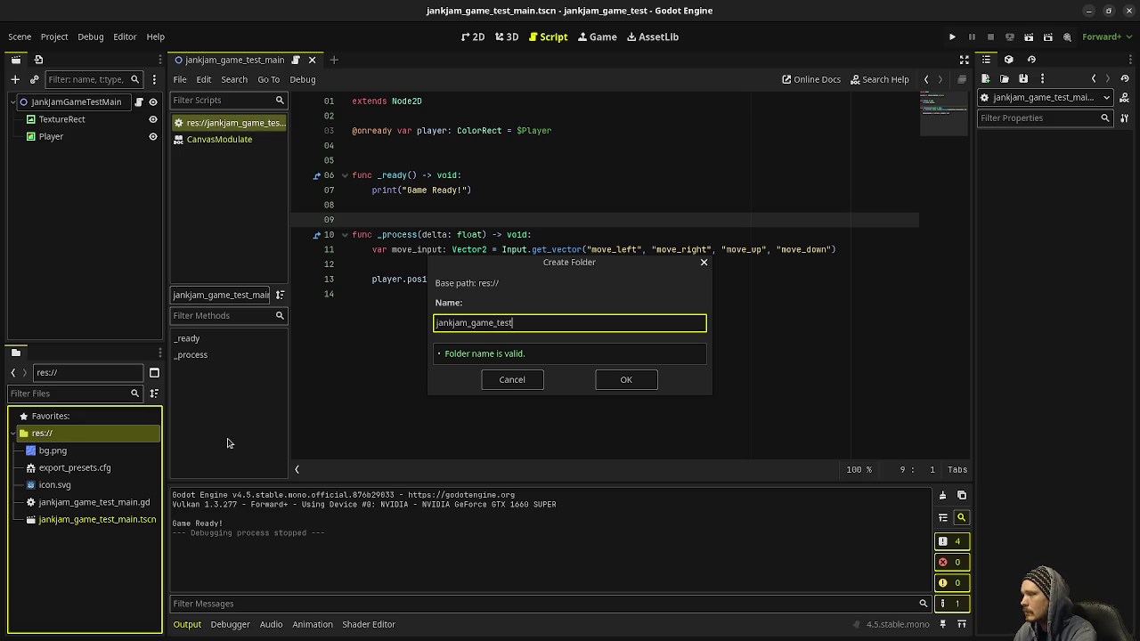
key("Return")
Step: Move bg.png and the four remaining project files into jankjam_game_test and check its contents
left_click(62, 468)
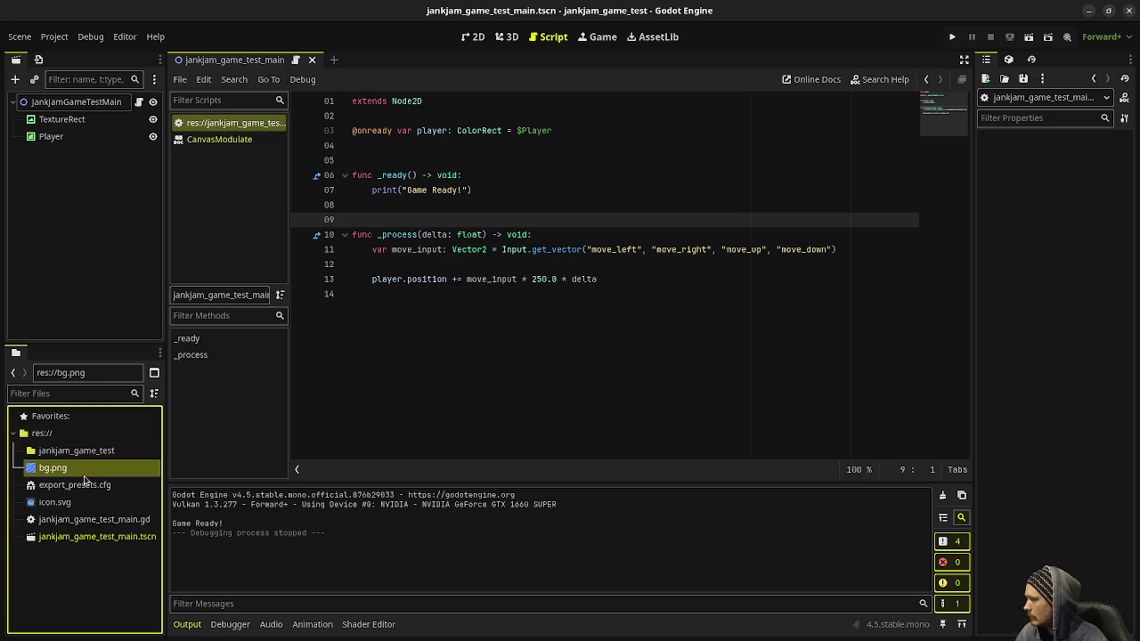
mouse_move(63, 467)
left_mouse_down()
mouse_move(69, 456)
mouse_move(75, 472)
left_mouse_up()
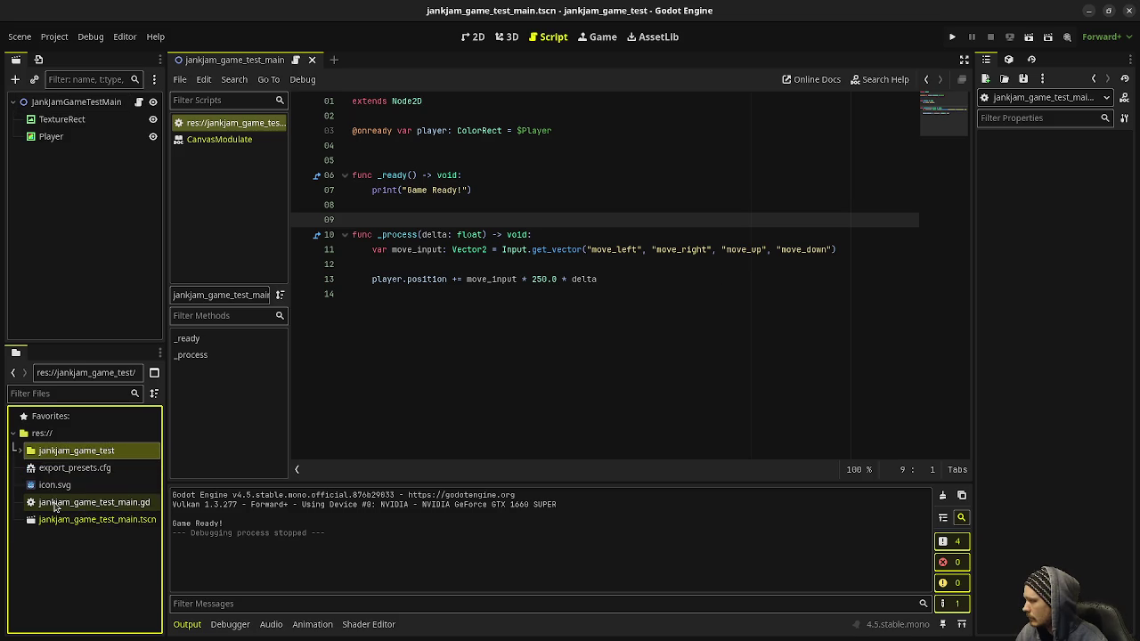
left_click(49, 526)
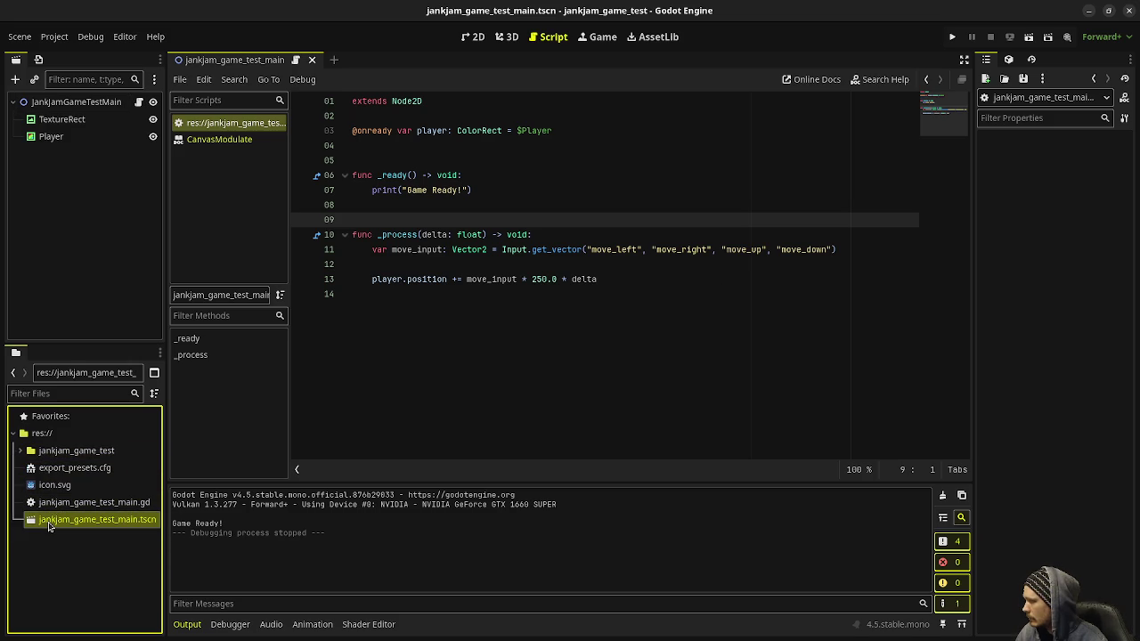
left_click(53, 470, "shift")
left_click_drag(55, 465, 68, 456)
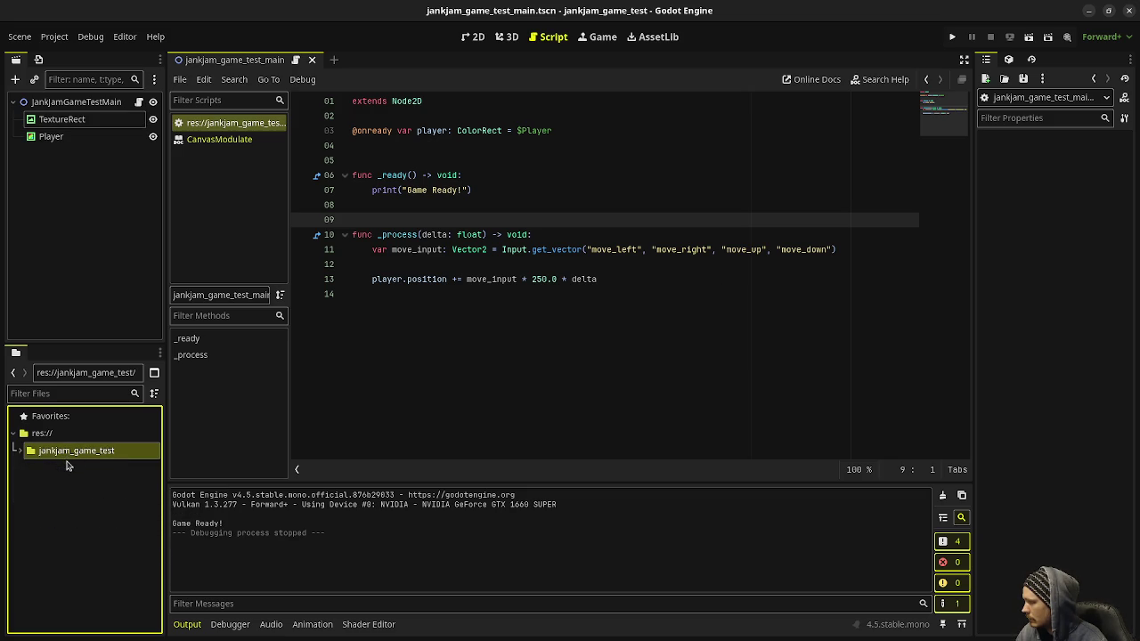
left_click(20, 450)
mouse_move(64, 510)
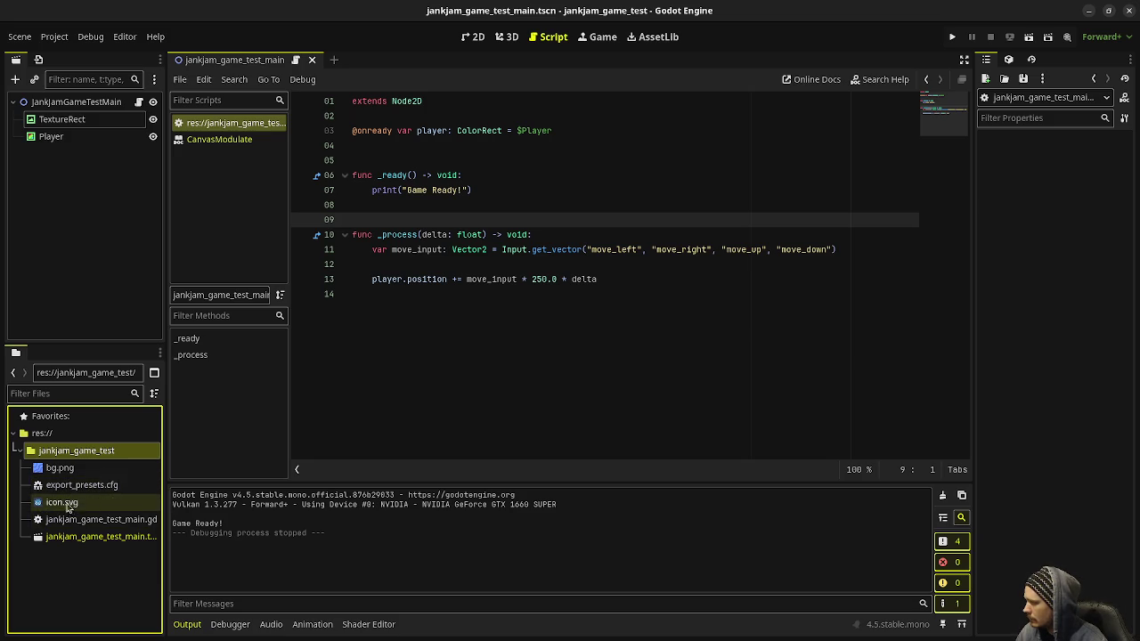
left_click(75, 570)
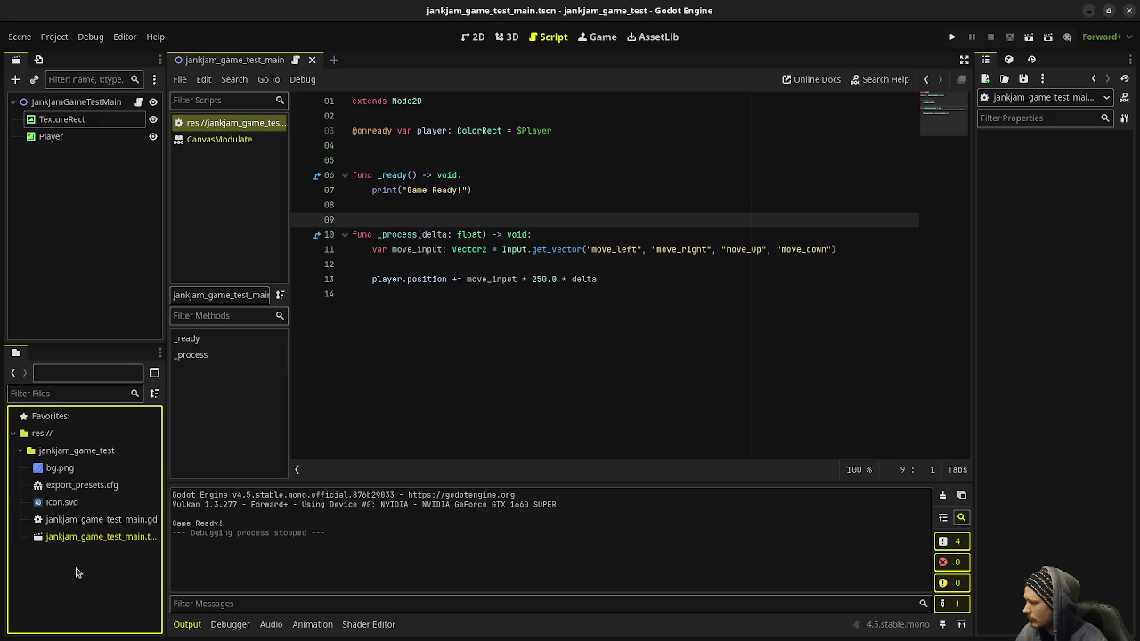
Step: Rename the root node JankjamGameTestMain to Main and save the scene
left_click(73, 451)
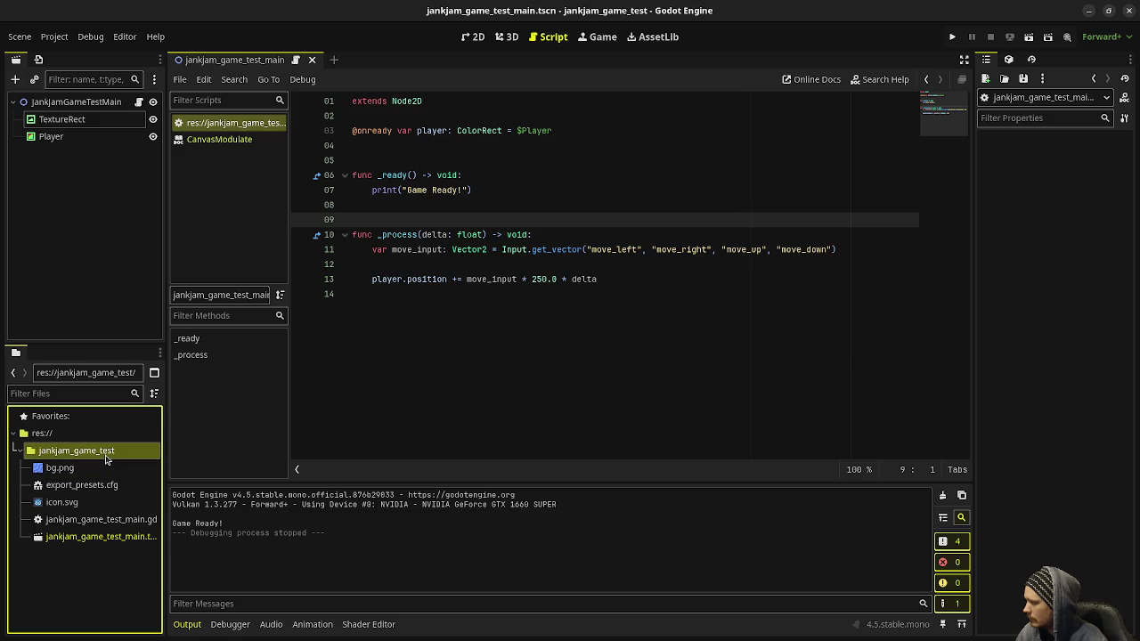
left_click(111, 552)
left_click(121, 520)
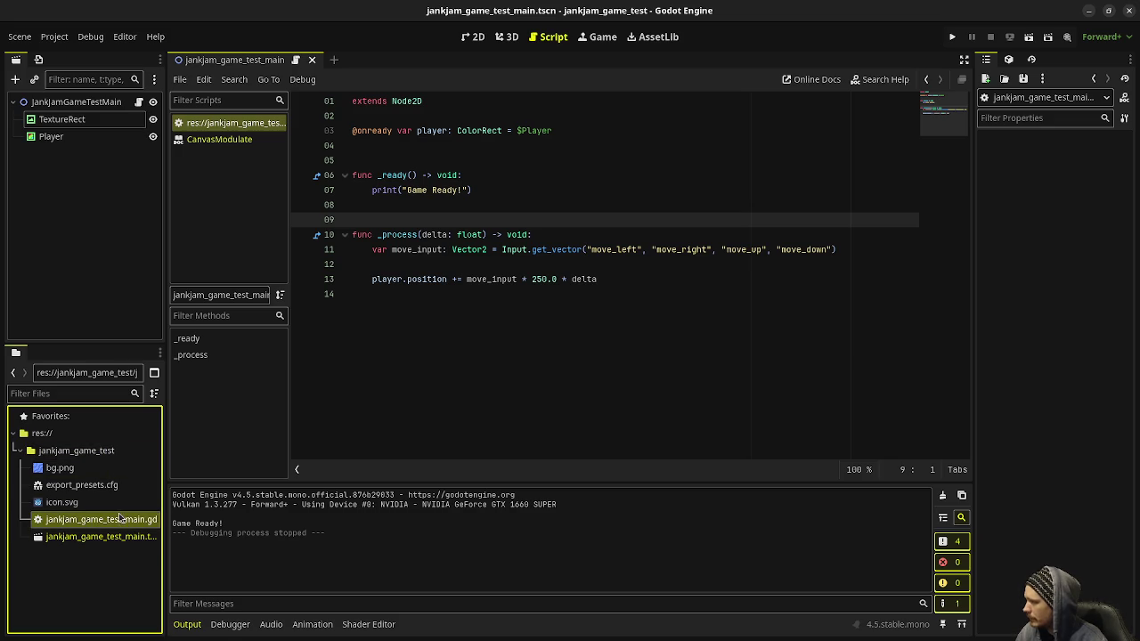
left_click(75, 102)
left_click(74, 101)
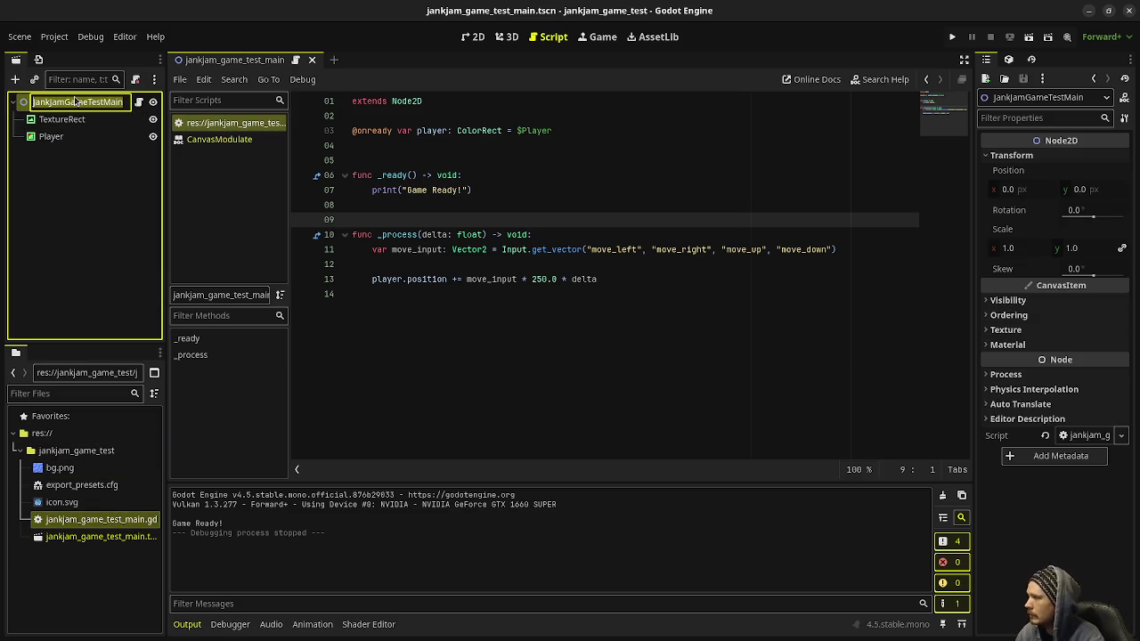
type("Main")
key("Return")
key("ctrl+s")
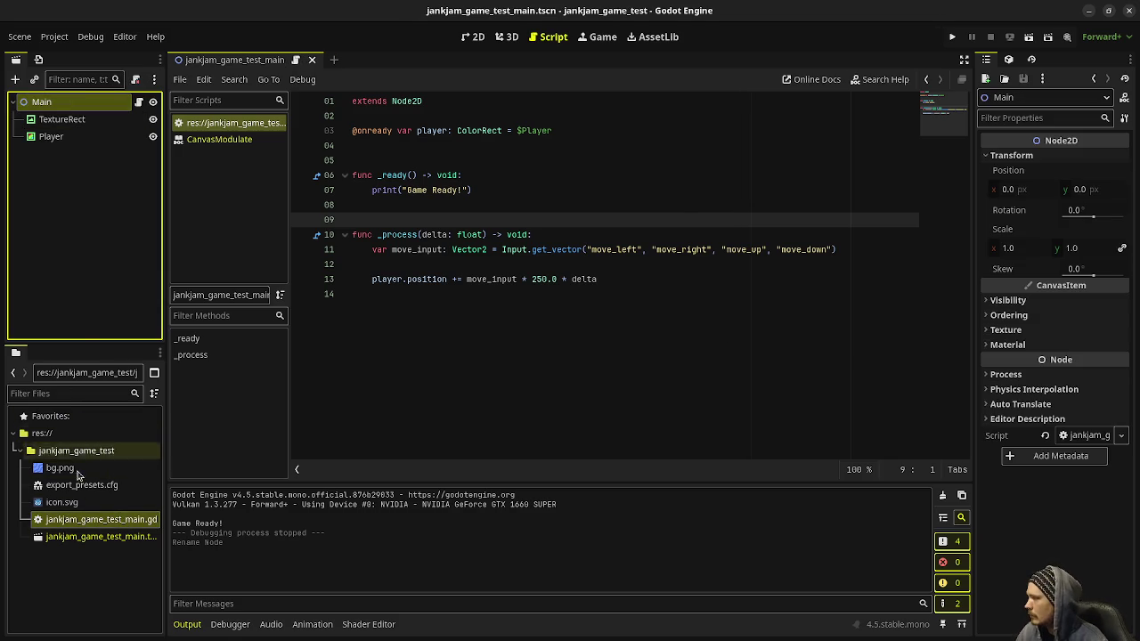
Step: Rename the game's script and scene files in FileSystem to main.gd and main.tscn
right_click(96, 519)
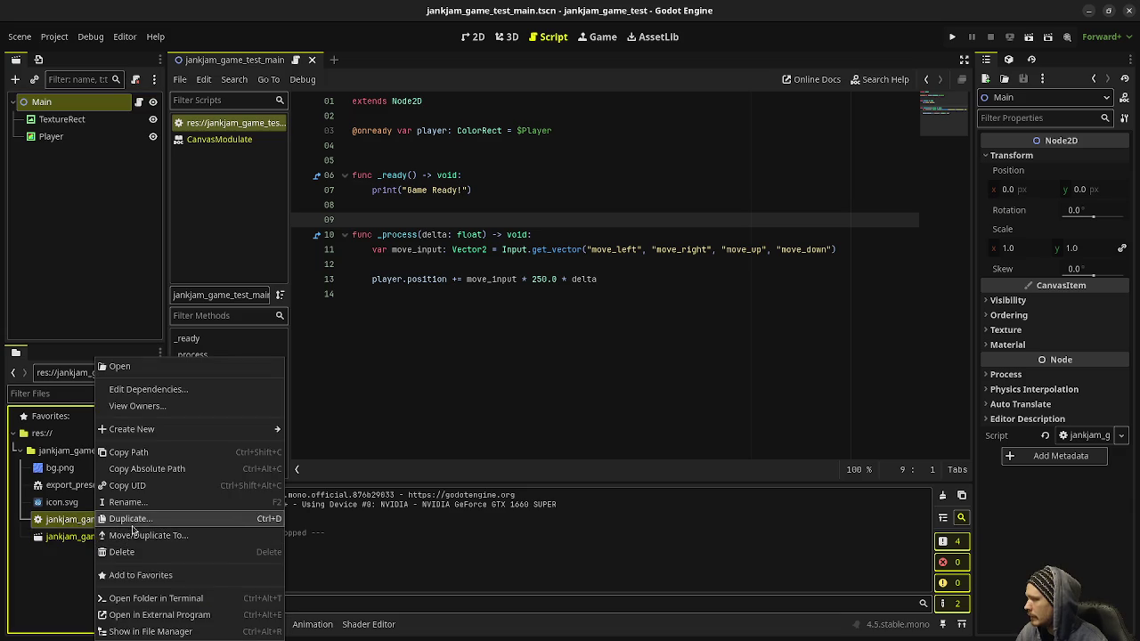
left_click(151, 503)
type("main.gd")
key("Return")
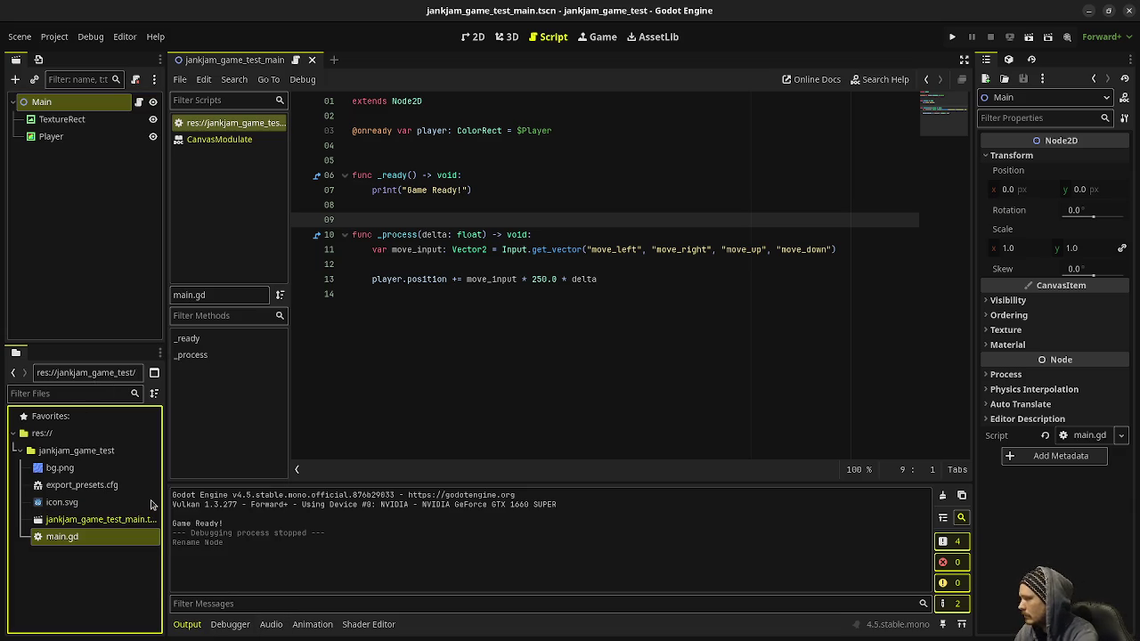
right_click(105, 519)
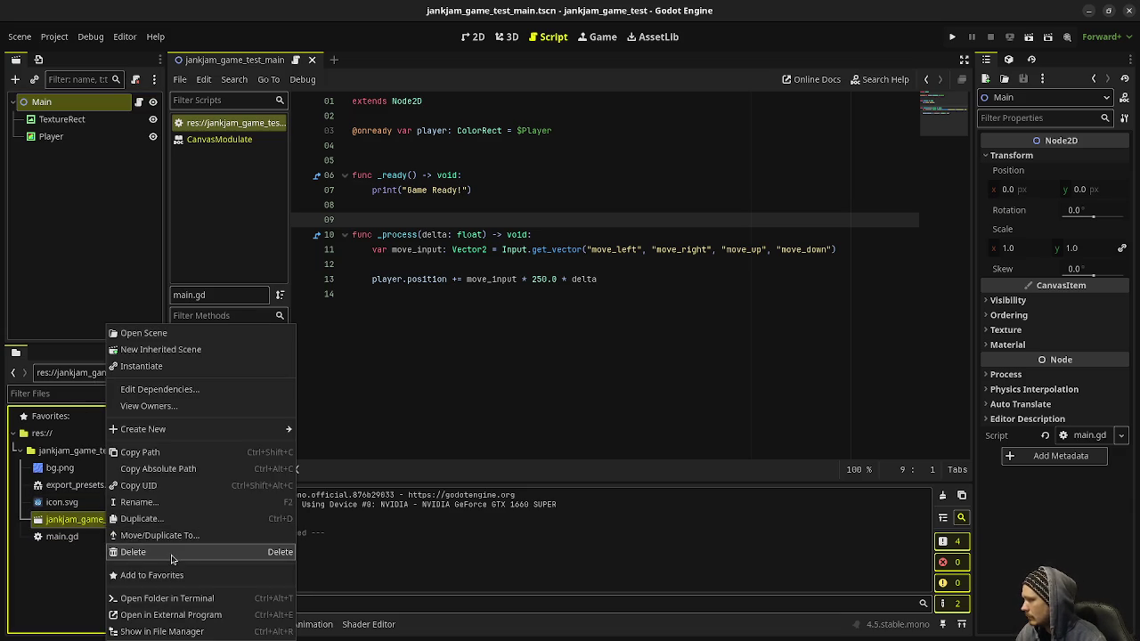
left_click(192, 502)
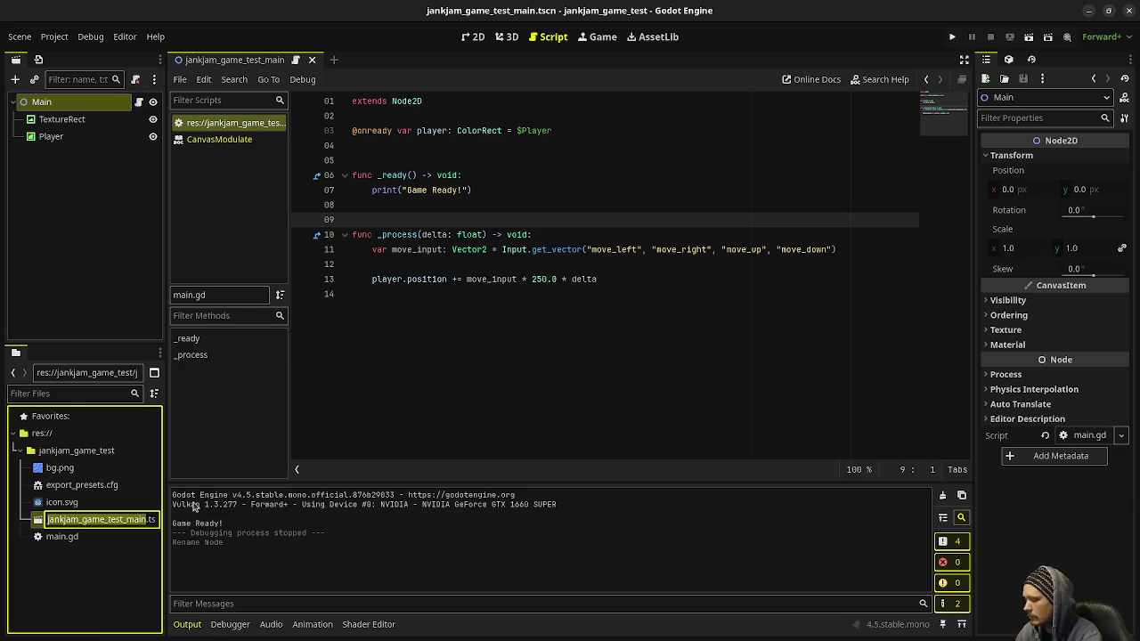
type("main.tscn")
key("Return")
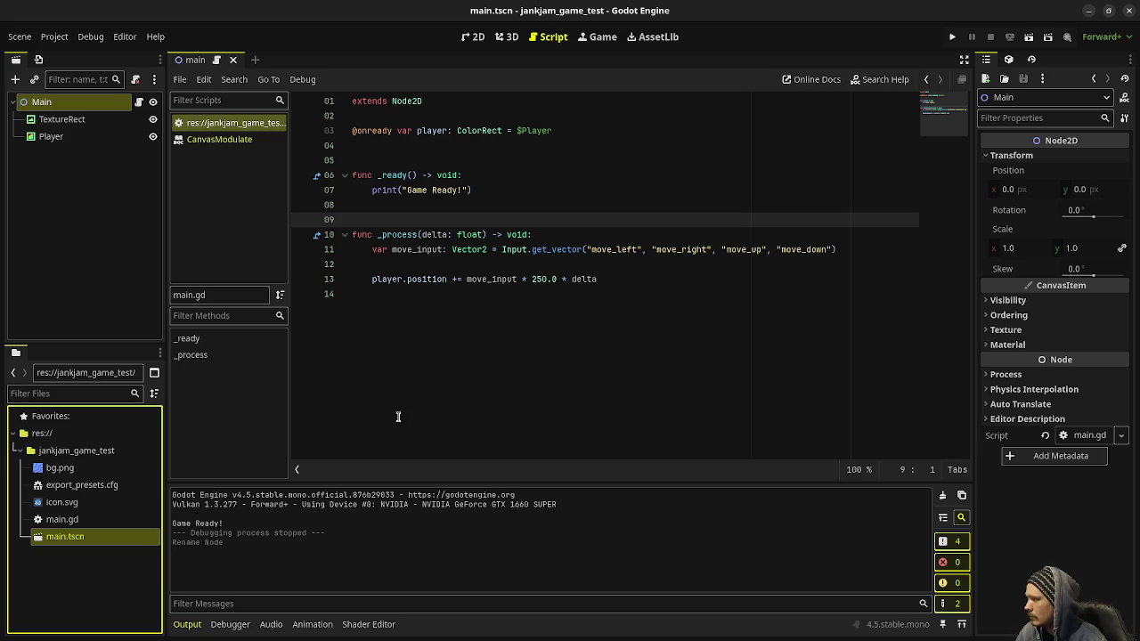
right_click(232, 127)
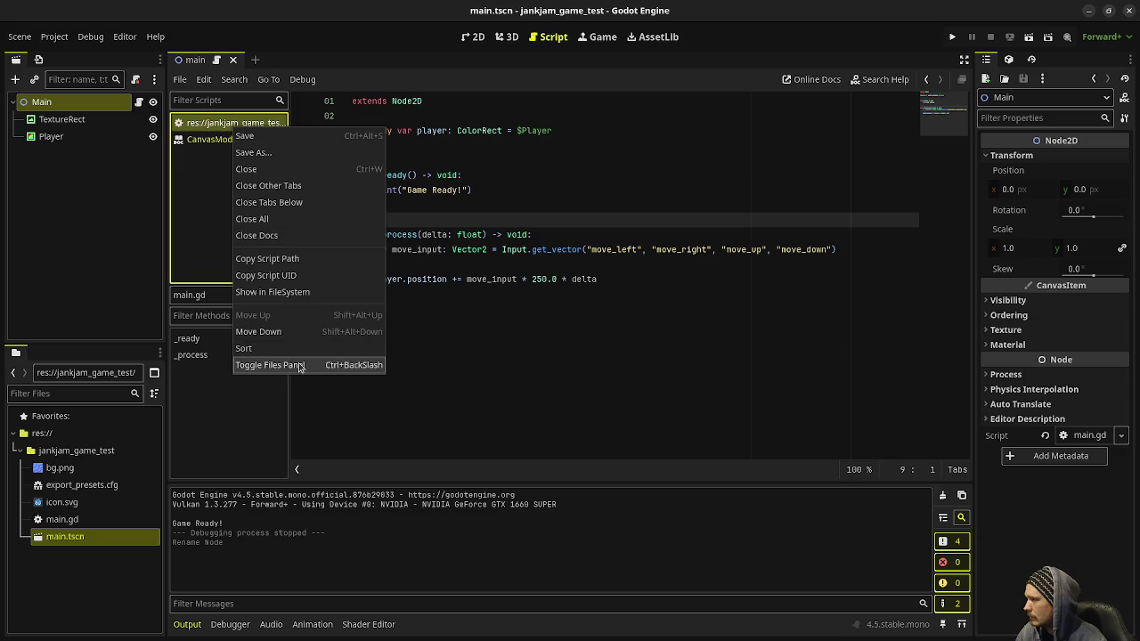
Step: Close the CanvasModulate help page, reopen main.gd alone, and widen the script list
left_click(258, 168)
right_click(244, 121)
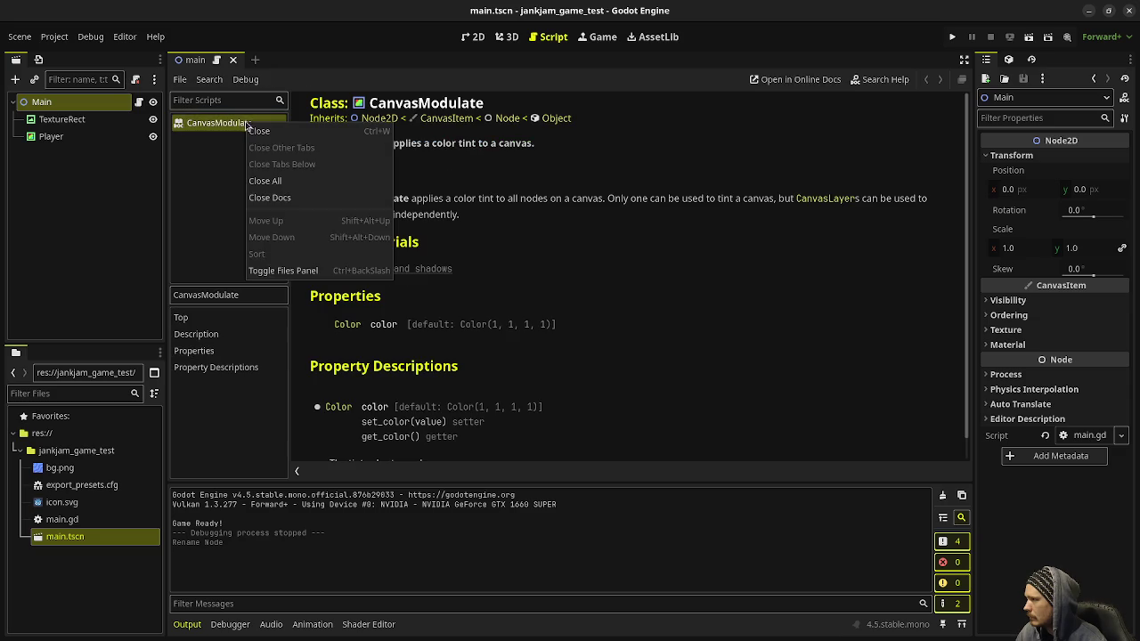
left_click(267, 198)
left_click(54, 521)
double_click(54, 522)
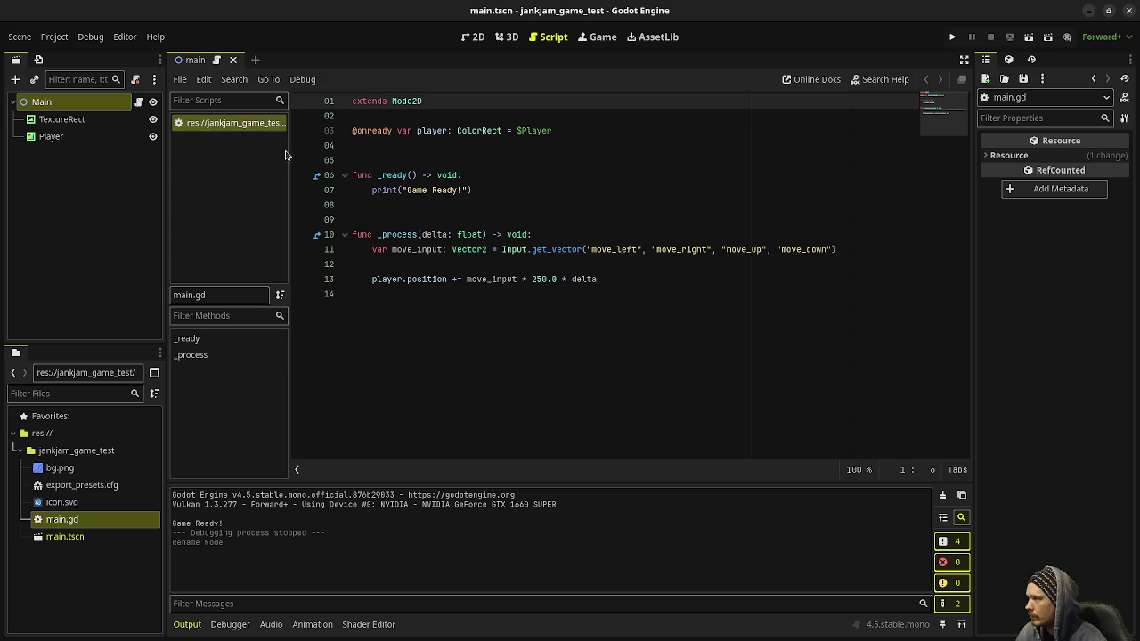
left_click_drag(290, 159, 372, 167)
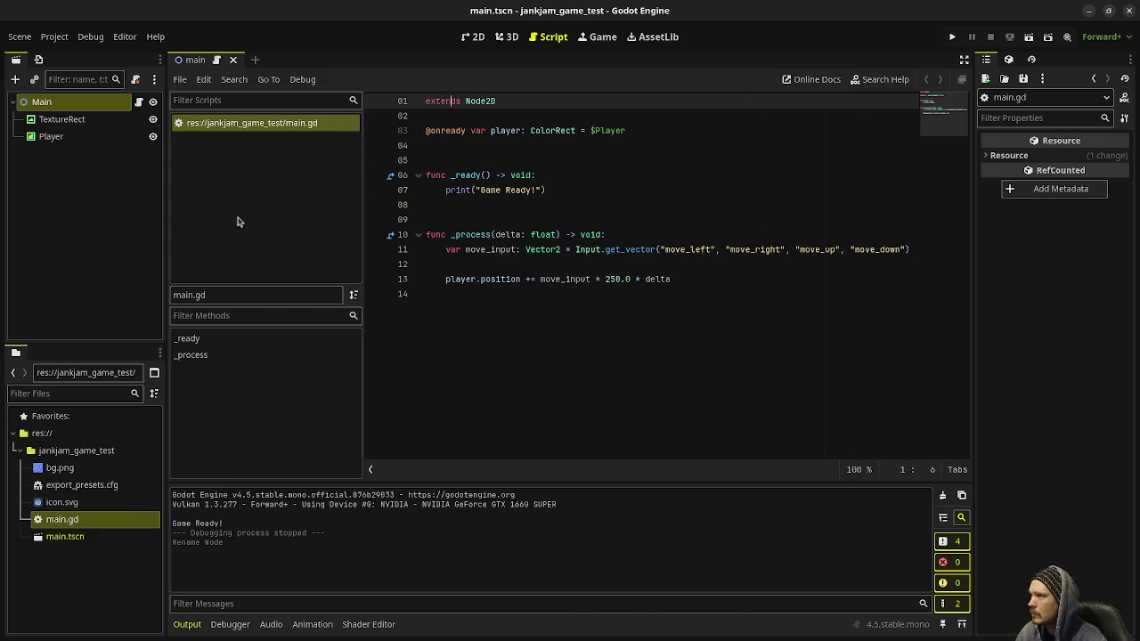
left_click(19, 36)
Step: Export jankjam_game_test.pck into jankjam_launcher_test/game_data, overwriting the existing pack
mouse_move(54, 37)
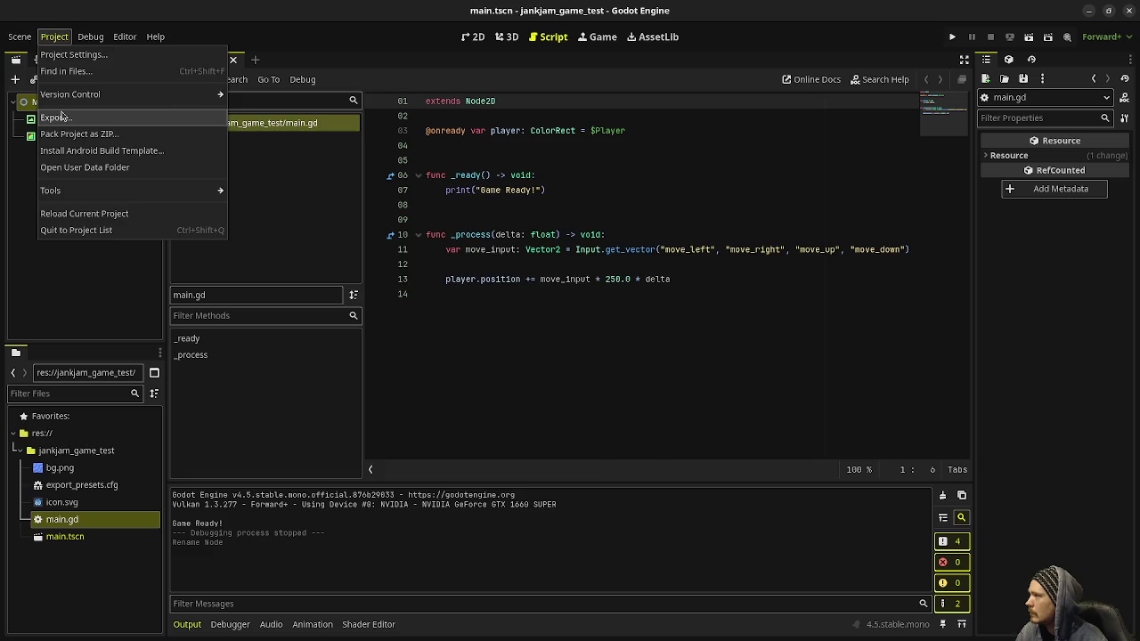
left_click(63, 116)
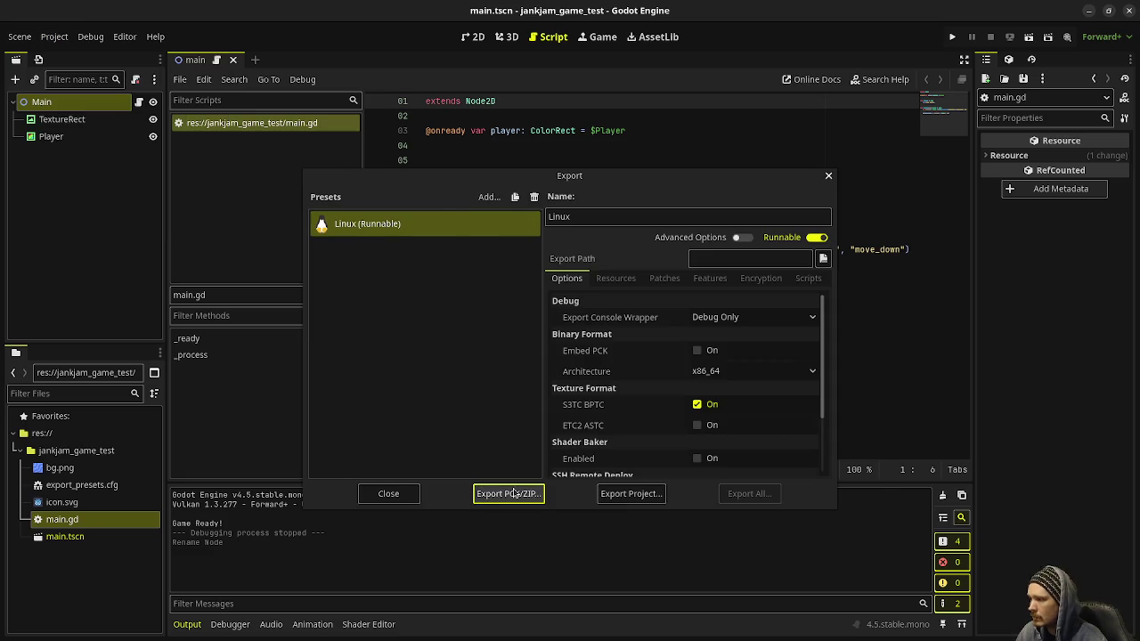
left_click(512, 493)
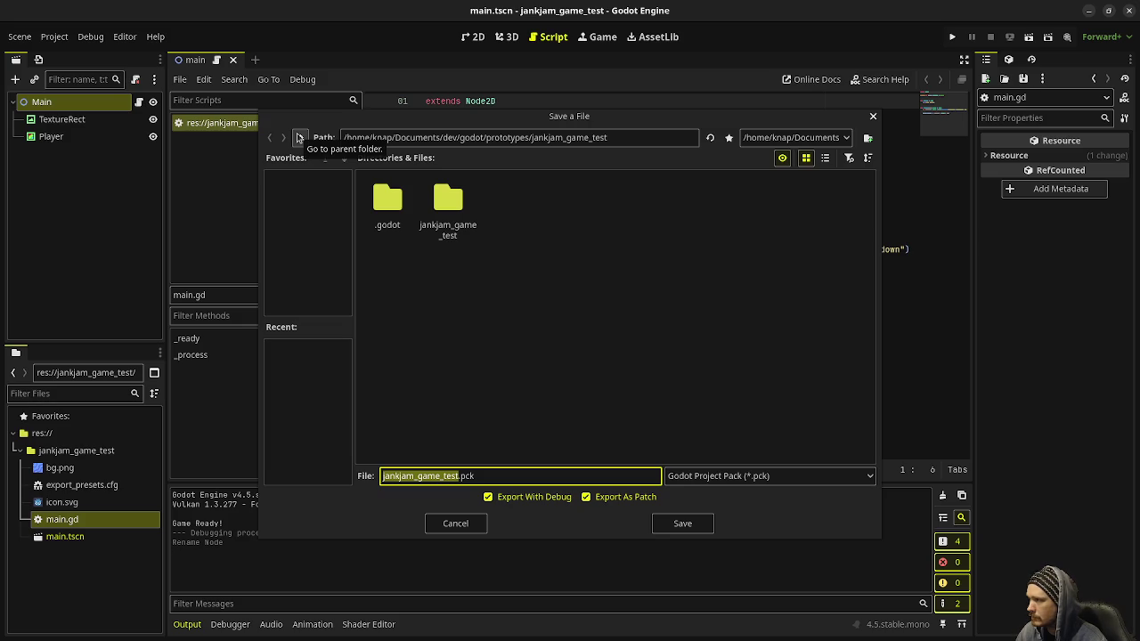
left_click(300, 138)
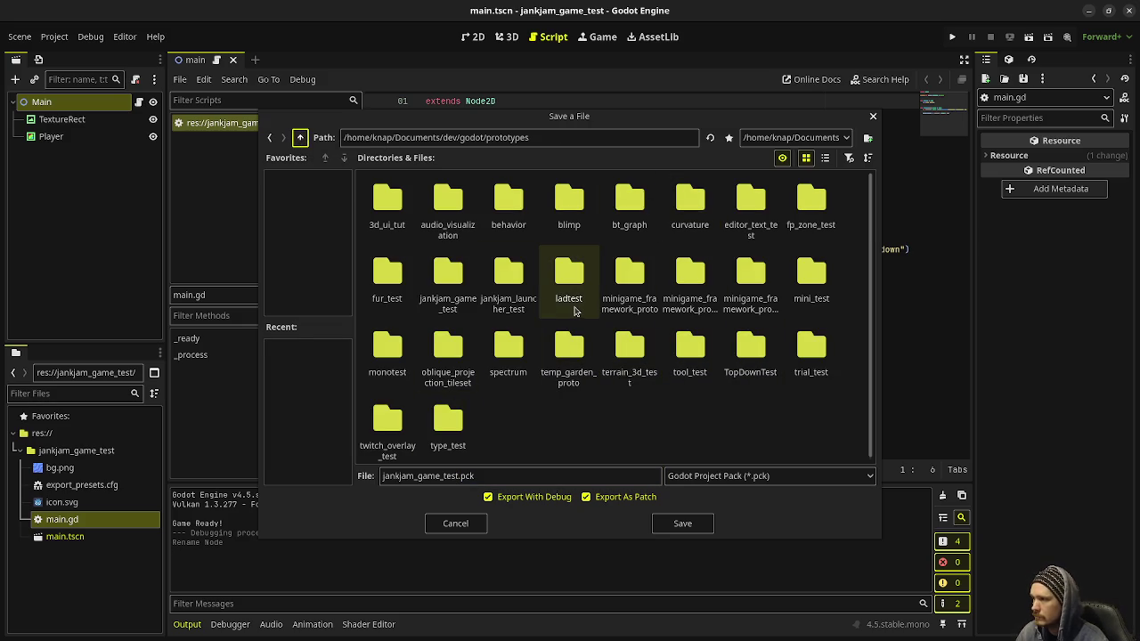
double_click(506, 284)
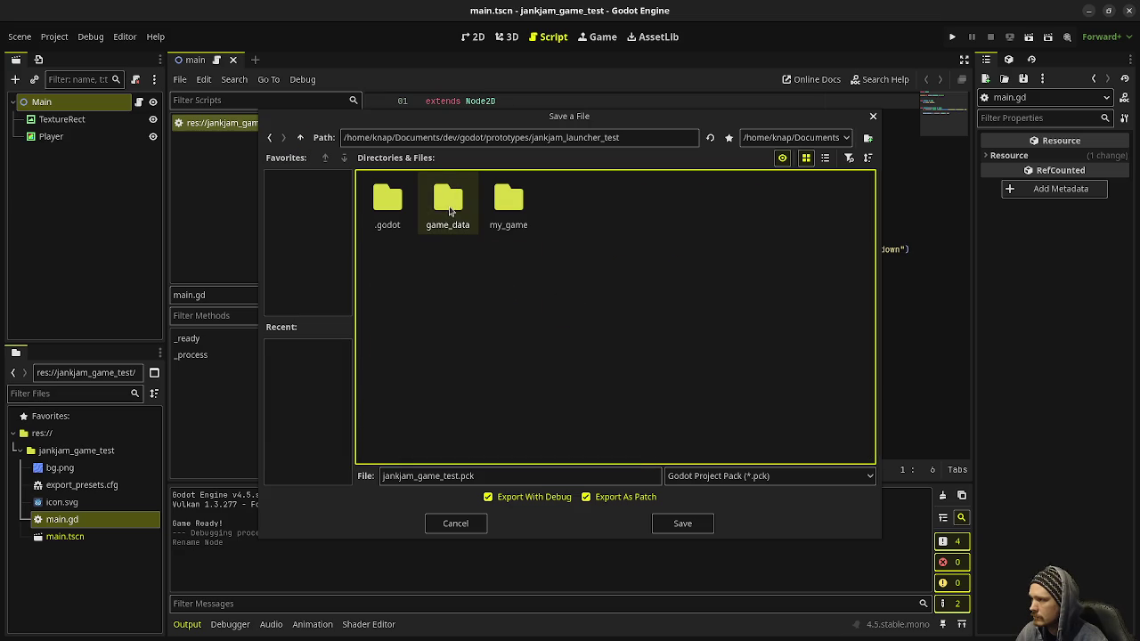
double_click(455, 211)
left_click(386, 212)
left_click(680, 524)
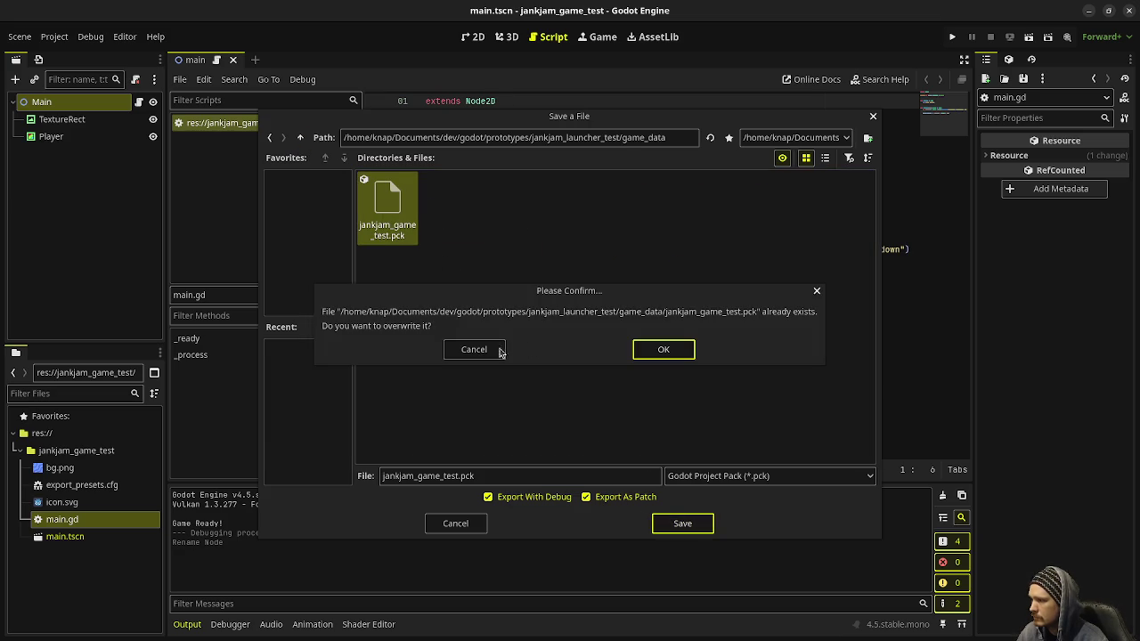
left_click(666, 349)
left_click(389, 495)
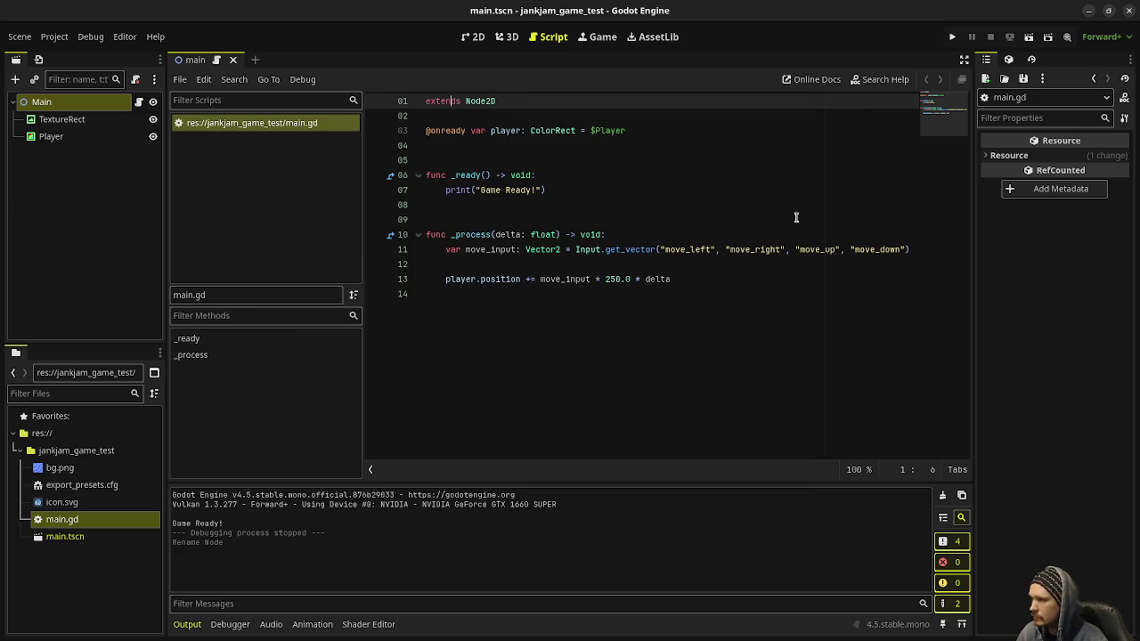
Step: Fix line 17's scene path to res://jankjam_game_test/main.tscn in the launcher script and run it
left_click(1089, 13)
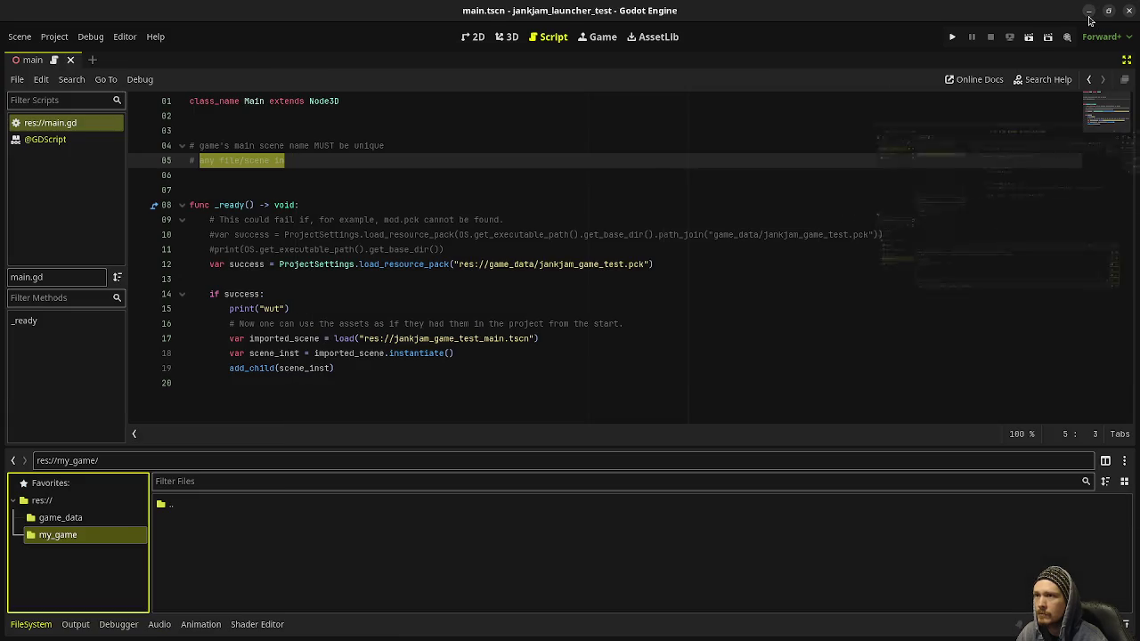
left_click(504, 360)
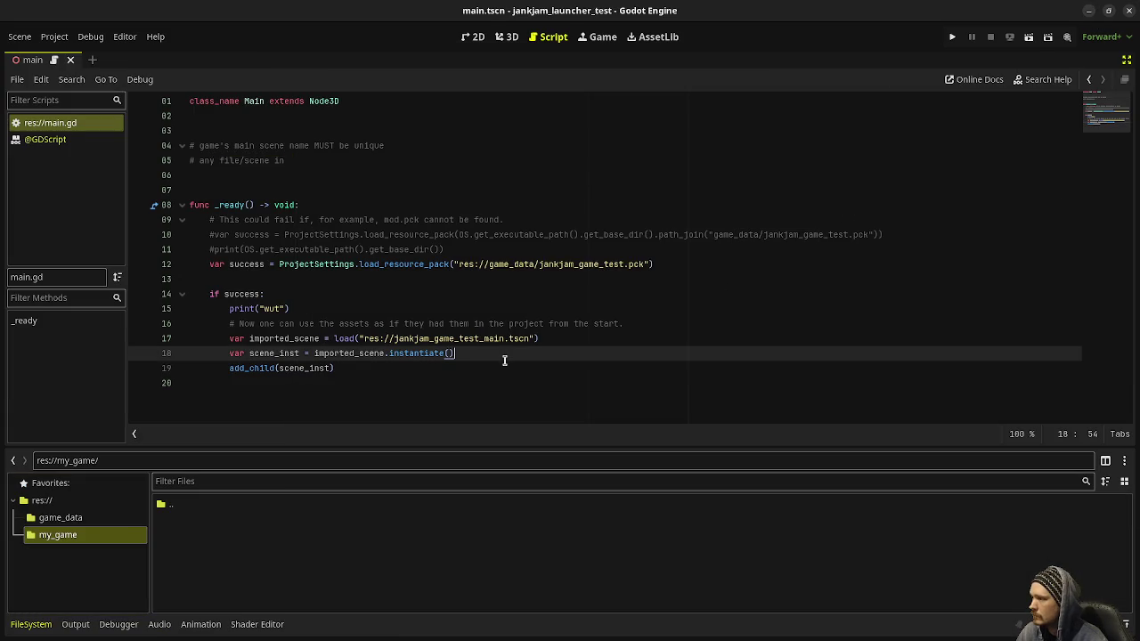
left_click(538, 264)
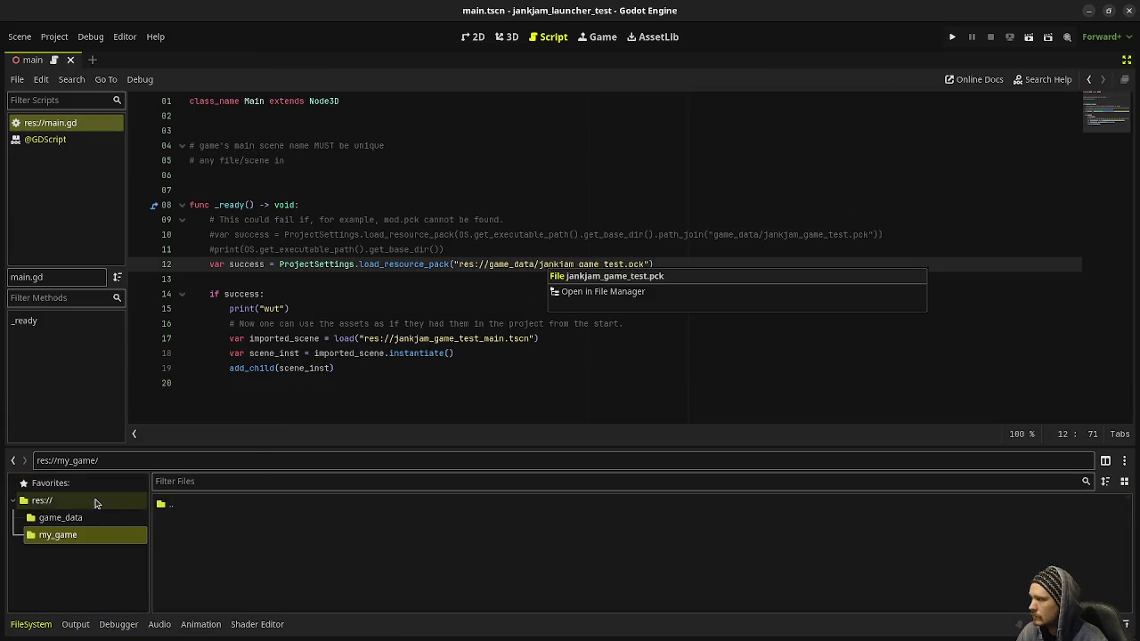
left_click_drag(43, 525, 46, 527)
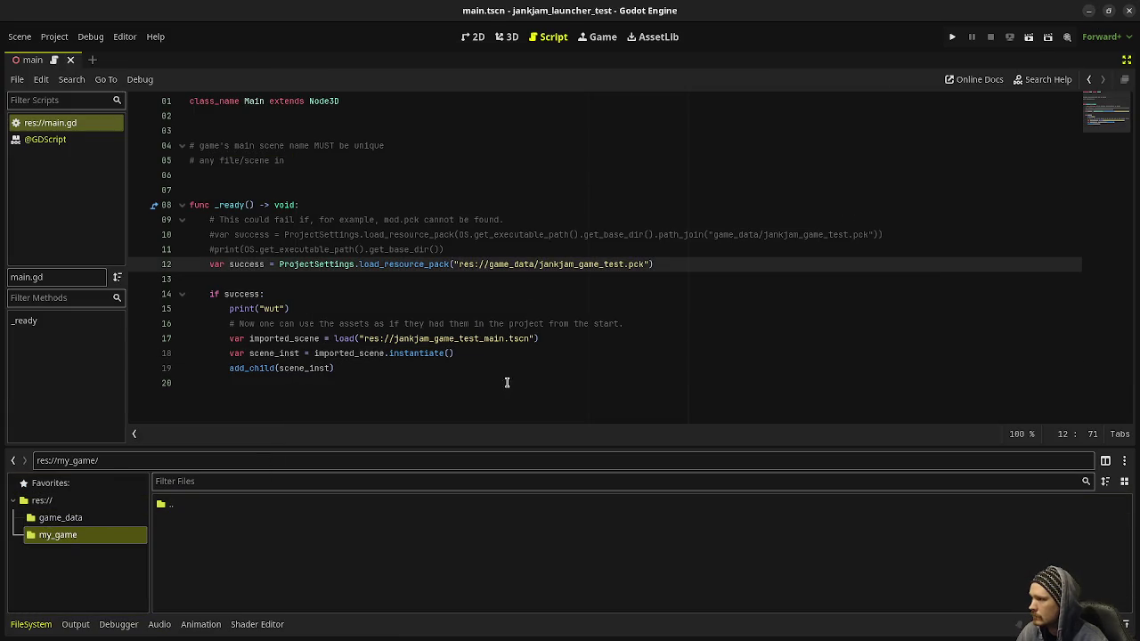
mouse_move(627, 264)
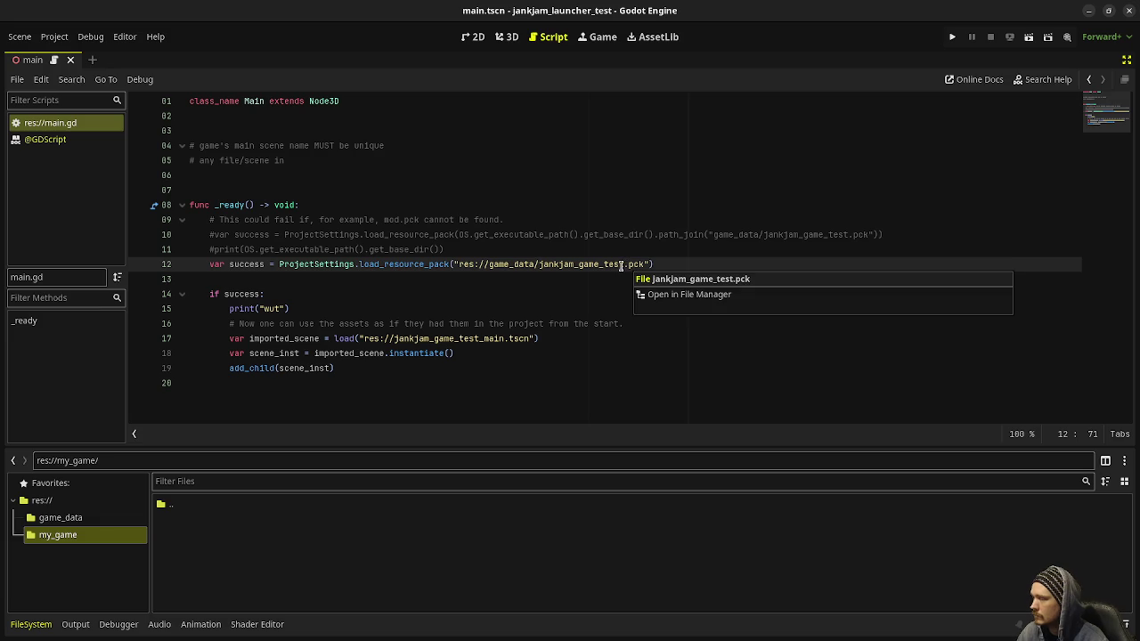
left_click(394, 339)
mouse_move(519, 342)
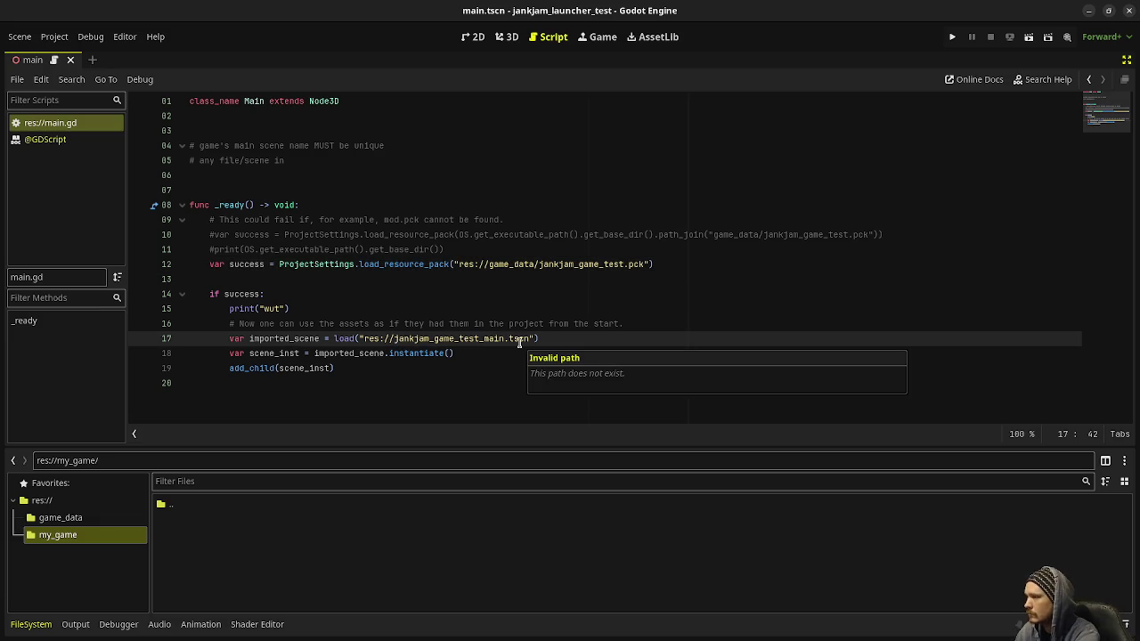
left_click(482, 339)
key("BackSpace")
type("/")
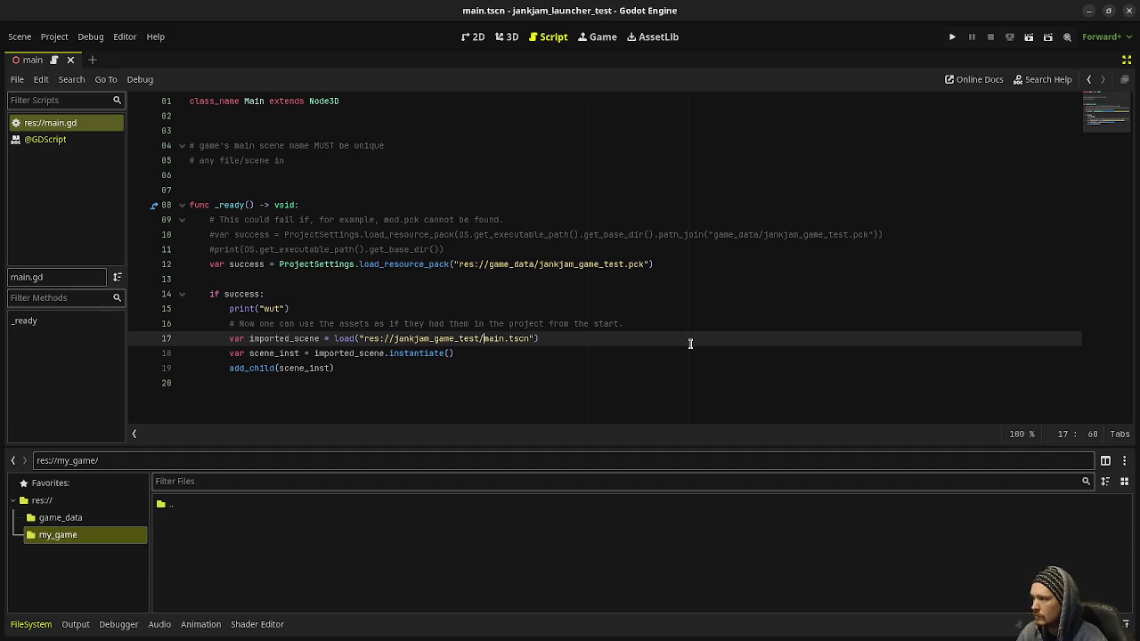
key("F5")
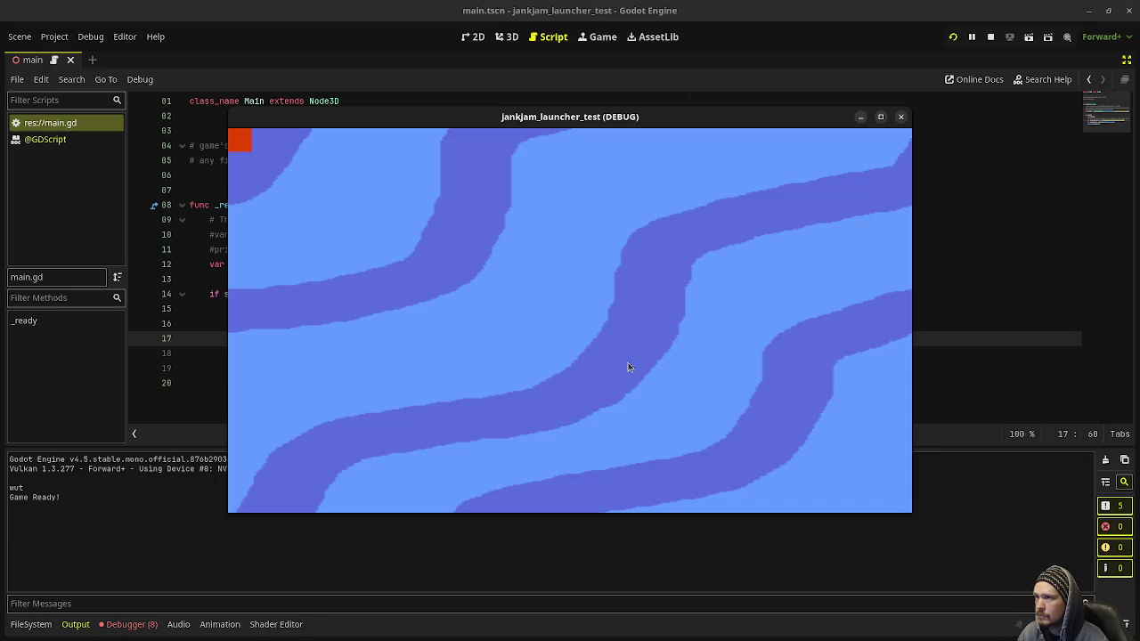
Step: Stop the running launcher game and show the Debugger's Errors list
left_click(989, 38)
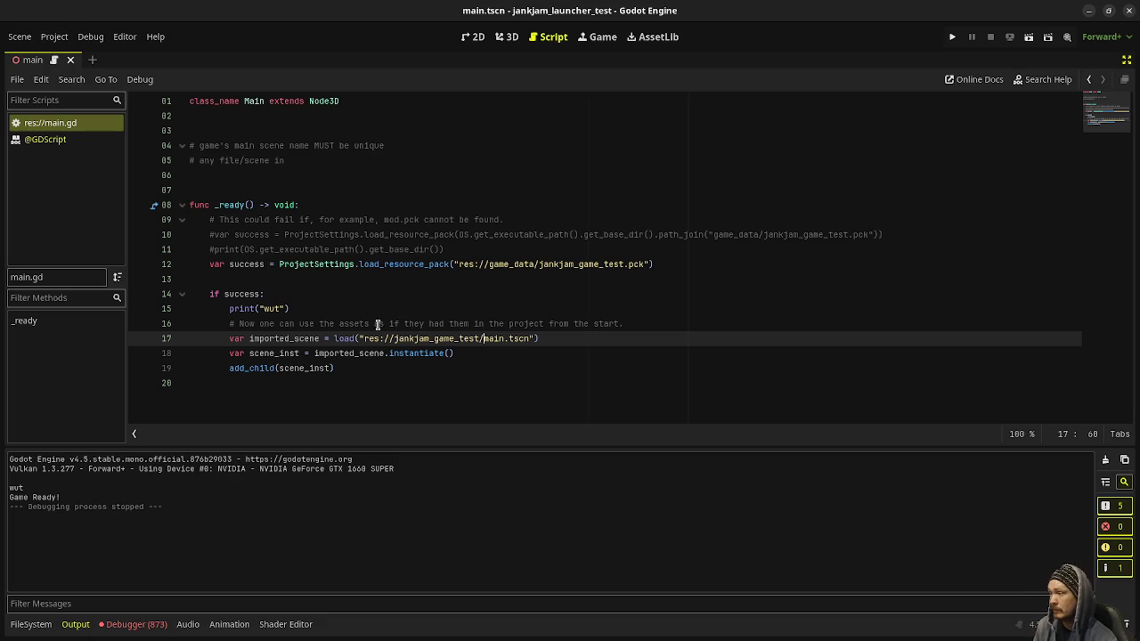
left_click(132, 624)
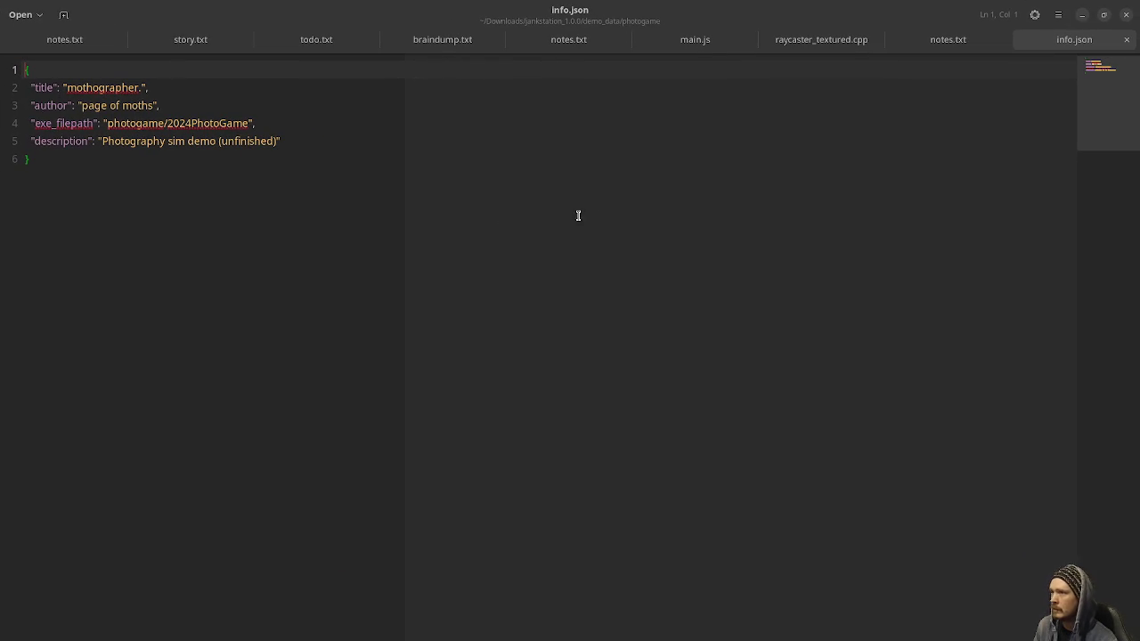
Step: Minimize the GNOME Text Editor window holding info.json to return to Godot
left_click(1081, 14)
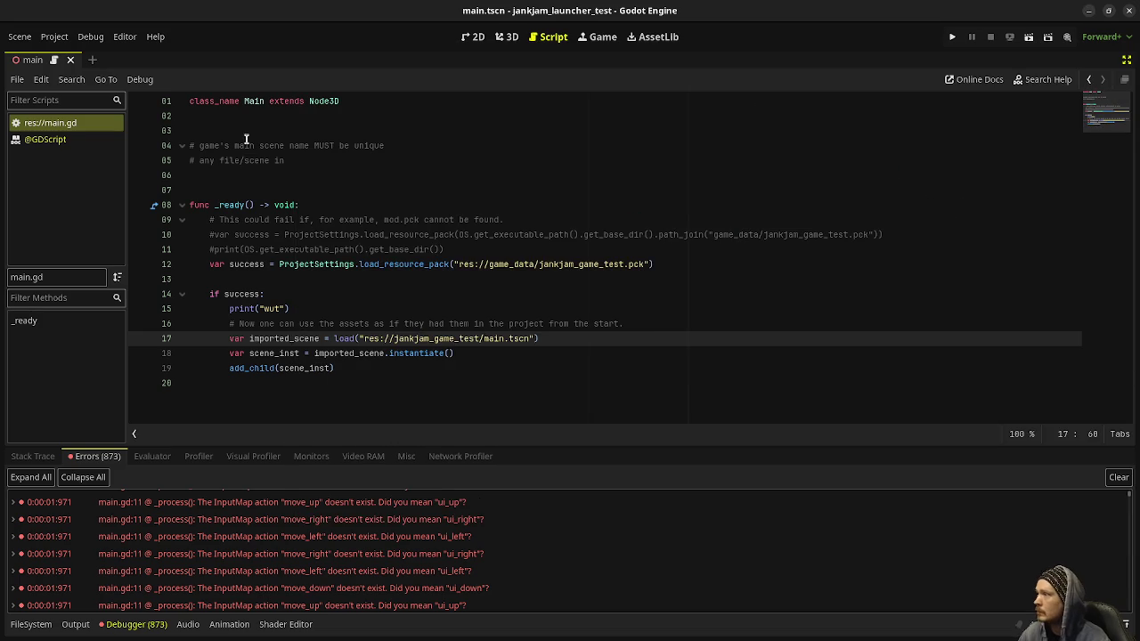
Step: Replace the lines 4–5 comment with 'everyone will need to create a unique folder… root directory needs to be empty'
left_click_drag(299, 161, 199, 160)
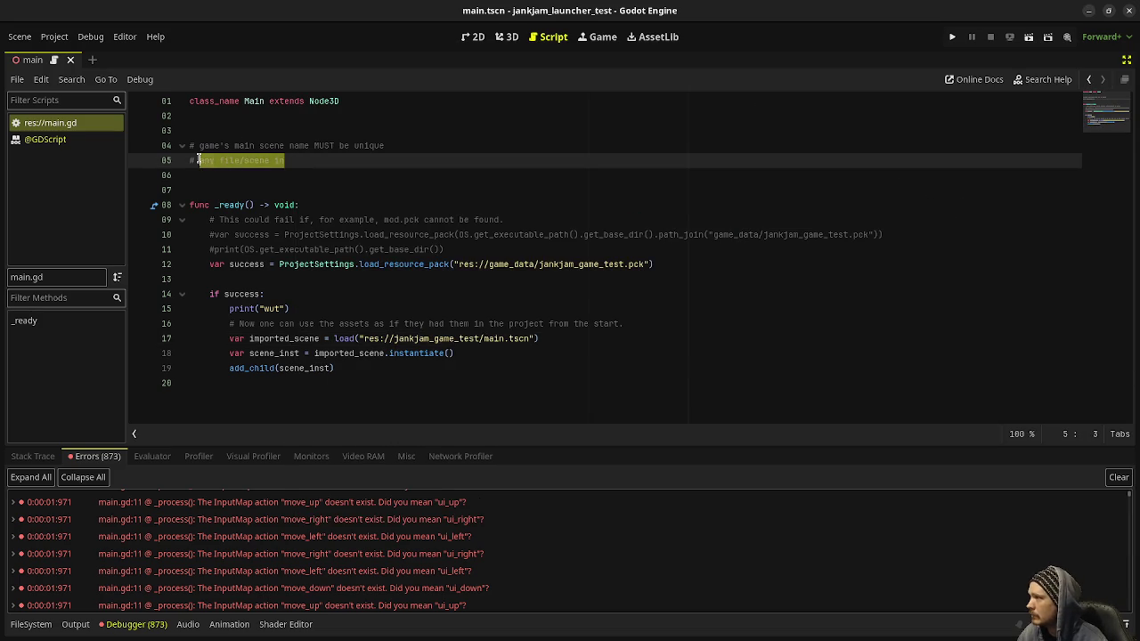
left_click(290, 143)
left_click(310, 159)
key("ctrl+BackSpace")
key("ctrl+z")
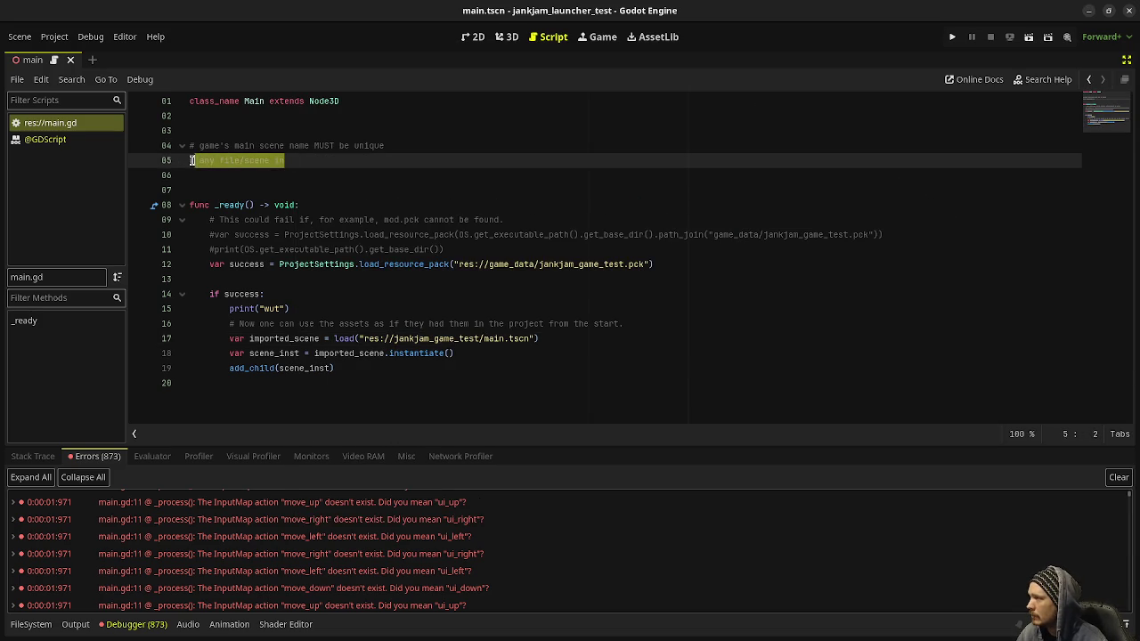
left_click(308, 161)
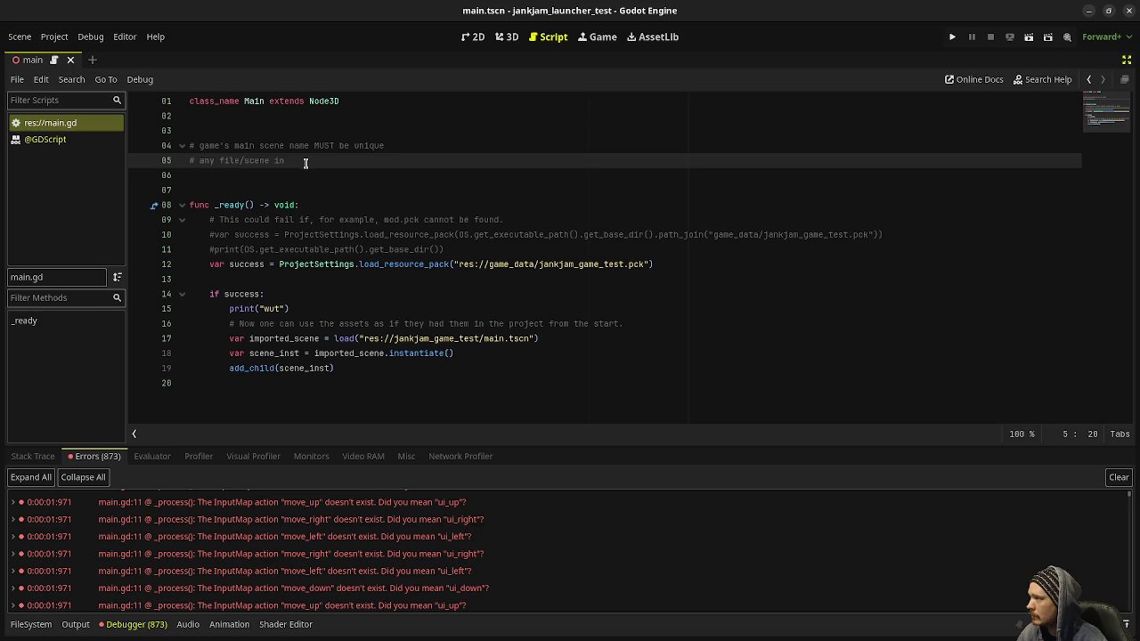
left_click_drag(310, 162, 201, 145)
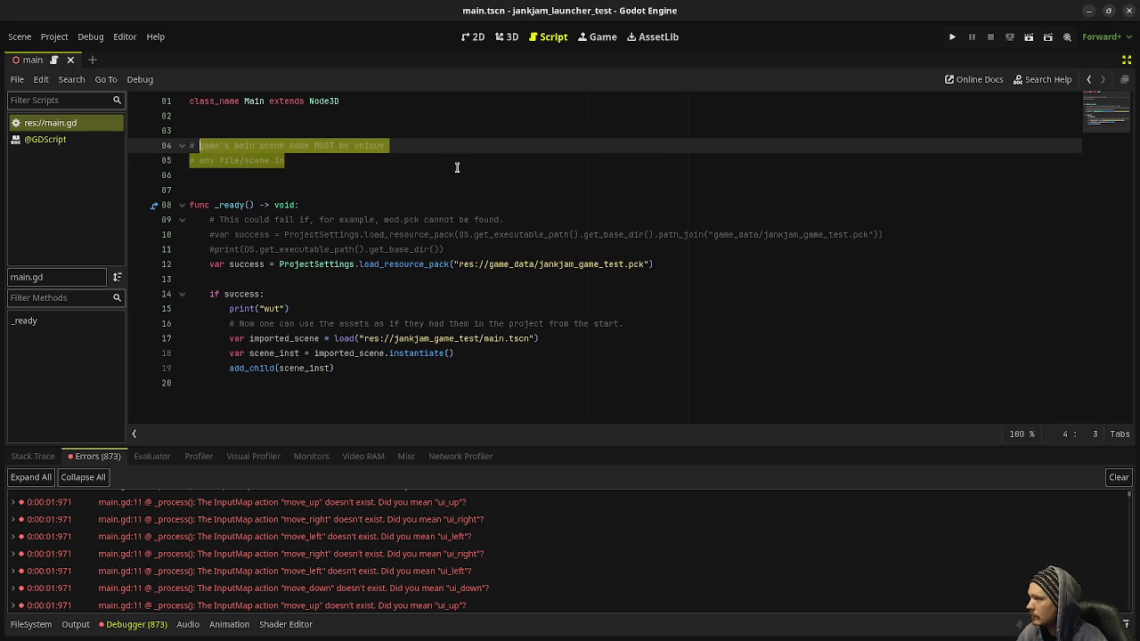
type("everyone wi")
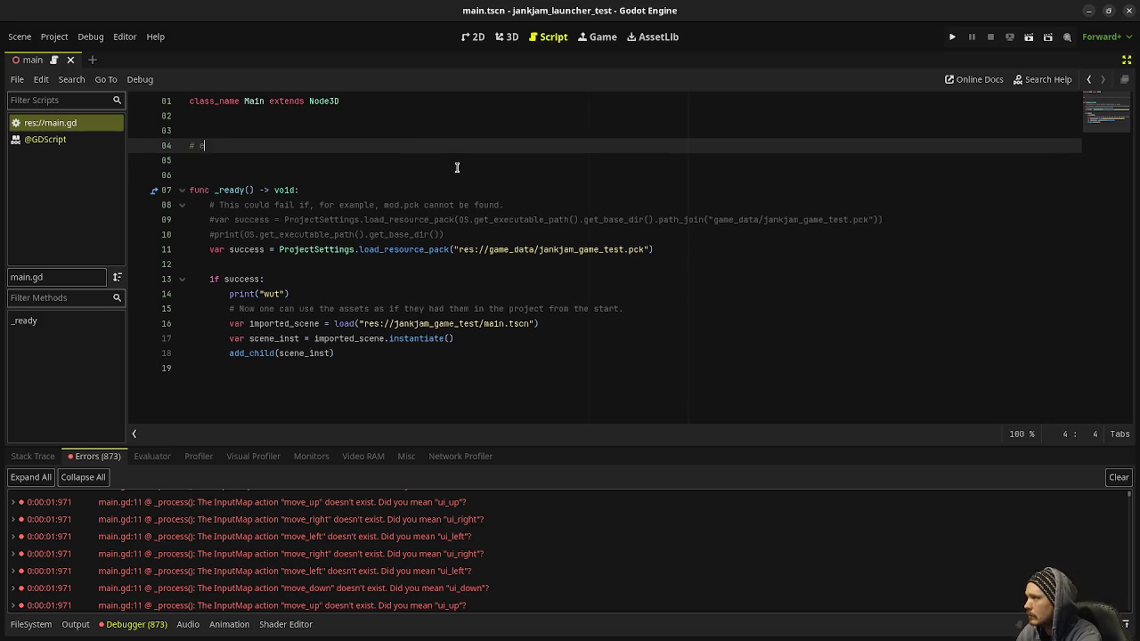
type("ll need to ")
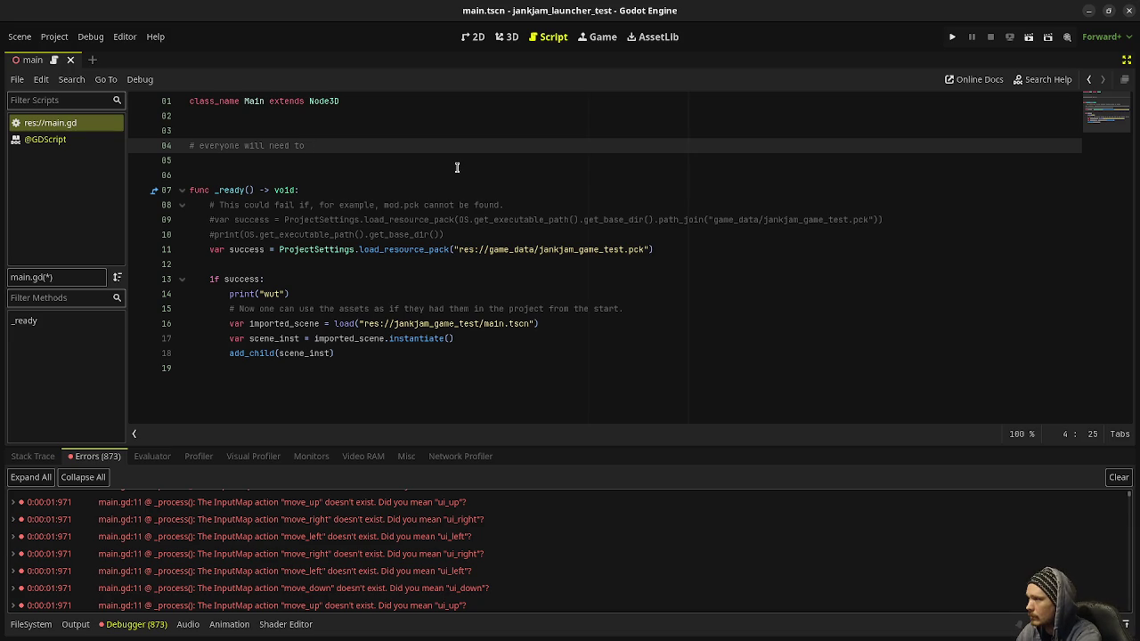
type("create a uniq")
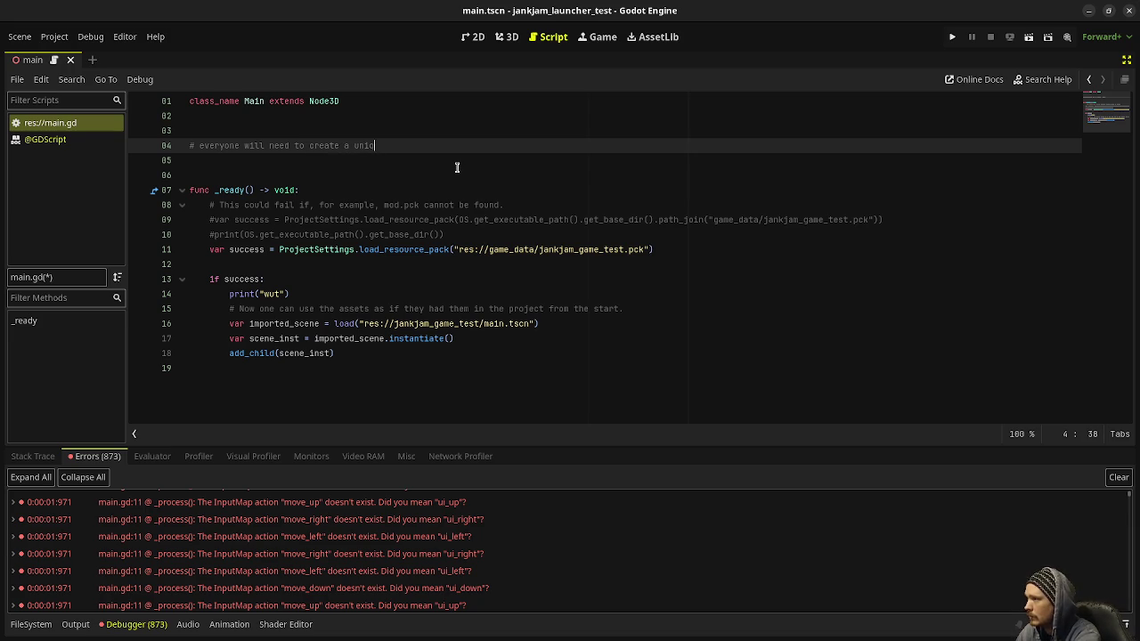
type("ue folder")
type(" to keep t")
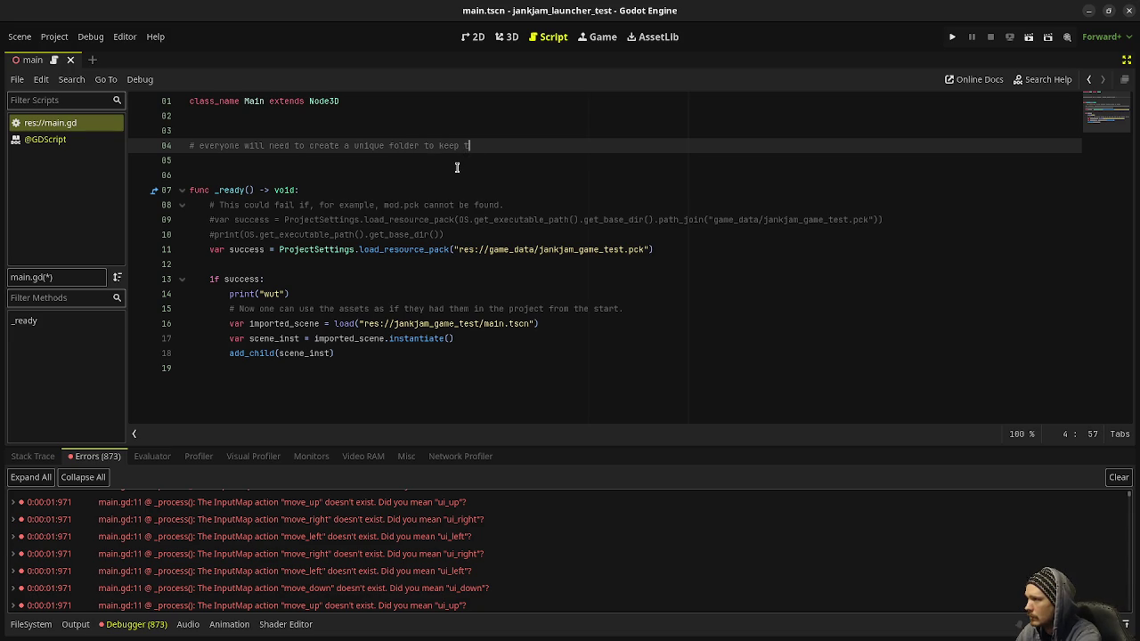
type("here files. root directory needs to be empty")
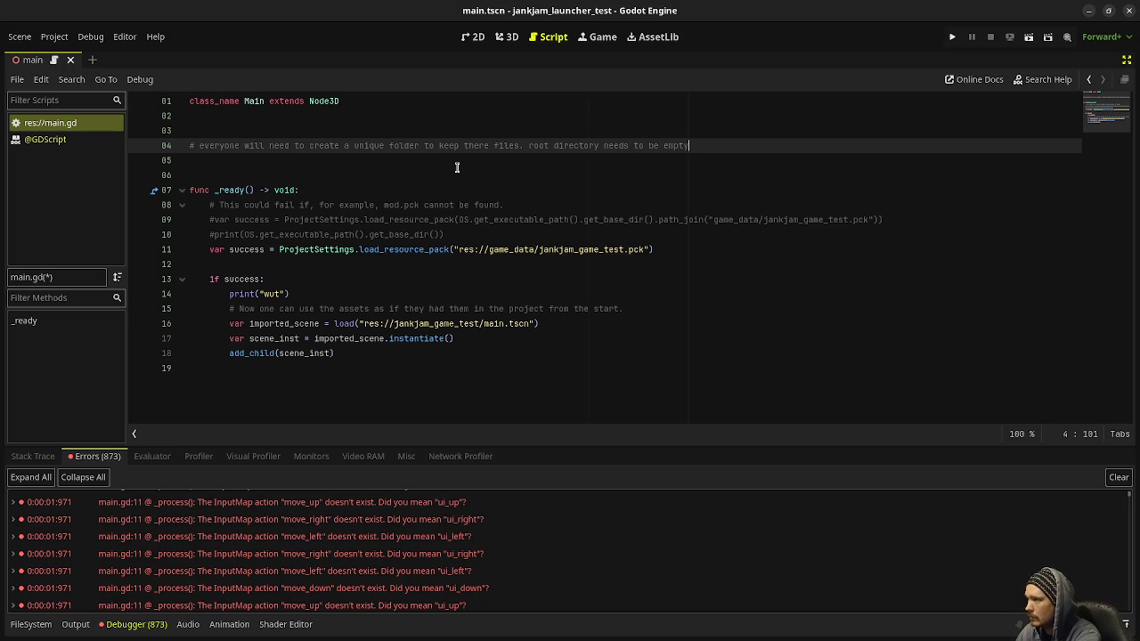
key("Return")
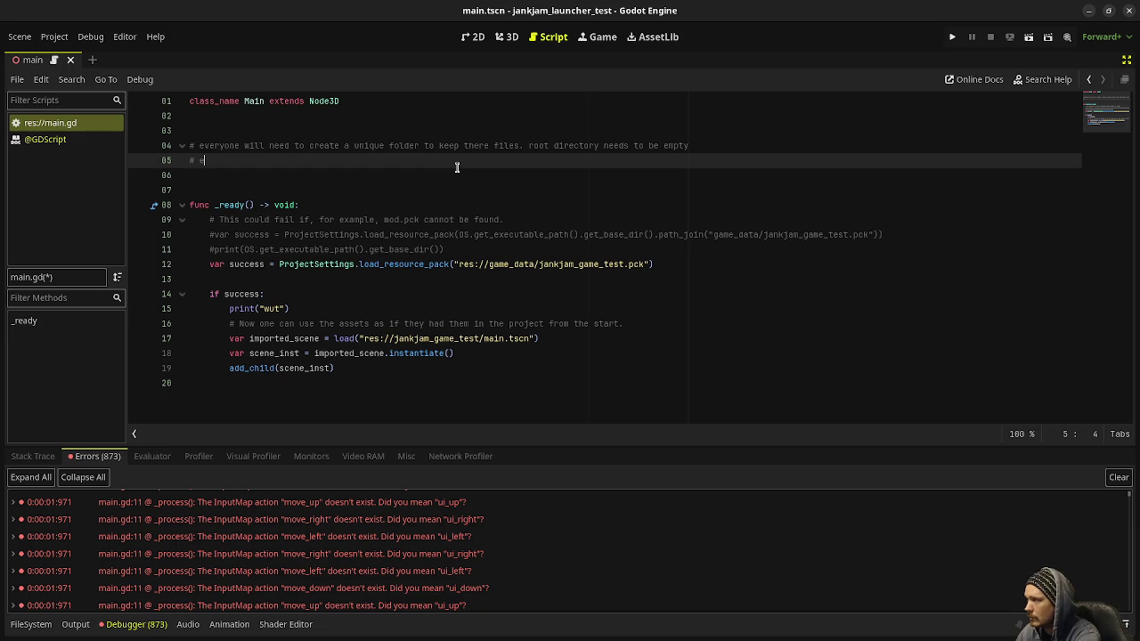
Step: Type the line 5 comment 'need input name rules (i.e. move_left, move_right etc)'
type("need a")
type("nput name")
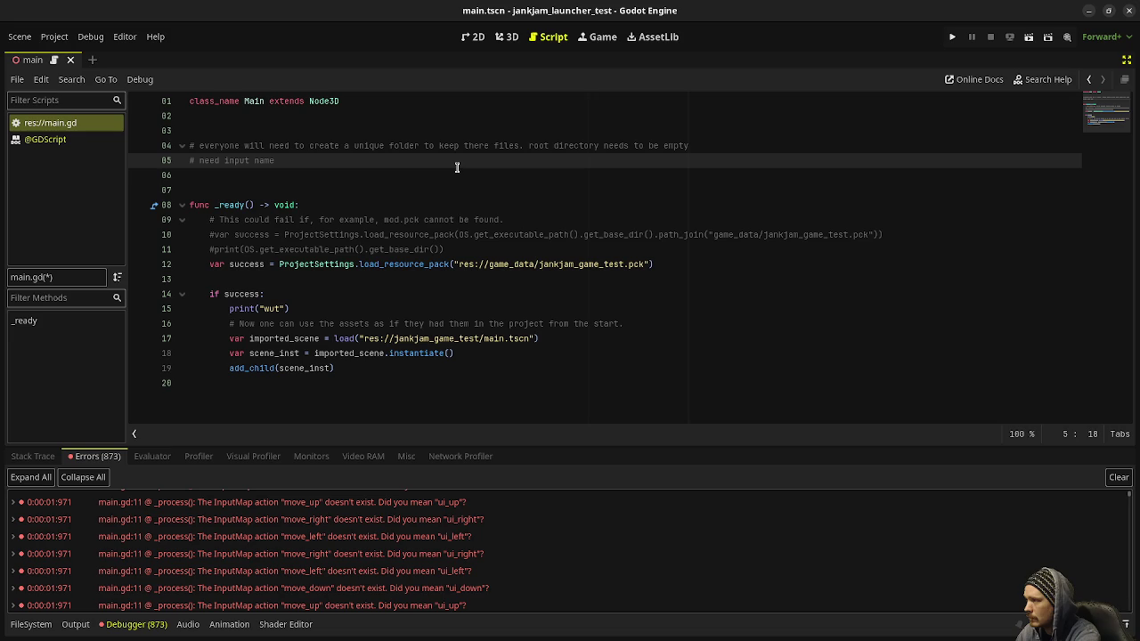
type("rules (")
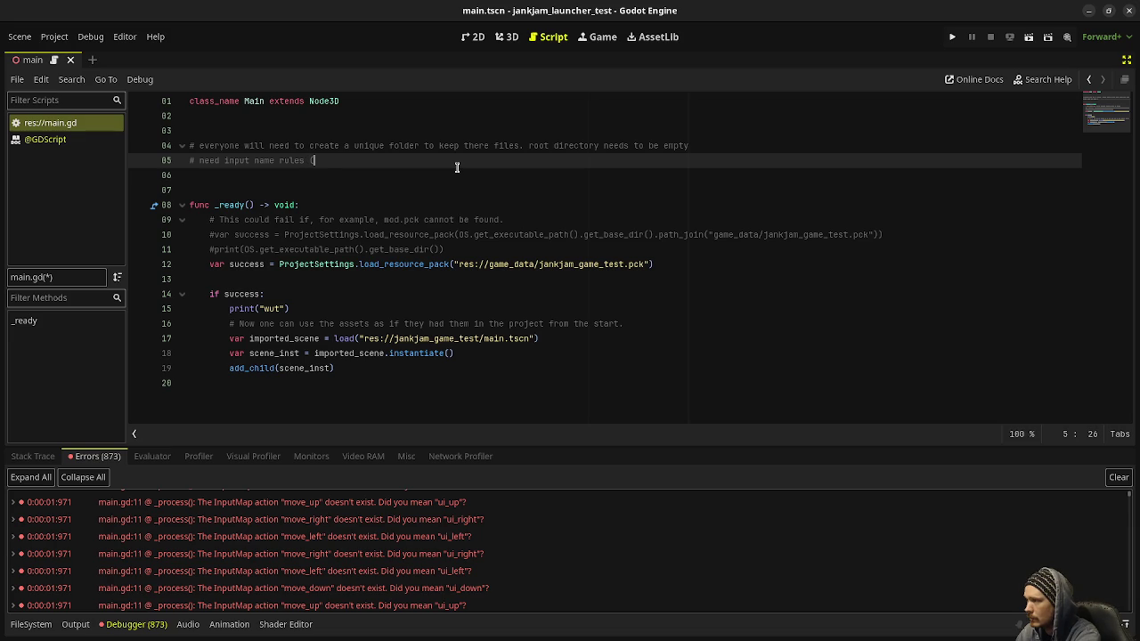
type(". move-")
type("_left")
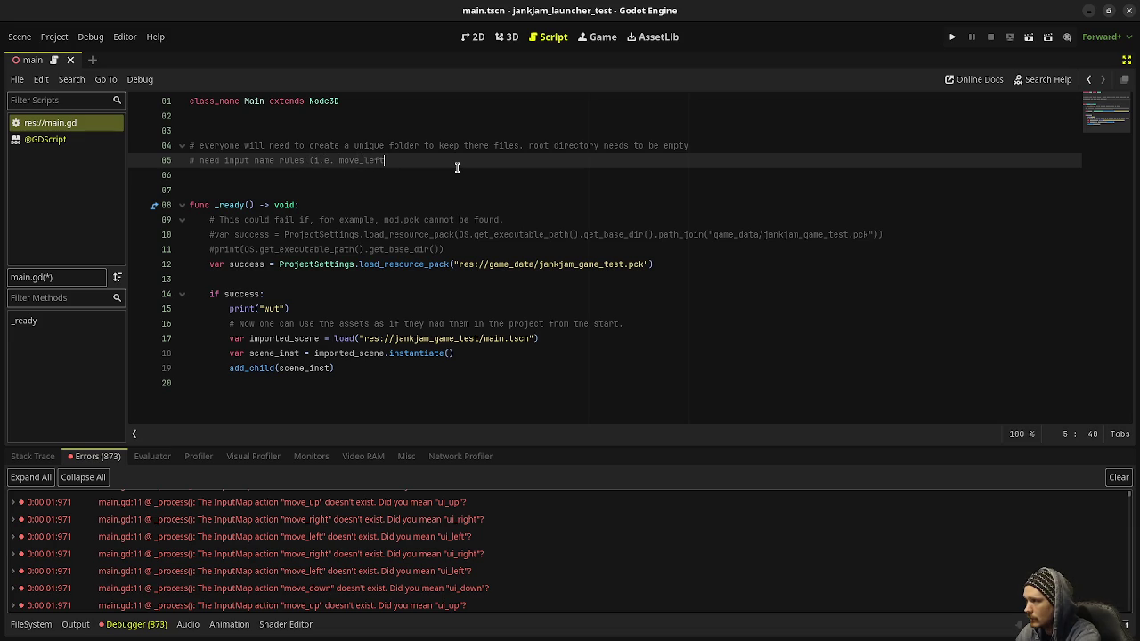
type("ove_right,")
type(" etc)")
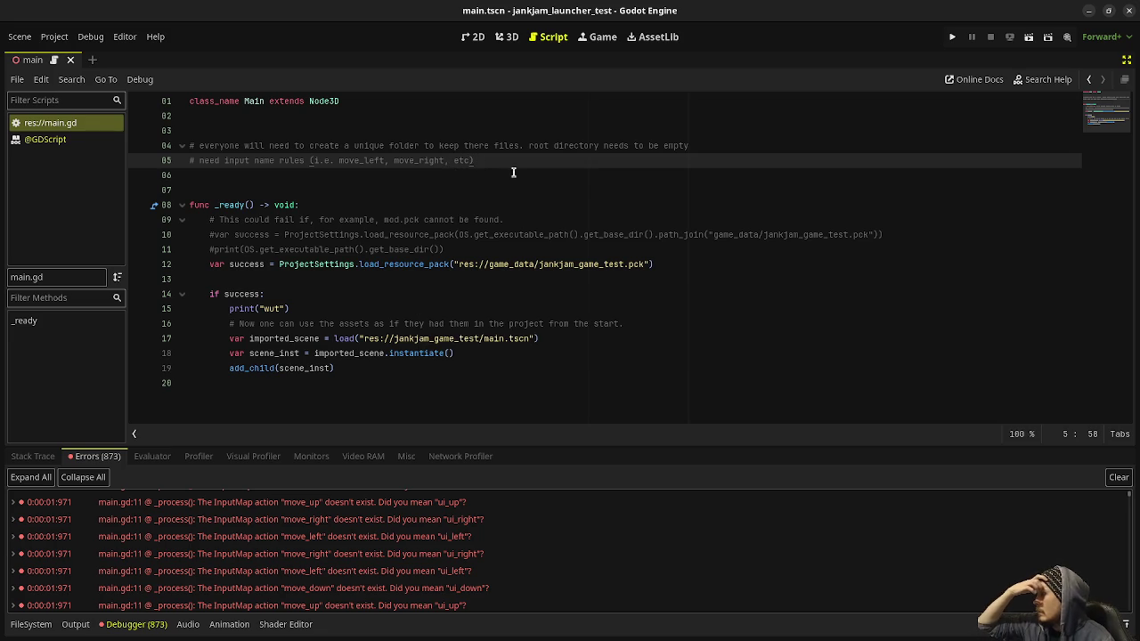
Step: Add move_left, move_right, move_up and move_down actions in Project Settings' Input Map
left_click(54, 36)
left_click(69, 56)
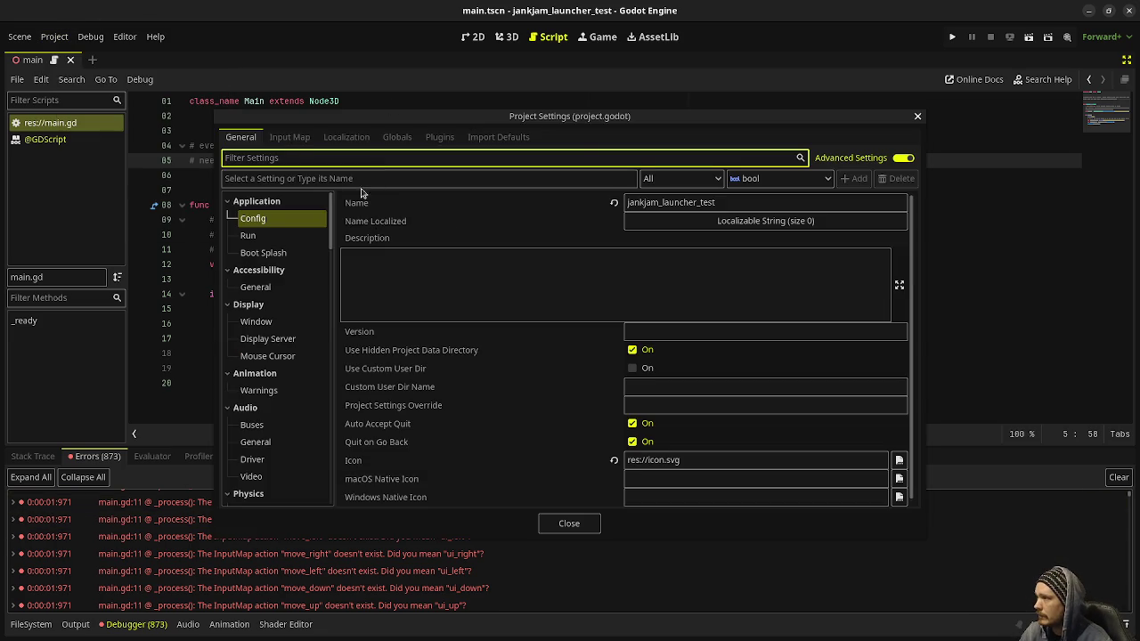
left_click(281, 139)
left_click(288, 181)
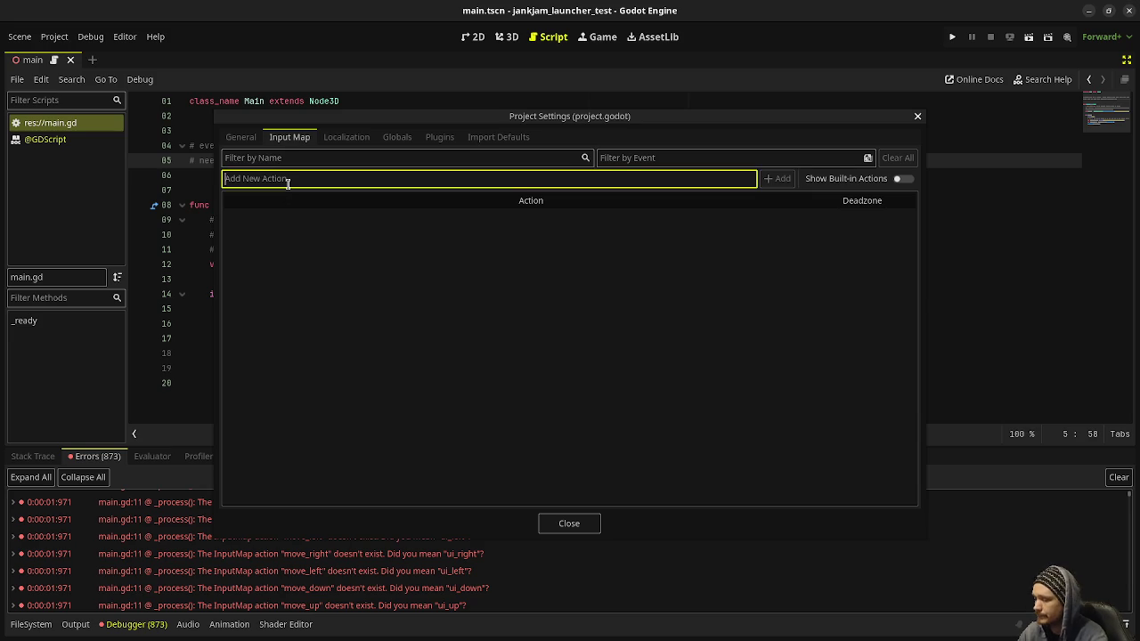
type("move_left")
key("Return")
type("move_right")
key("Return")
type("move_u")
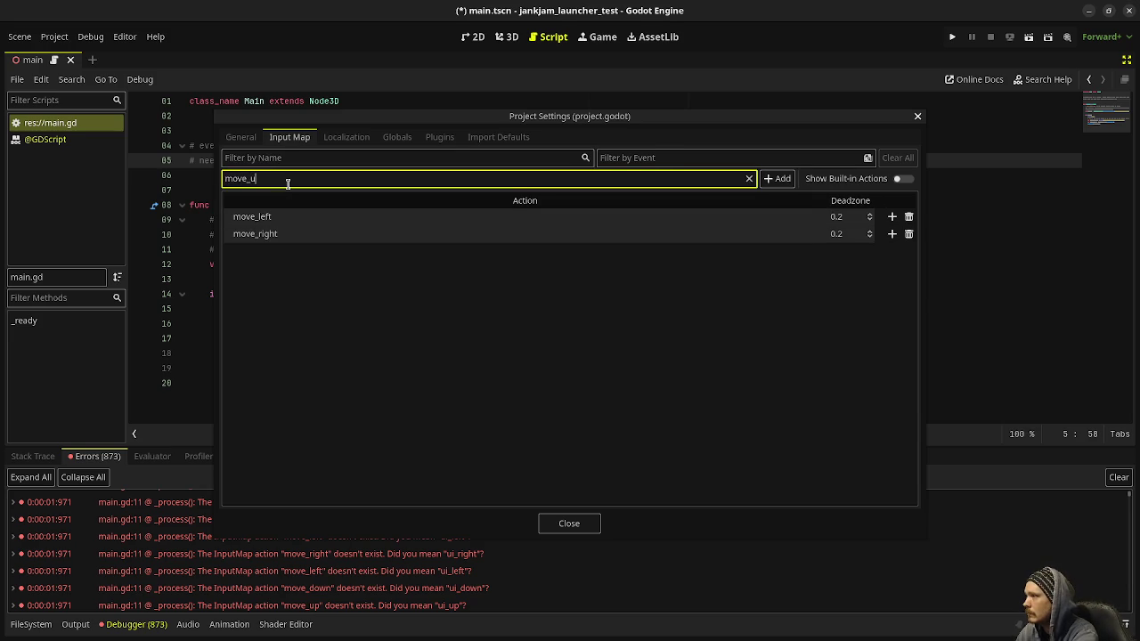
key("Return")
type("move_down")
key("Return")
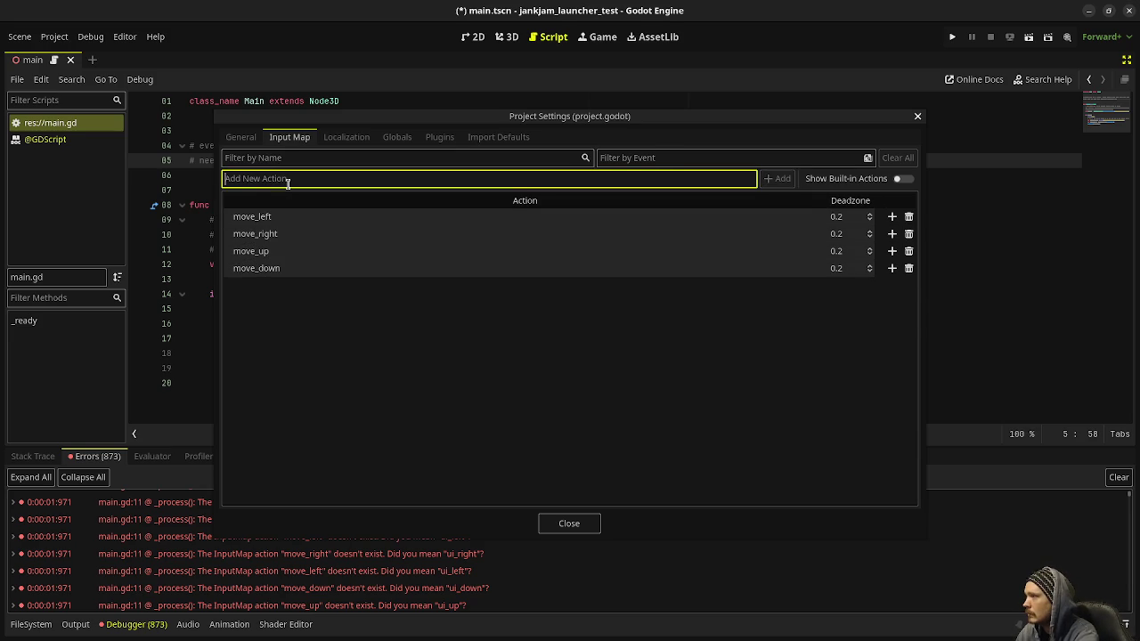
Step: Bind physical keys A, D, W and S to move_left, move_right, move_up and move_down
left_click(892, 216)
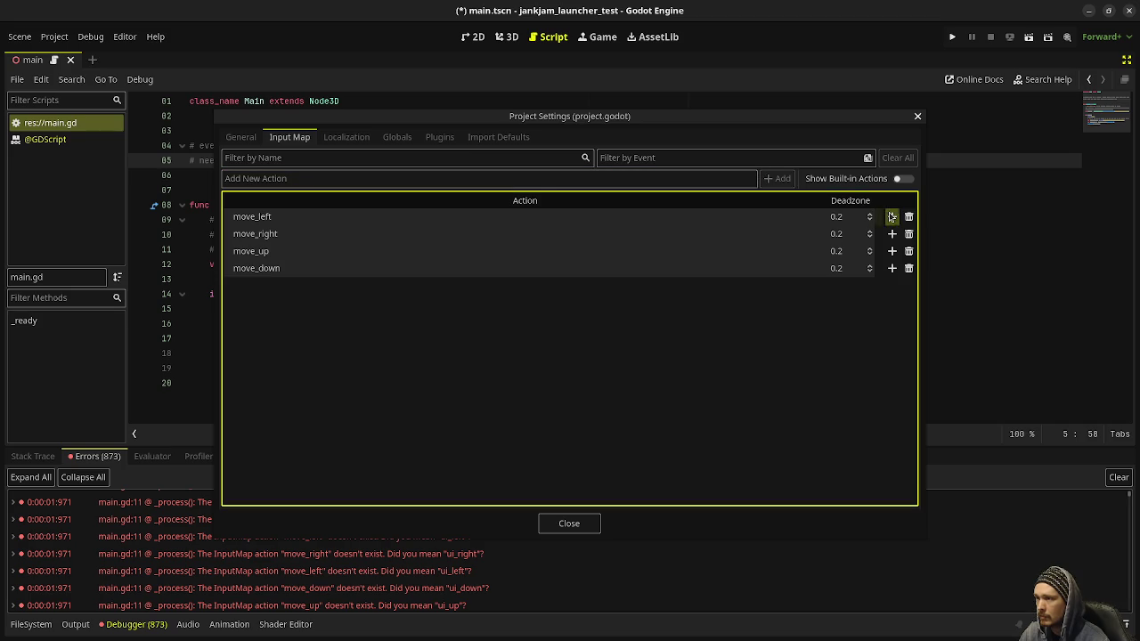
key("a")
left_click(657, 434)
left_click(892, 250)
key("d")
left_click(679, 438)
left_click(892, 285)
key("w")
left_click(659, 439)
left_click(892, 320)
key("s")
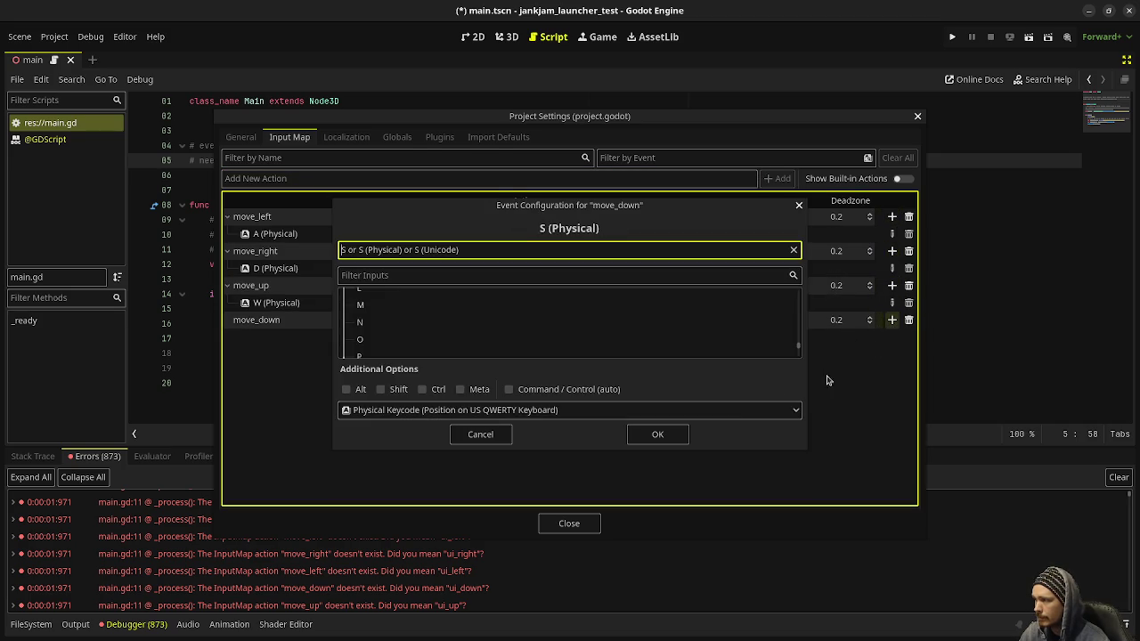
left_click(673, 435)
Step: Close Project Settings, save the script, and run the launcher with F5
left_click(627, 317)
key("ctrl+s")
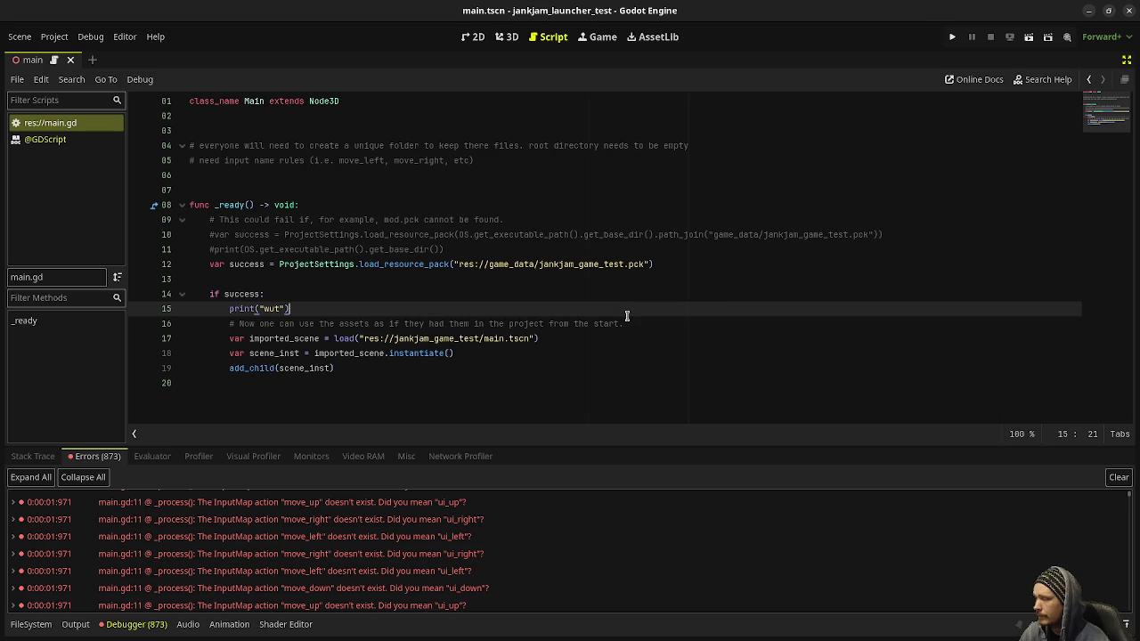
key("F5")
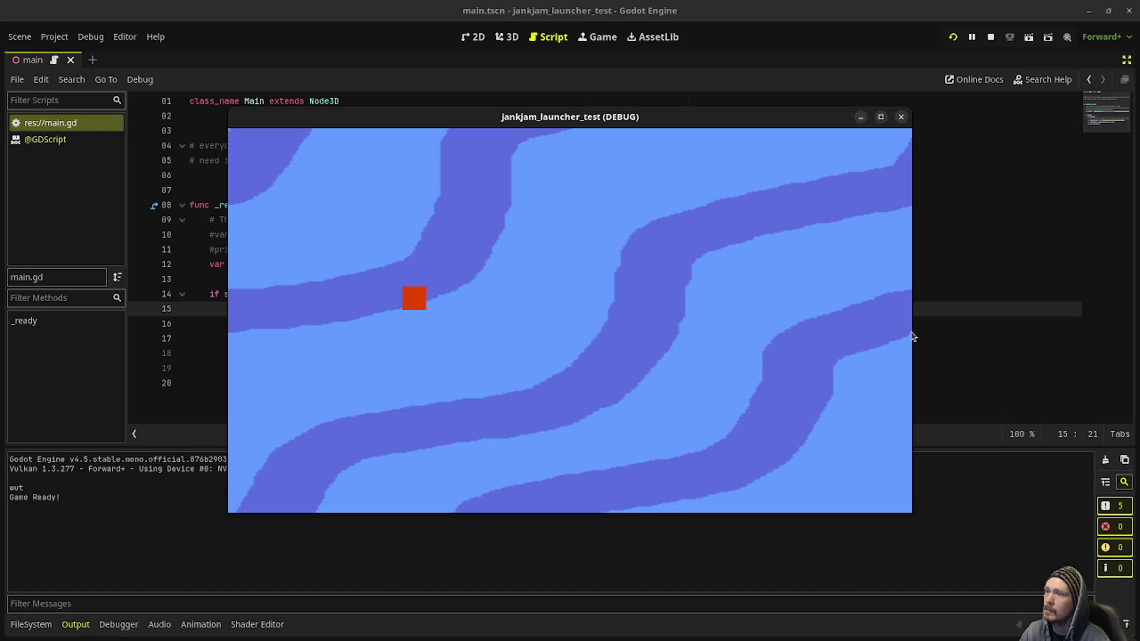
Step: Stop the running game and bring back the scene tree and inspector panels
left_click(989, 38)
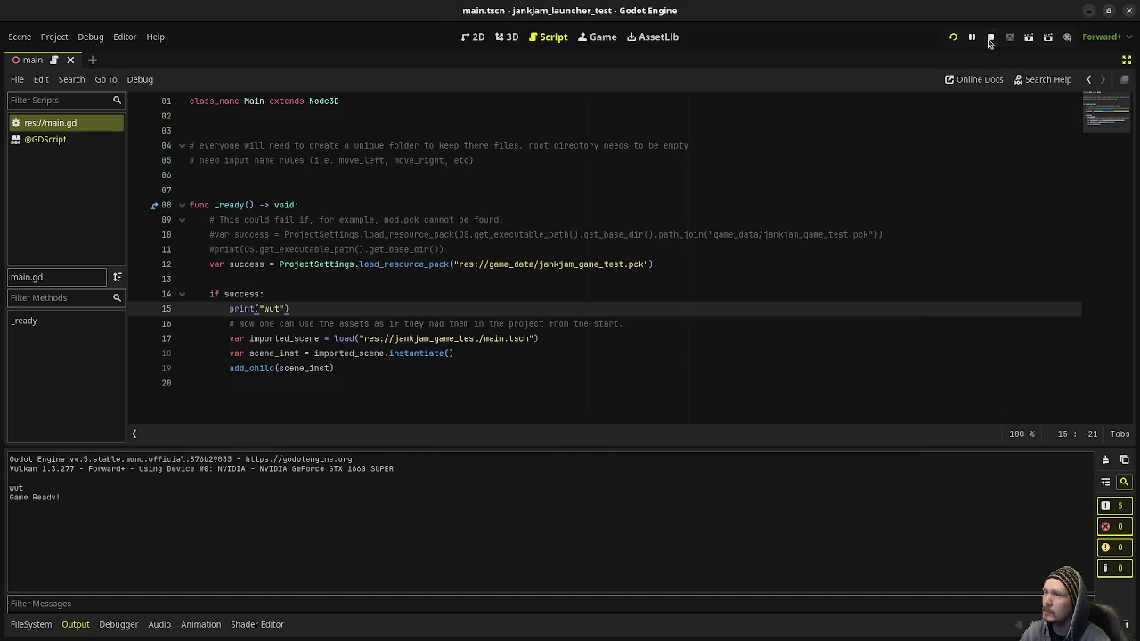
left_click(1126, 60)
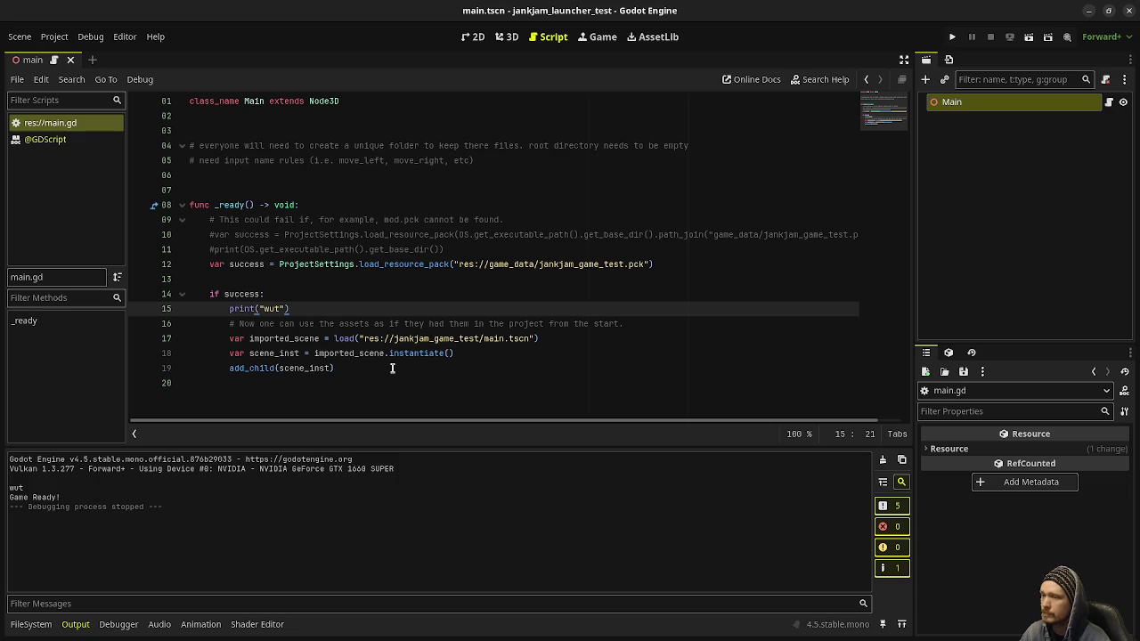
Step: Switch to the 3D view and search Main's Add Child Node types for 'textureR' and 'qua'
left_click(506, 36)
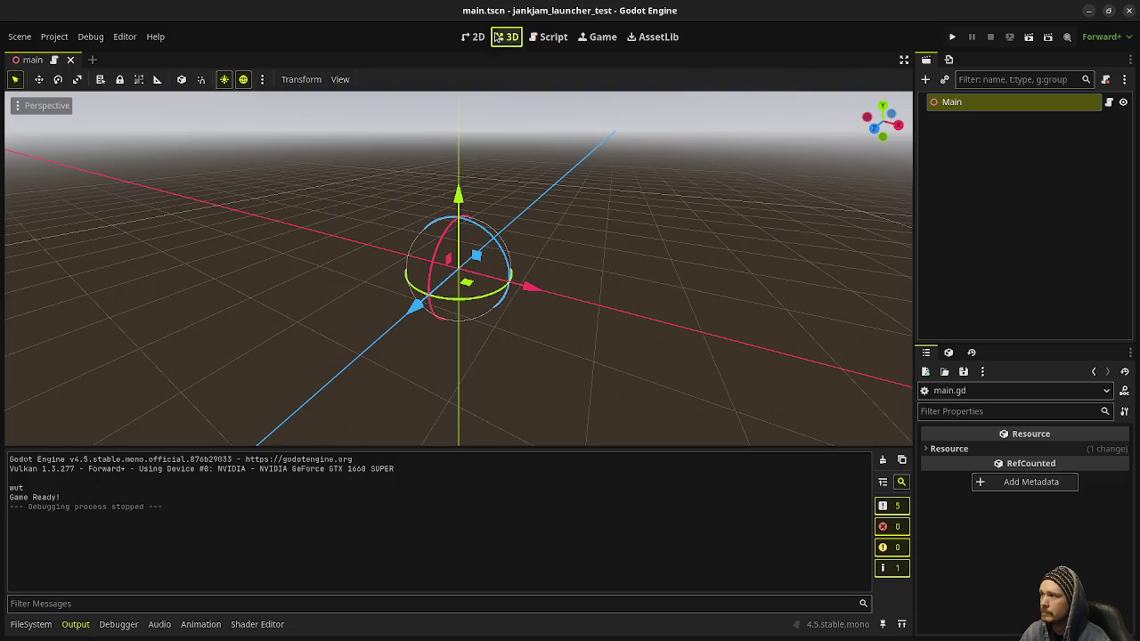
right_click(955, 110)
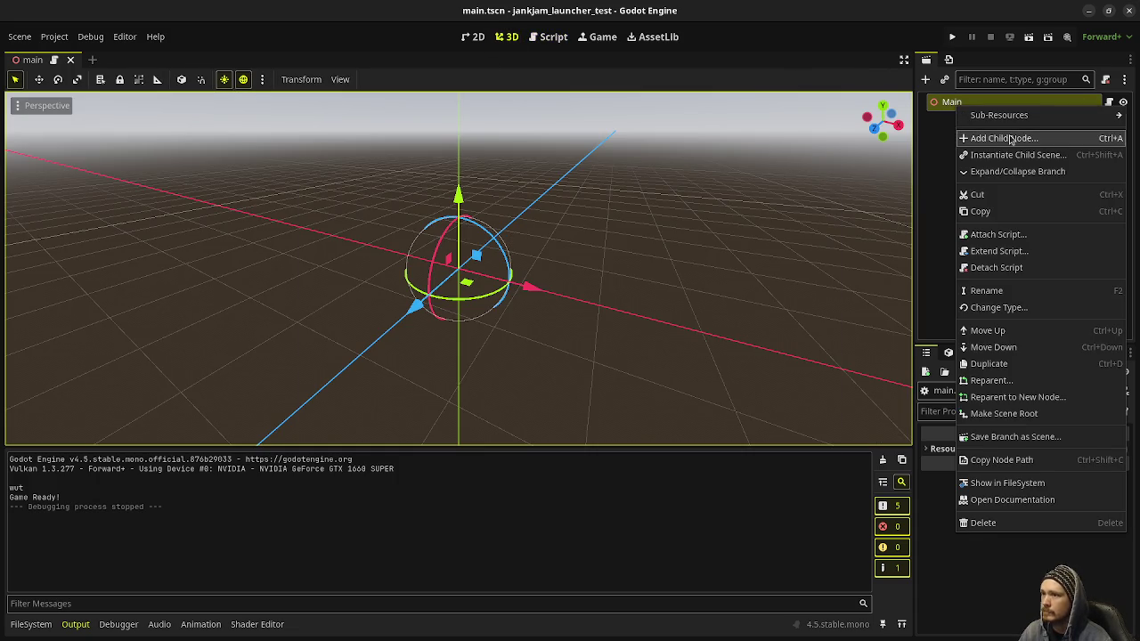
left_click(1010, 138)
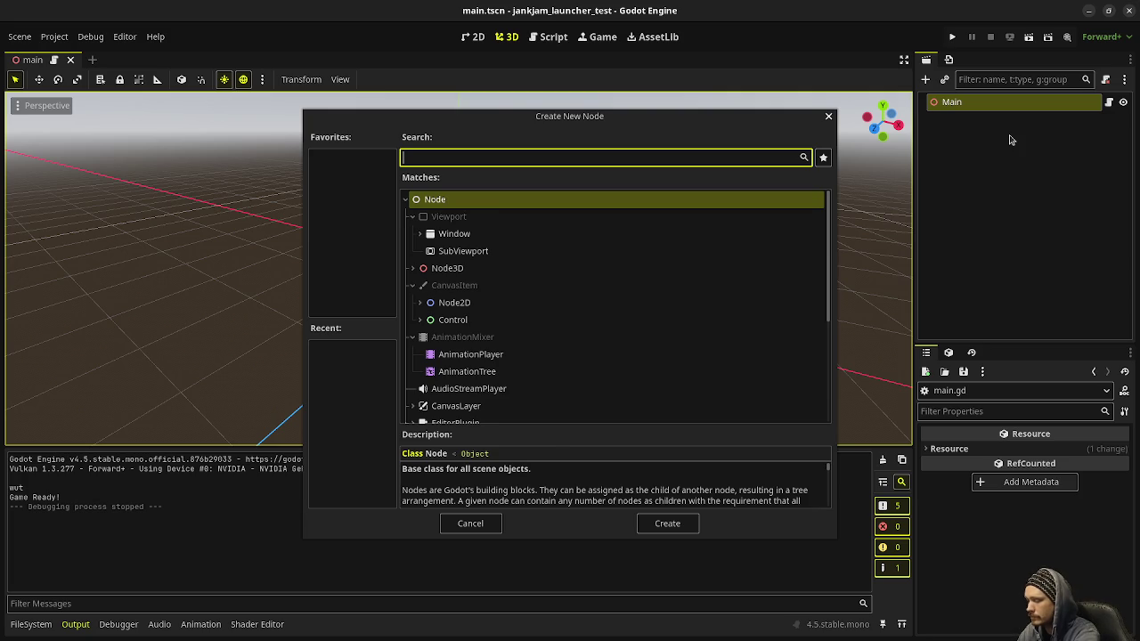
type("te")
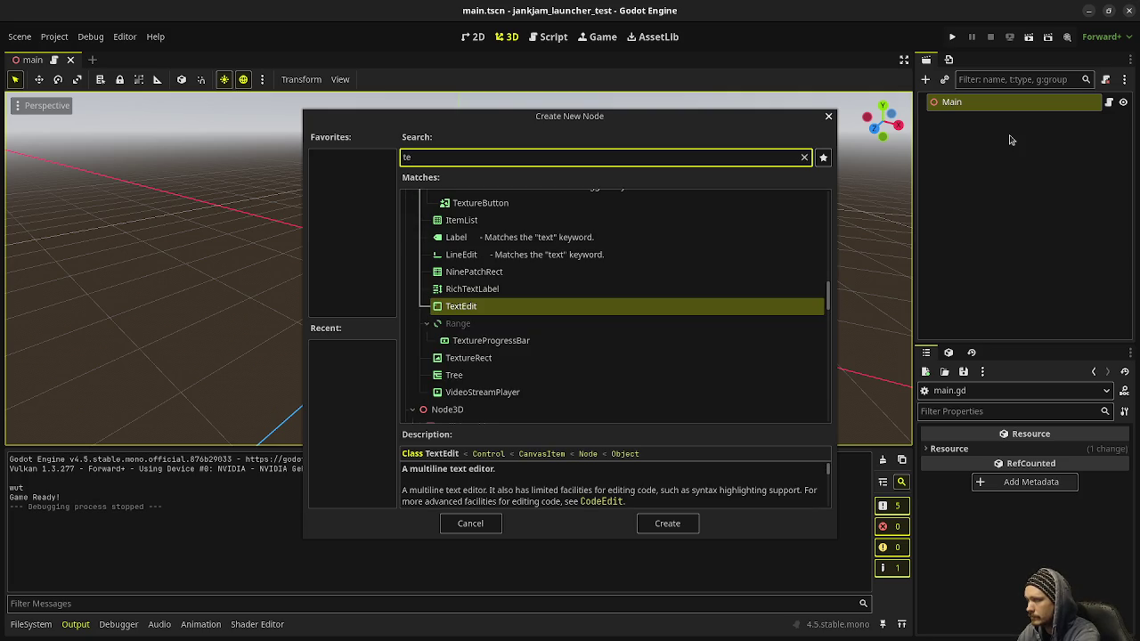
type("xtureR")
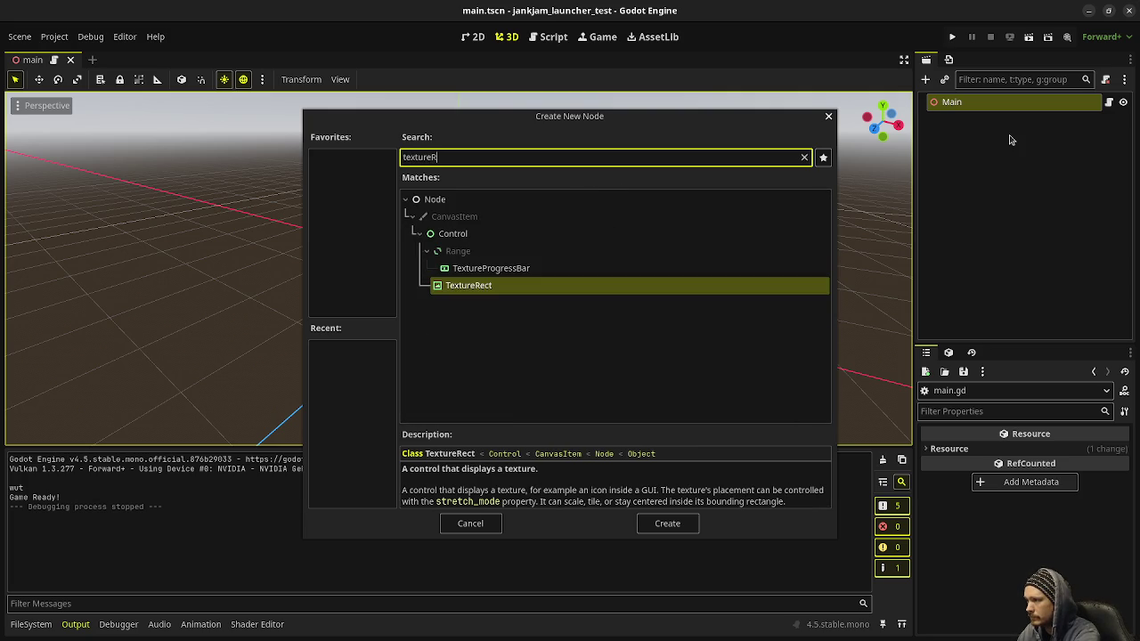
key("BackSpace")
key("BackSpace")
key("BackSpace")
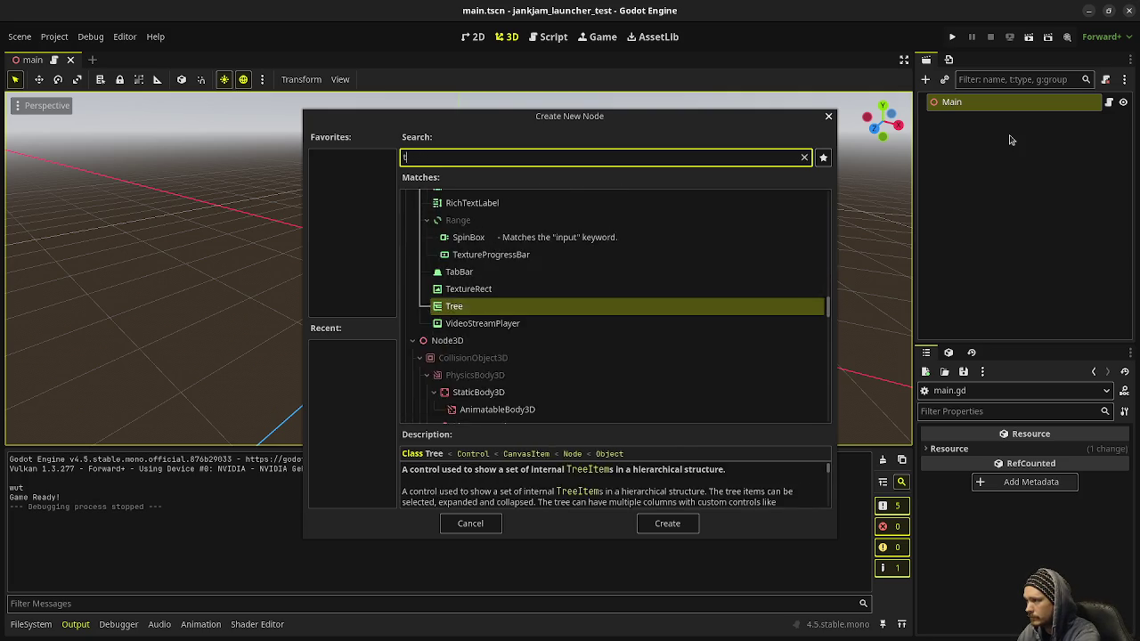
type("qua")
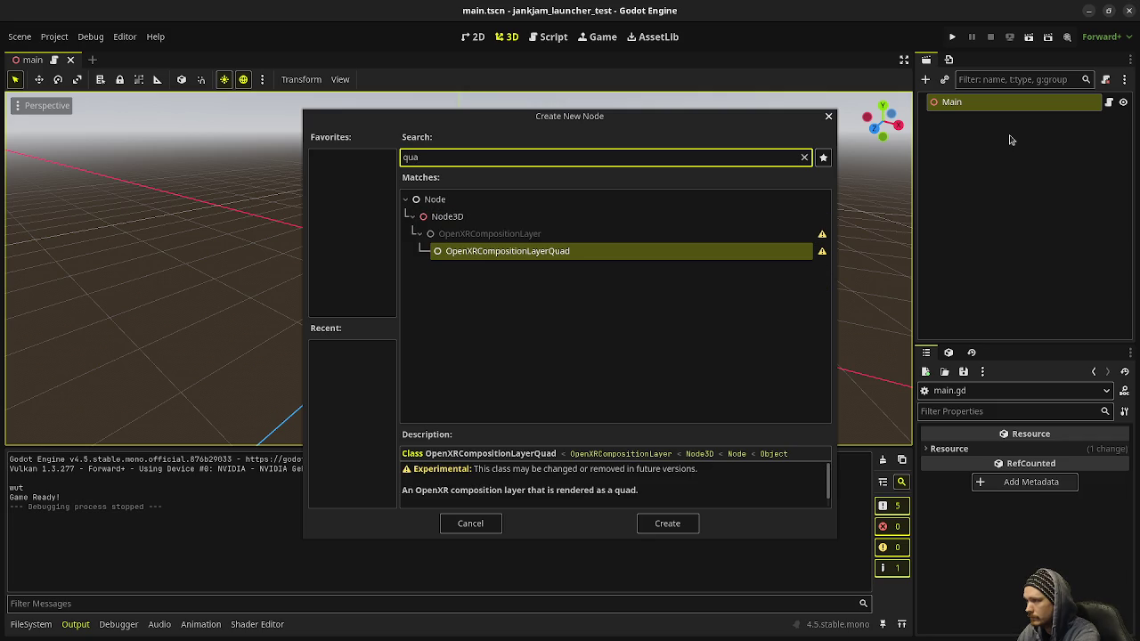
key("BackSpace")
key("BackSpace")
key("BackSpace")
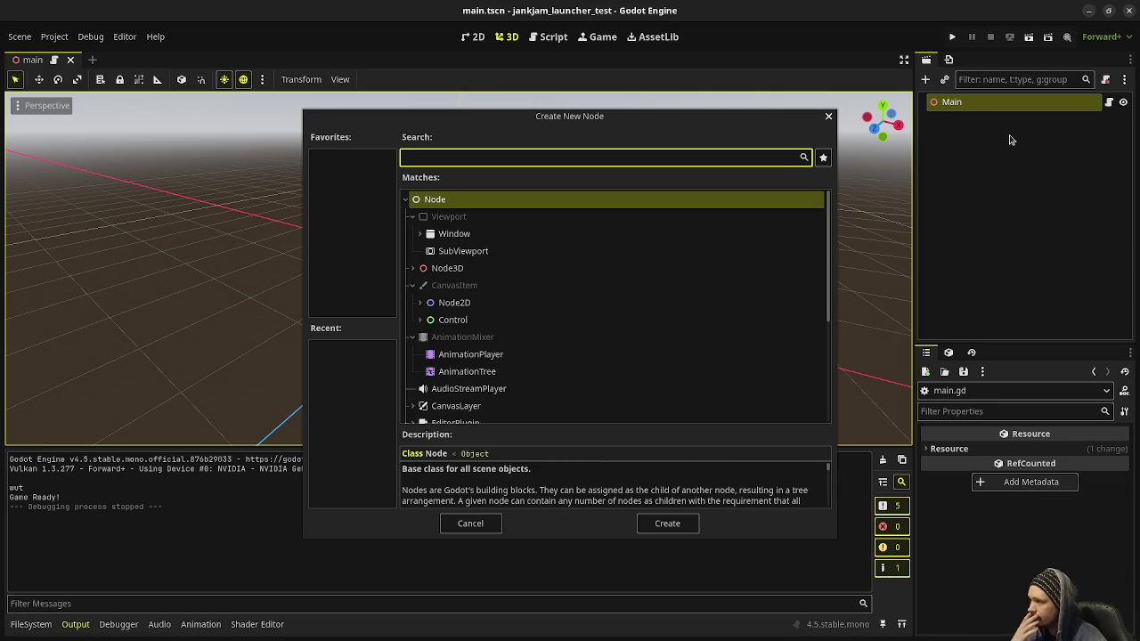
Step: Browse the expanded Node3D types, then cancel without adding any child node
left_click(412, 268)
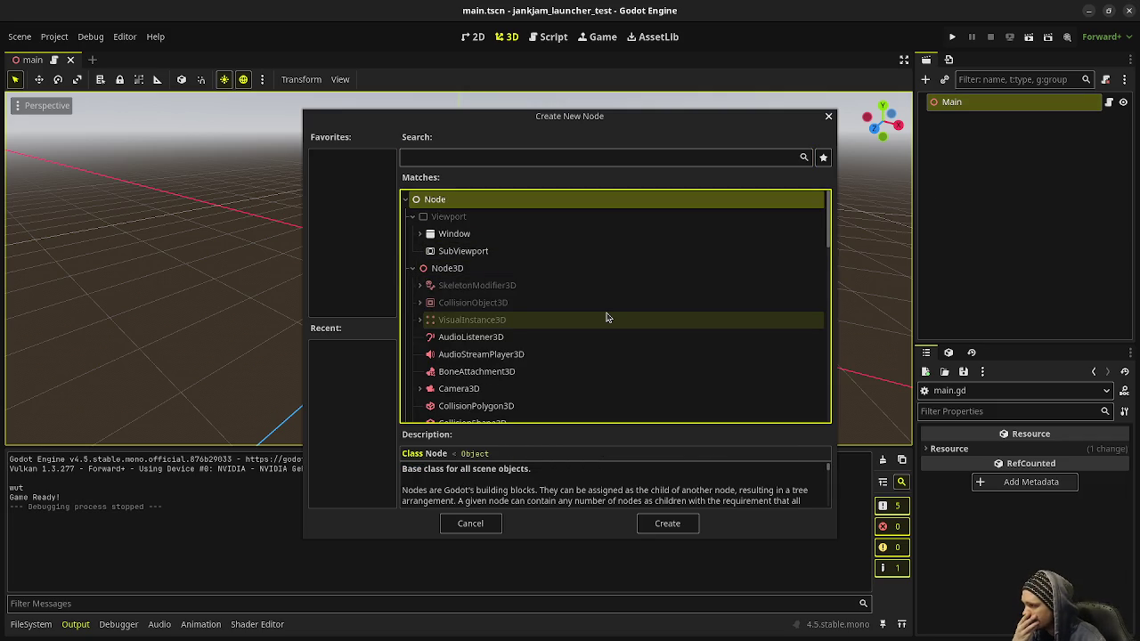
scroll(606, 317, "down", 2)
scroll(606, 317, "down", 5)
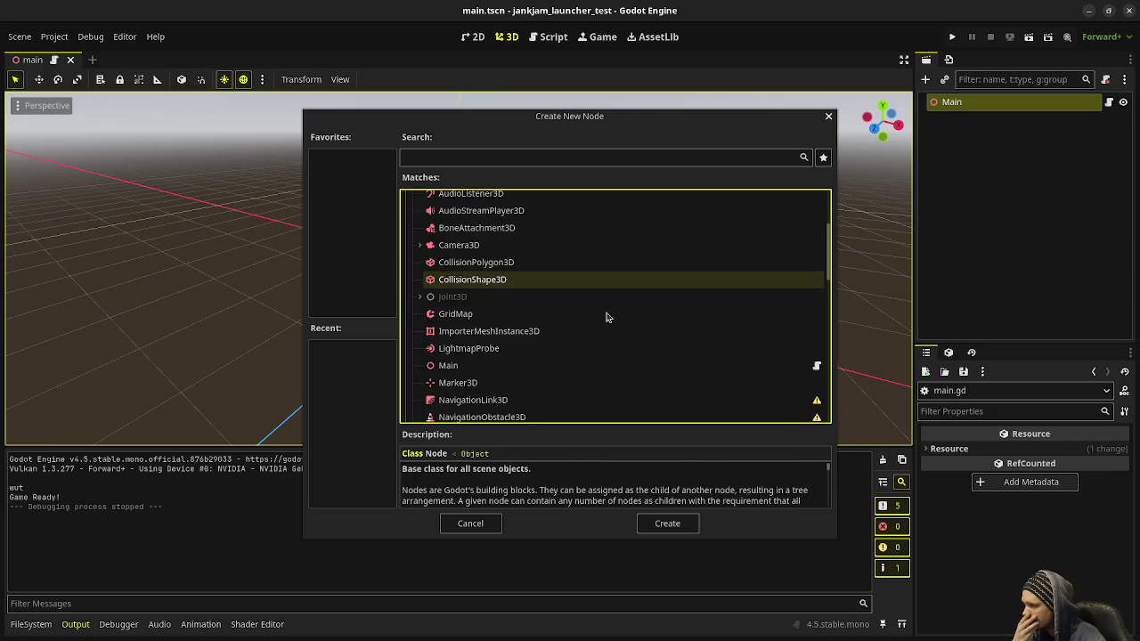
scroll(606, 317, "down", 3)
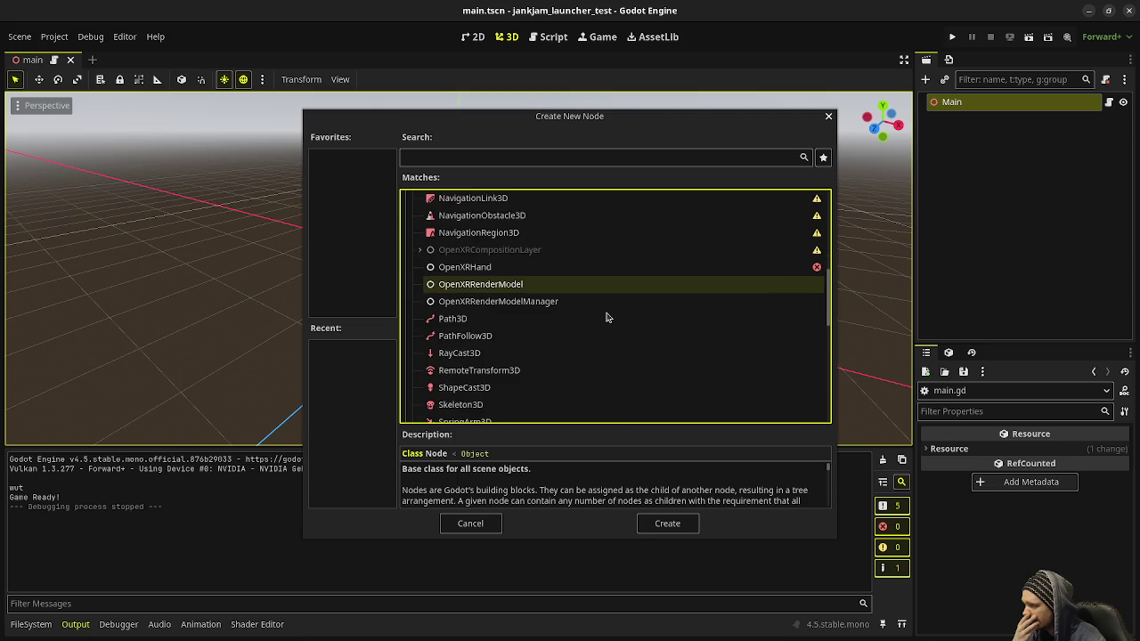
scroll(606, 317, "down", 3)
scroll(606, 317, "down", 2)
scroll(606, 317, "up", 4)
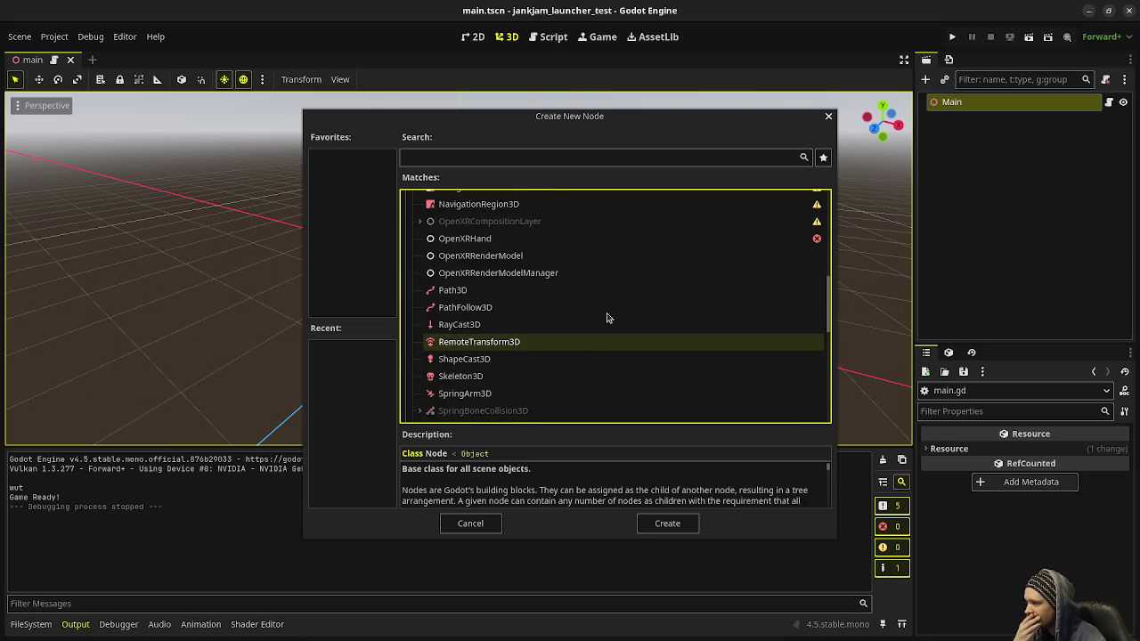
scroll(607, 318, "up", 5)
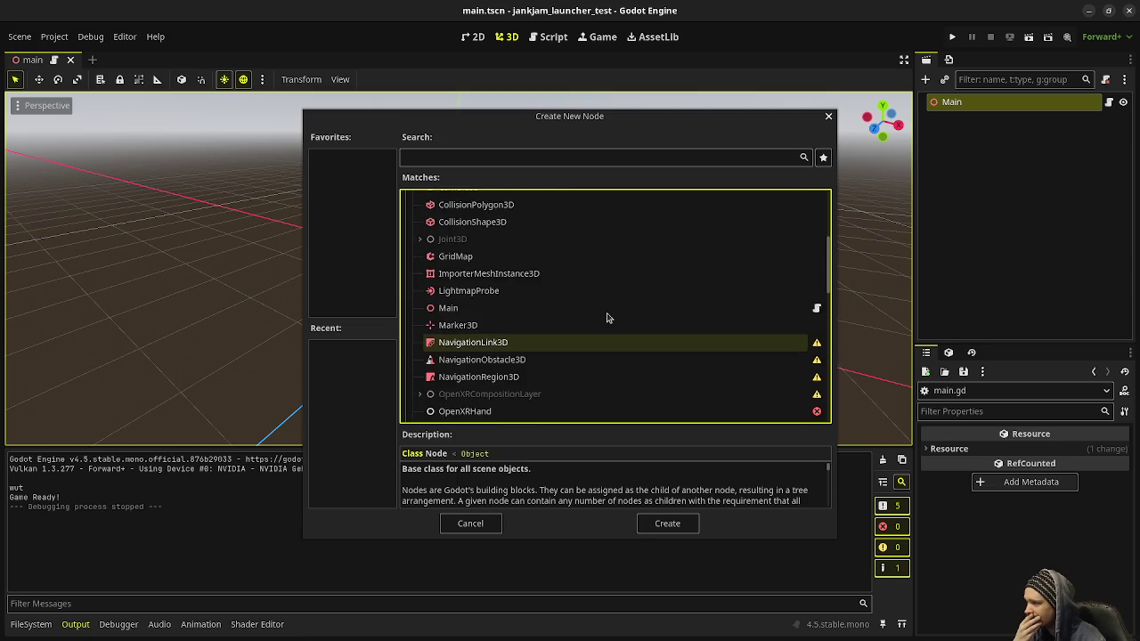
scroll(608, 318, "up", 3)
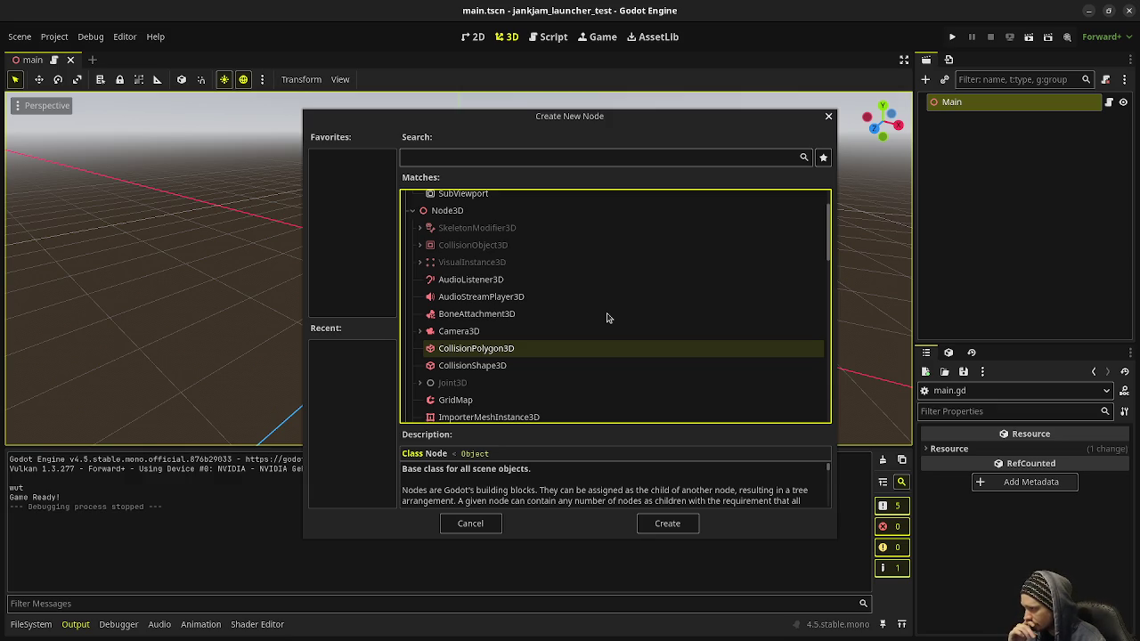
left_click(461, 528)
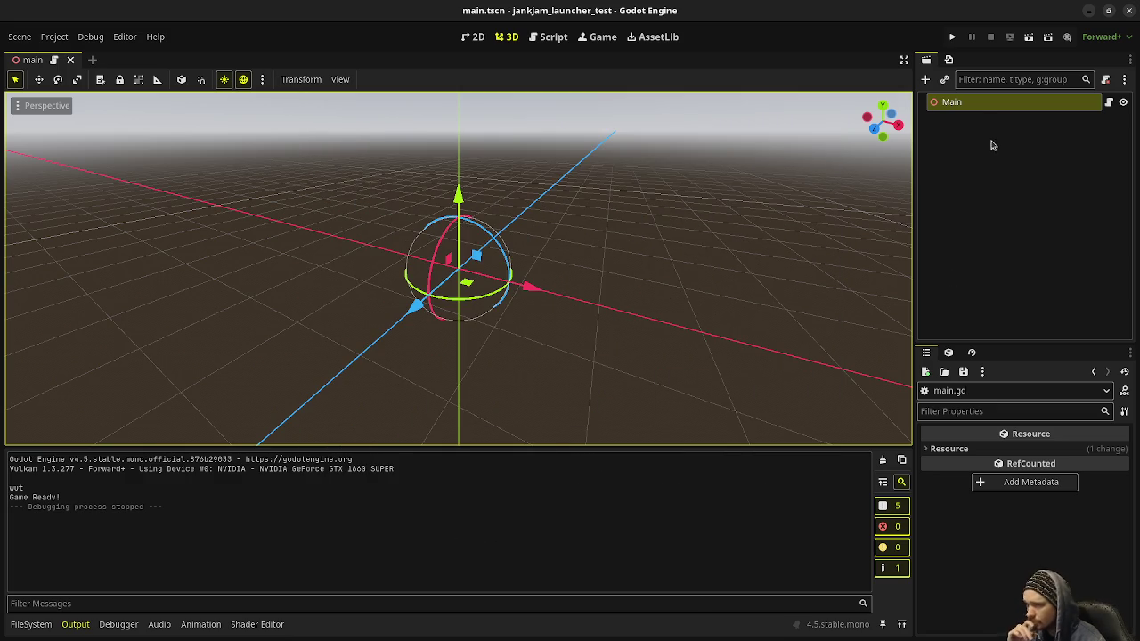